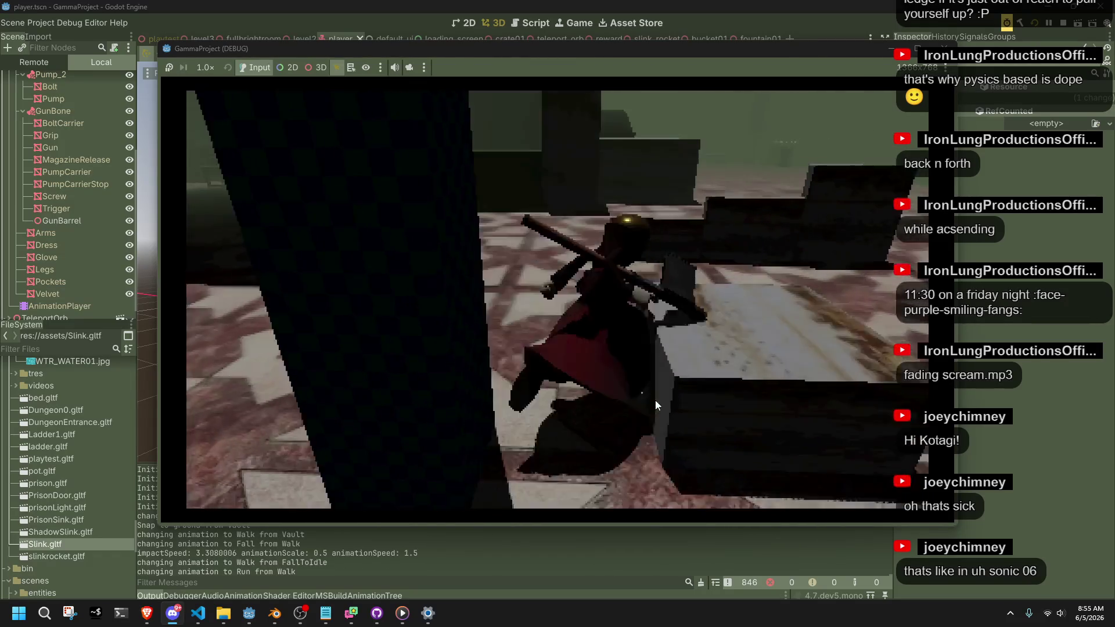
Step: Vault onto the ledge, roll on landing, and walk toward the checkered wall and stone pillar
key("space")
key("w")
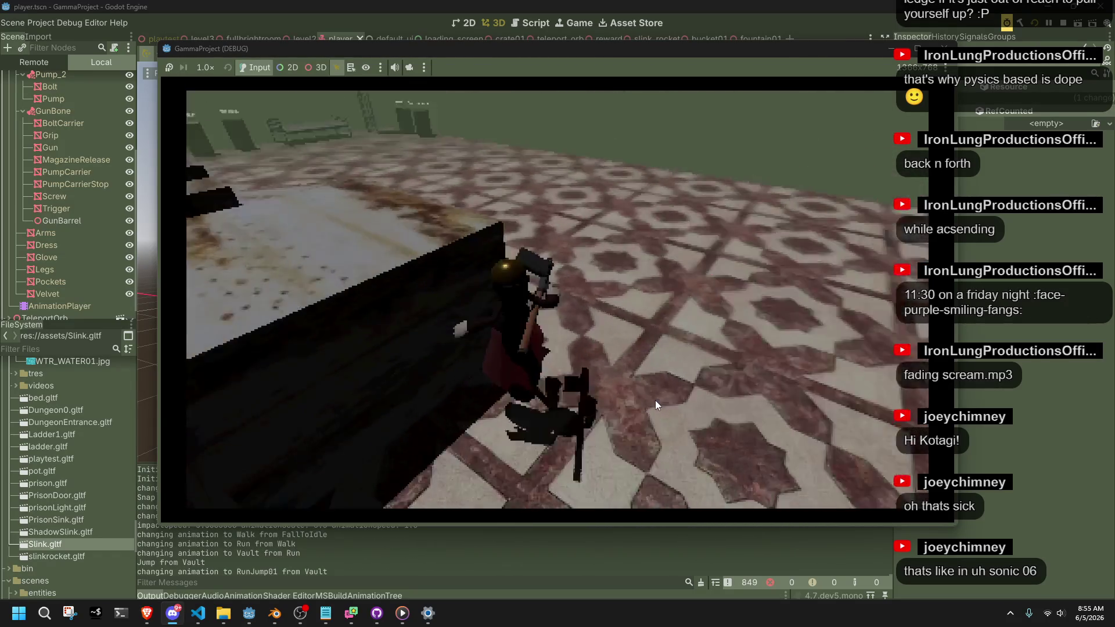
key("w")
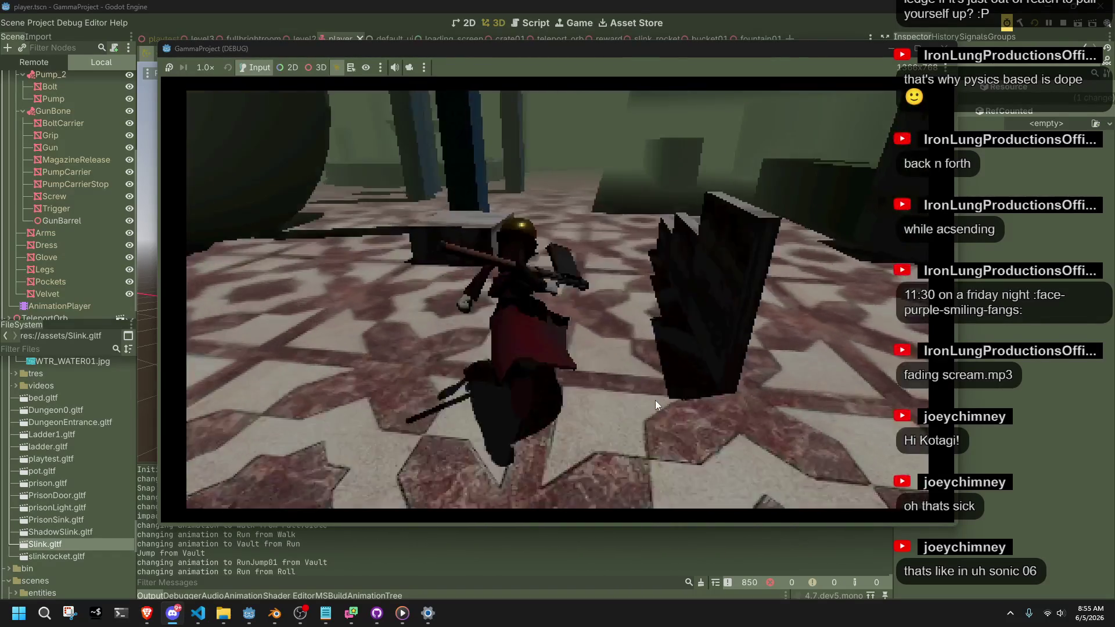
key("w")
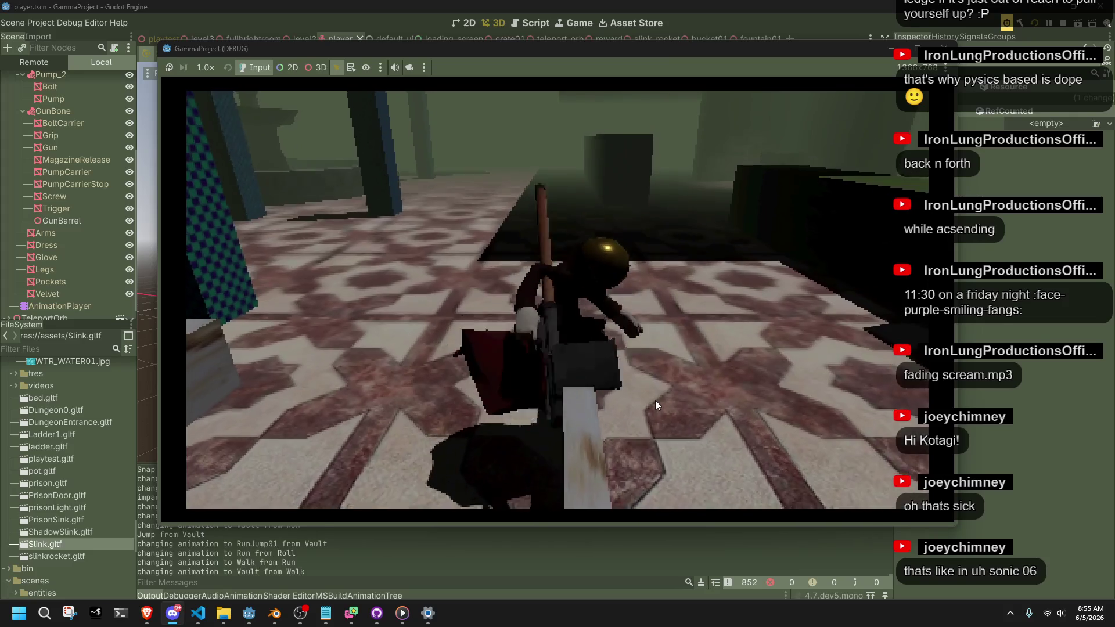
key("w")
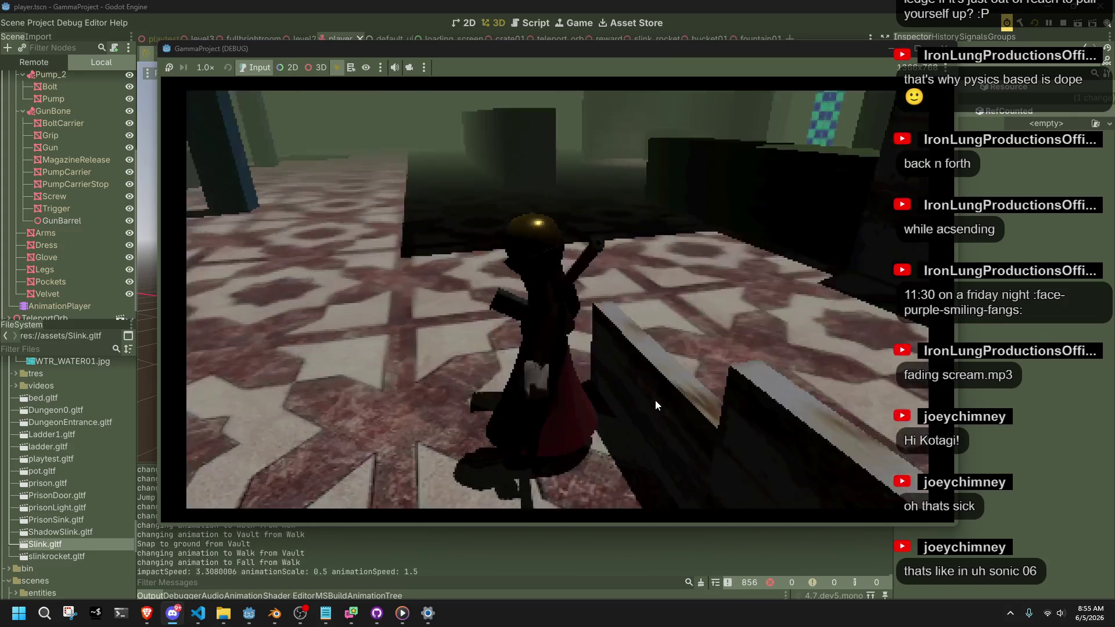
key("w")
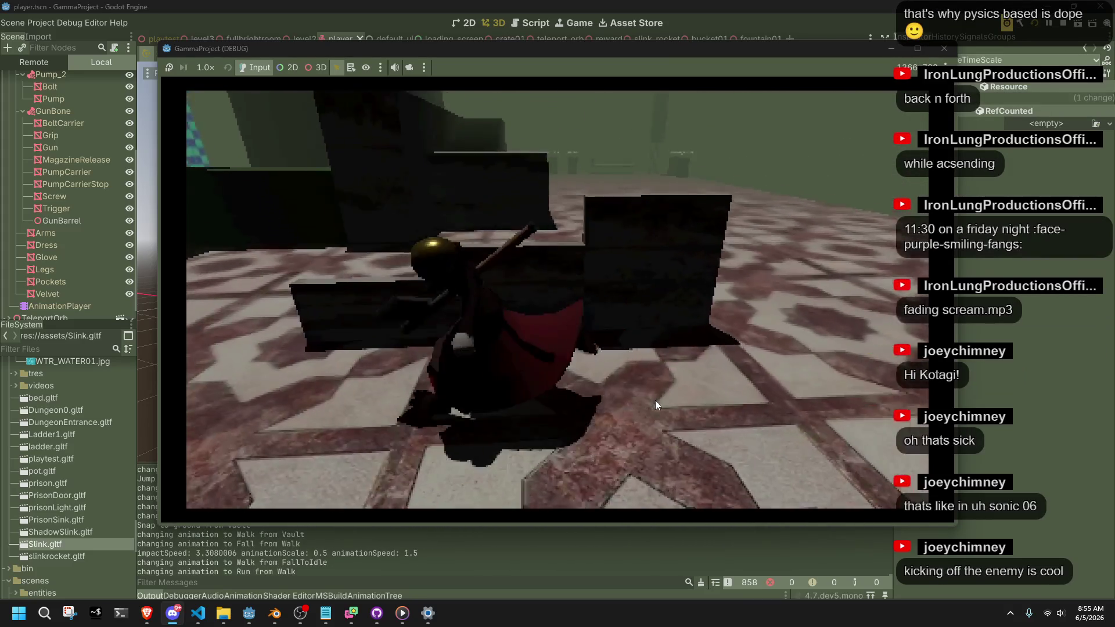
key("w")
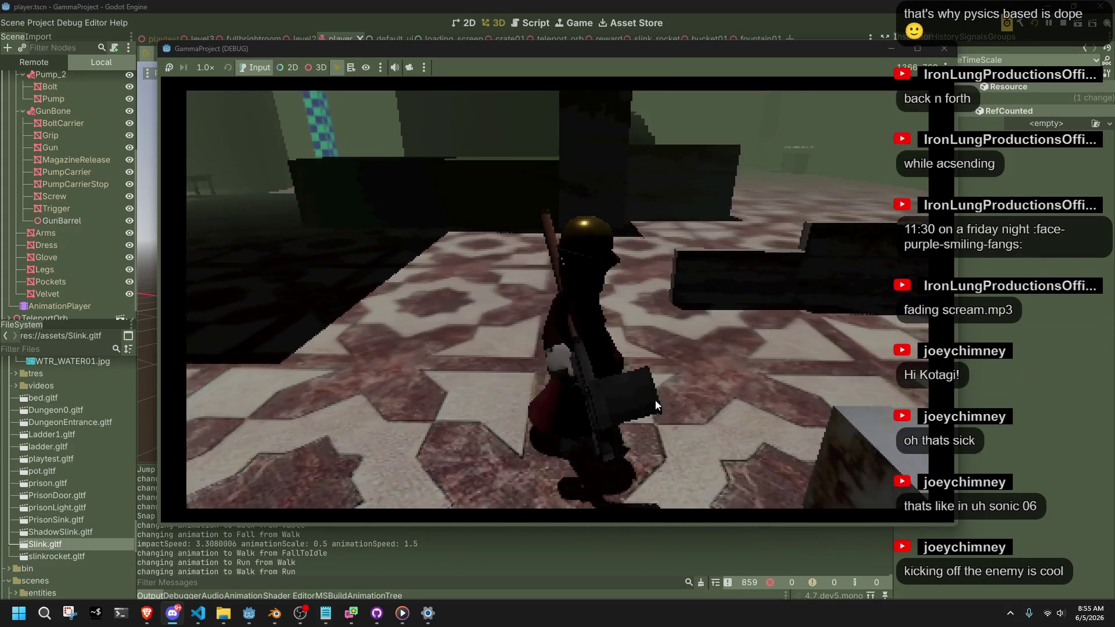
key("w")
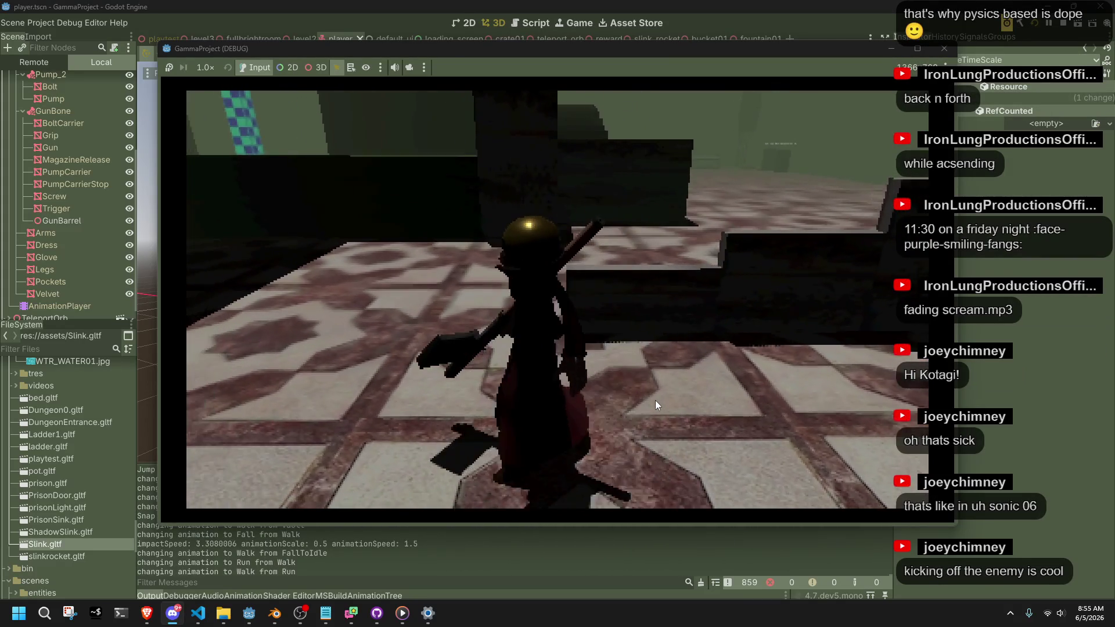
key("w")
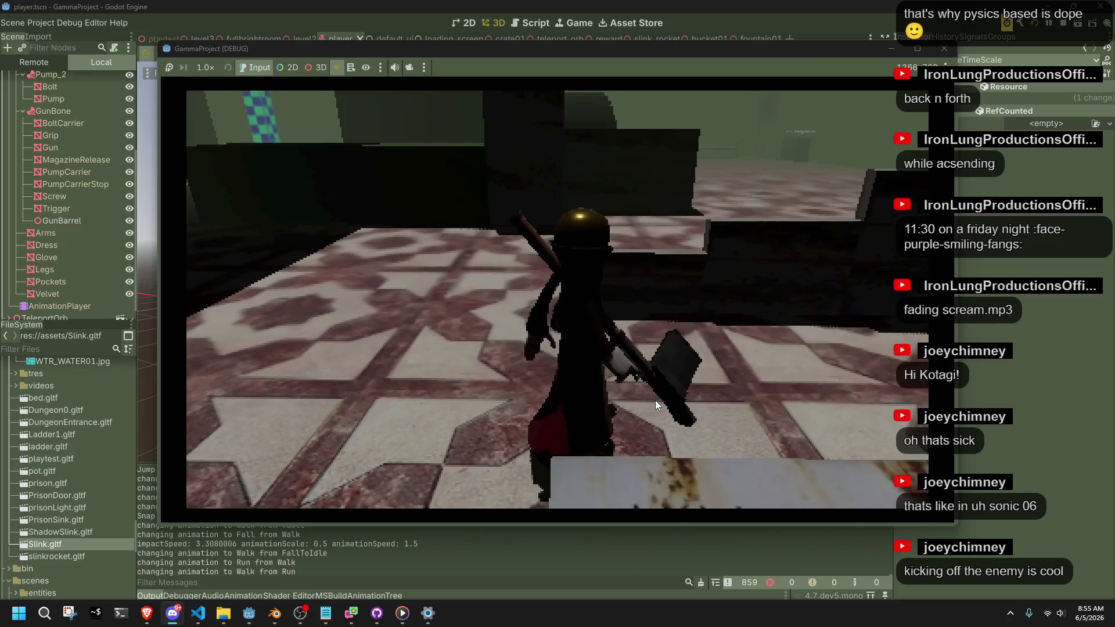
key("w")
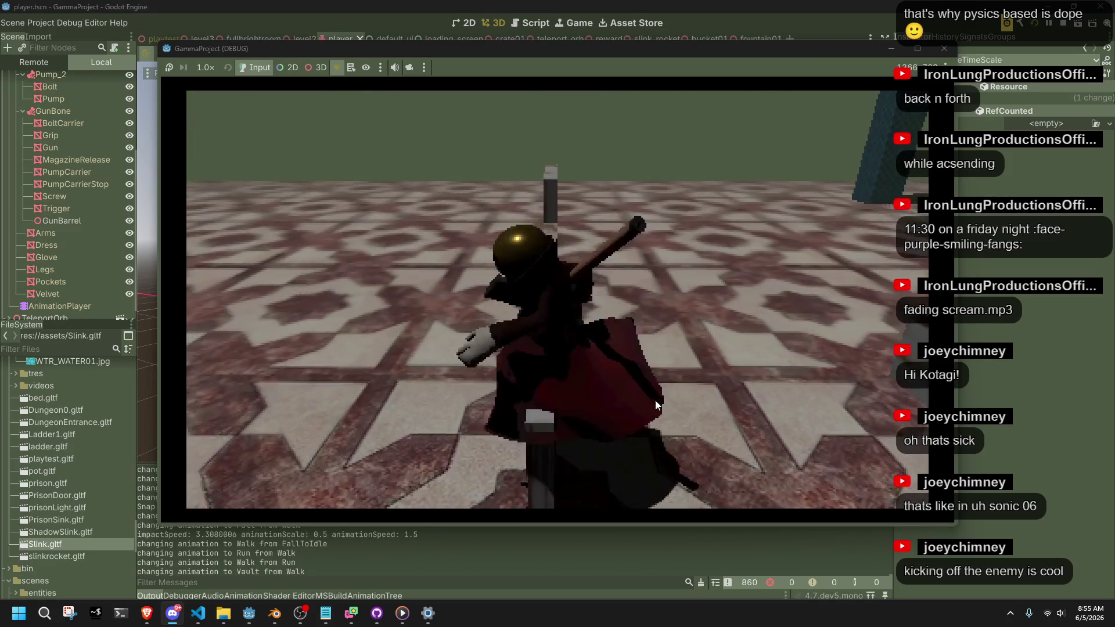
Step: Vault past the stone ledge, roll onto the bench, walk along it and jump onto the dark block
key("w")
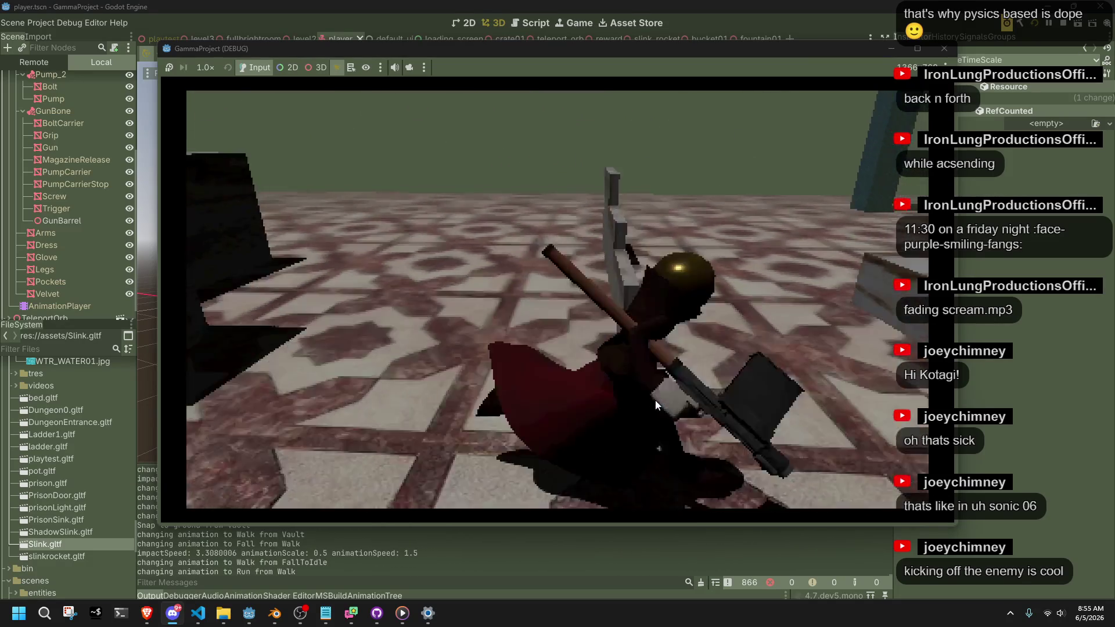
key("w")
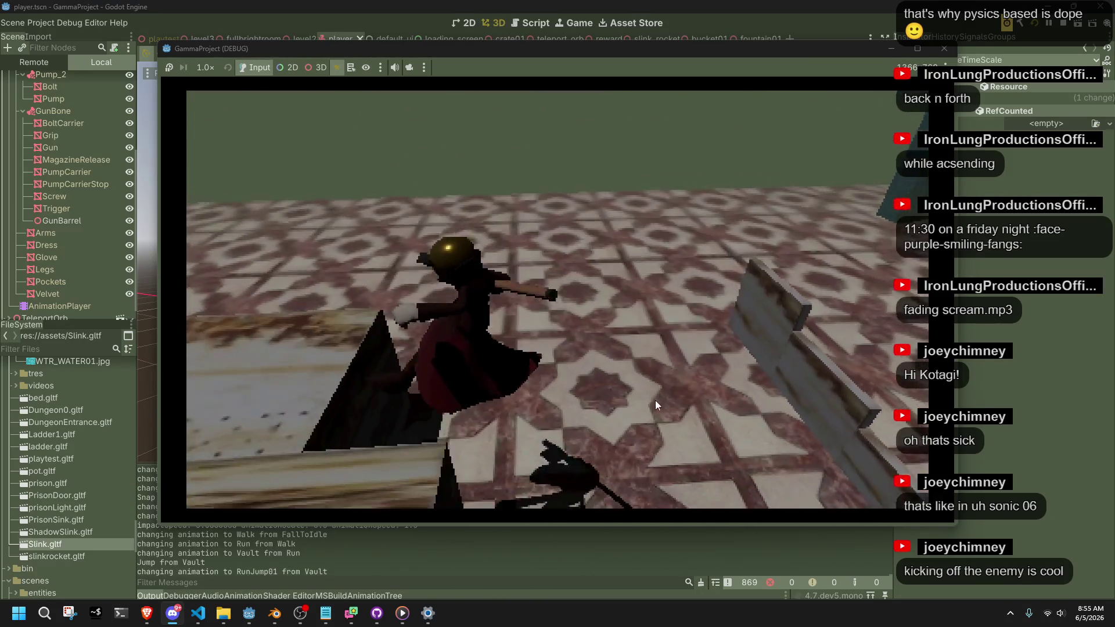
key("w")
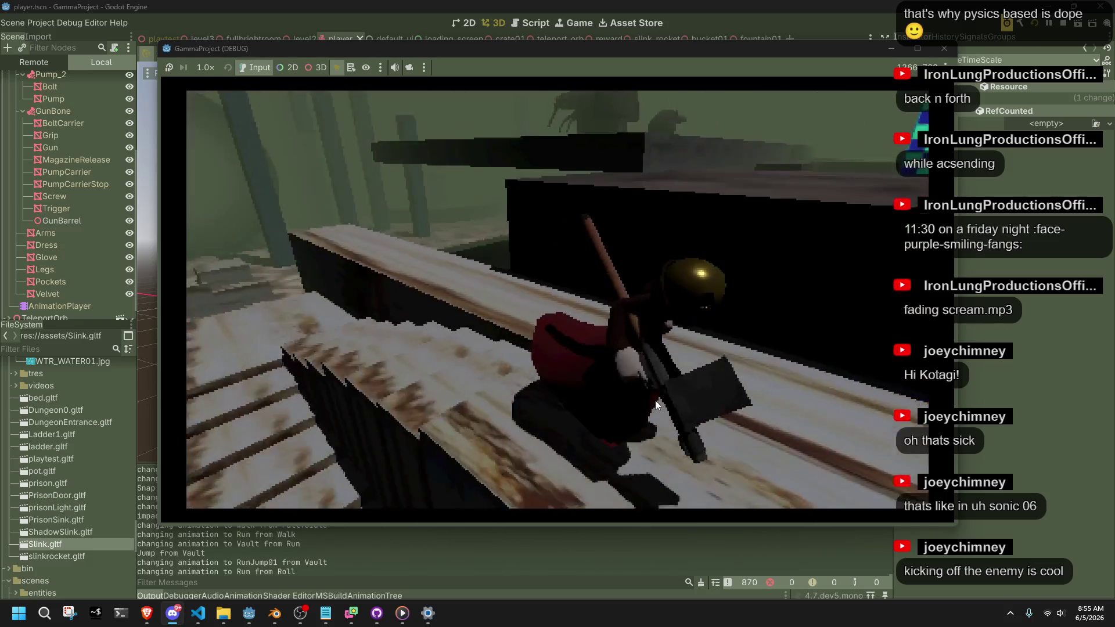
key("w")
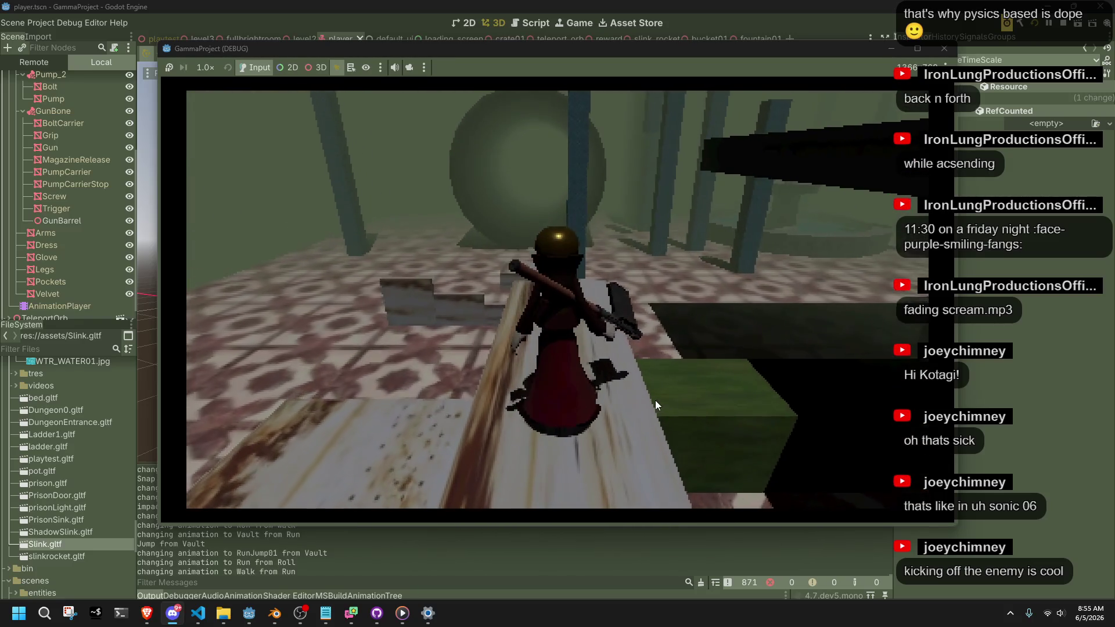
key("w")
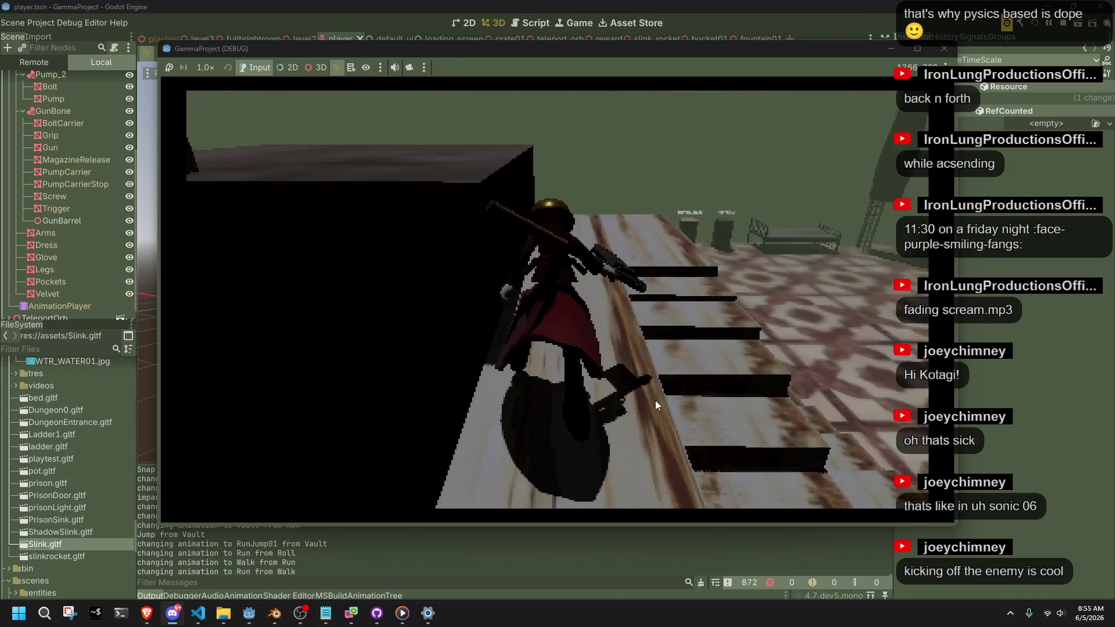
key("w")
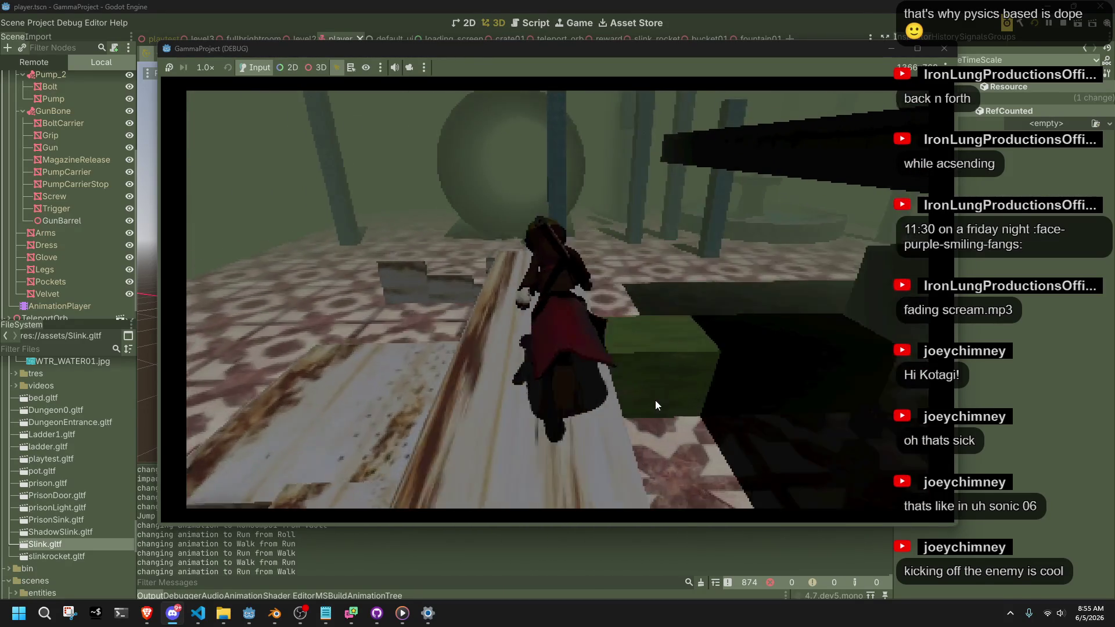
key("w")
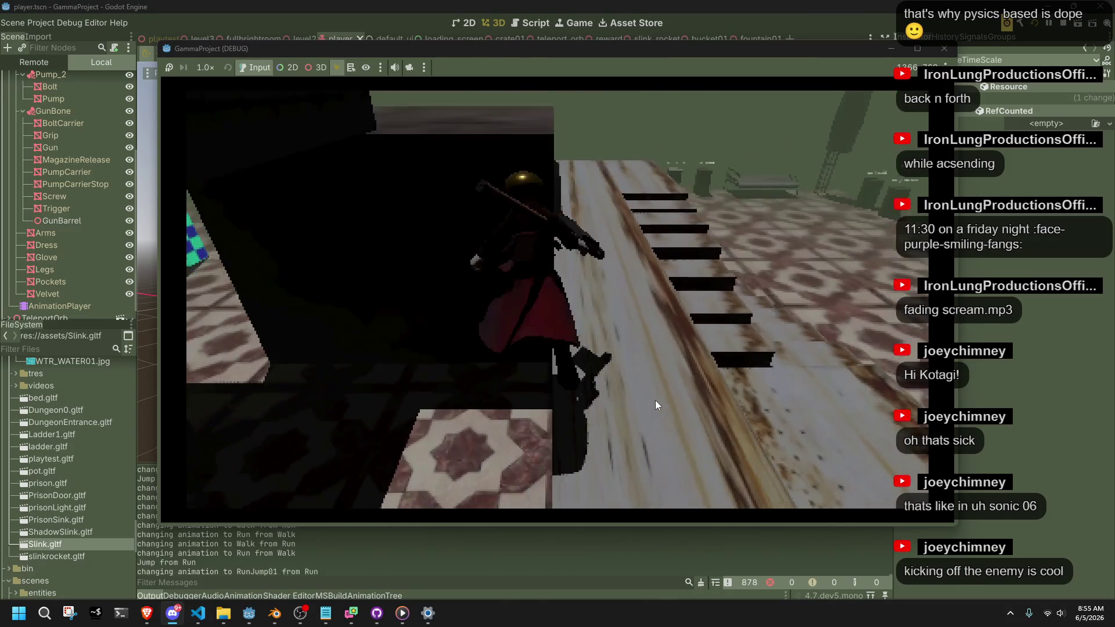
key("space")
key("w")
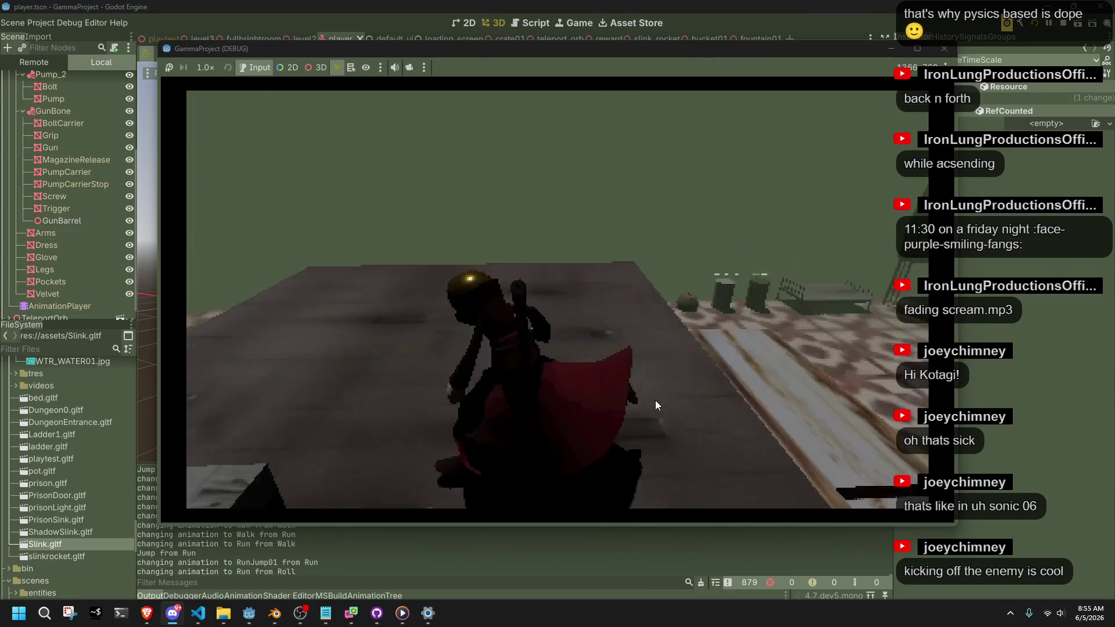
Step: Vault onto the ledge, grab the wall and jump off, roll on landing, then test a wall impact
key("w")
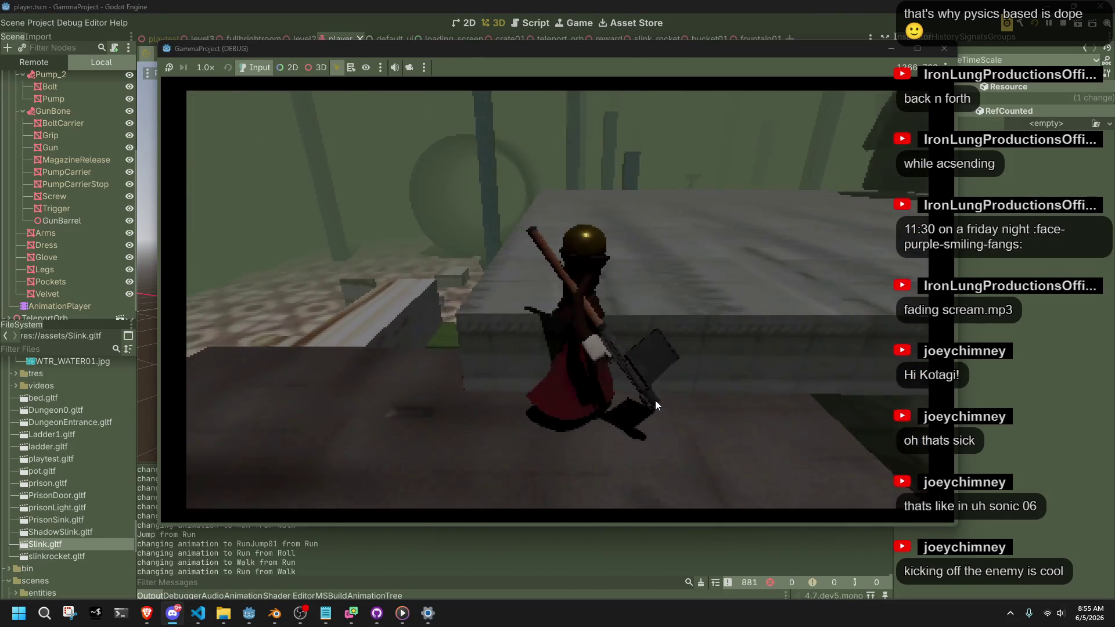
key("w")
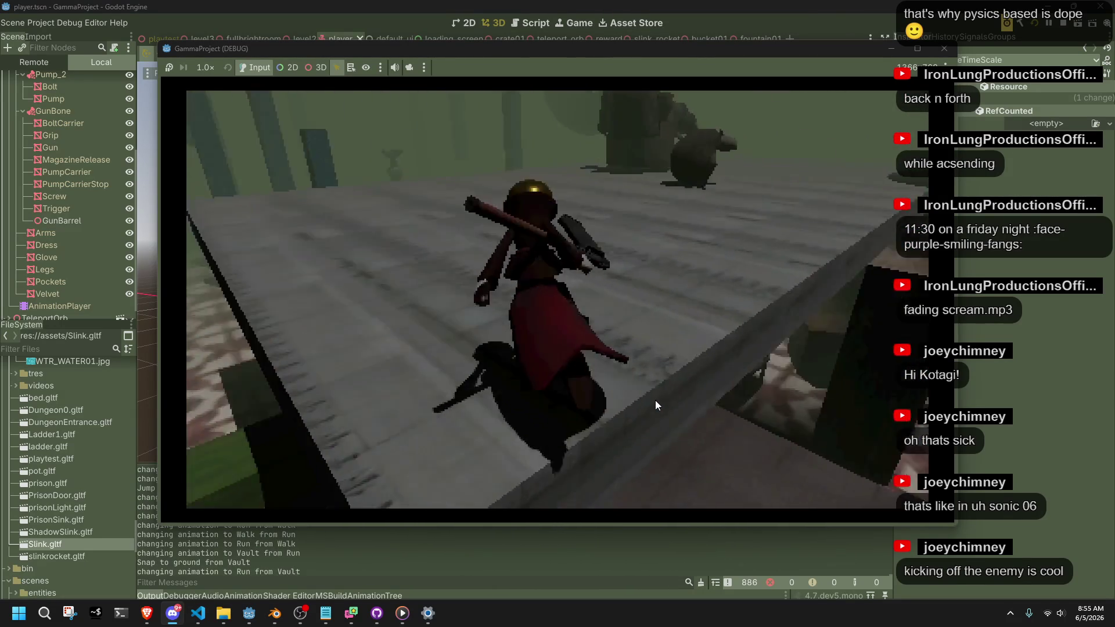
key("space")
key("space")
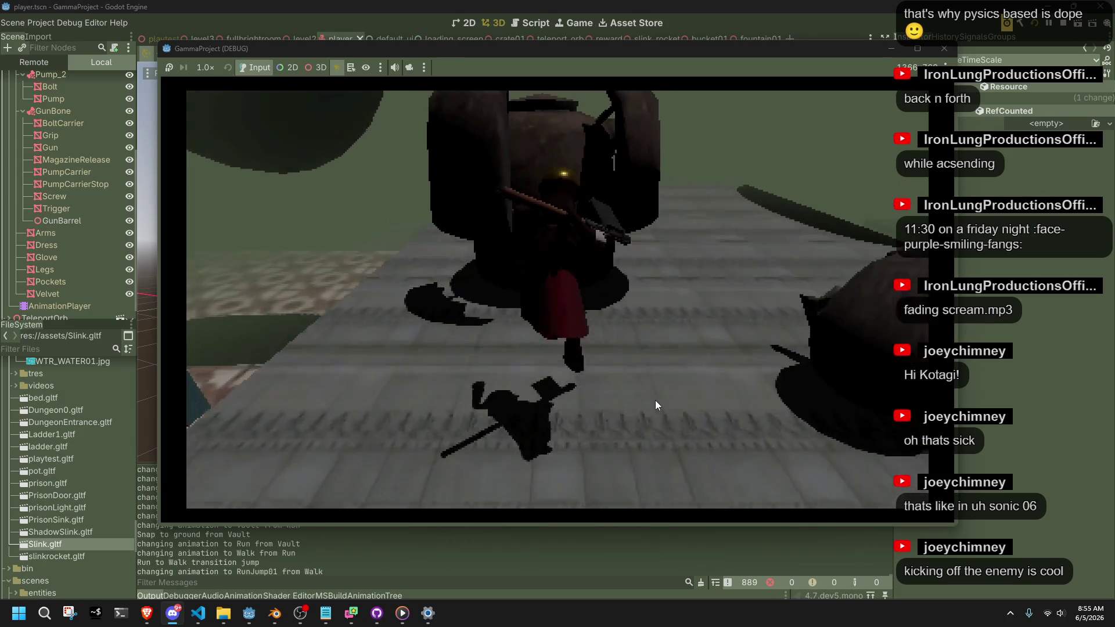
key("w")
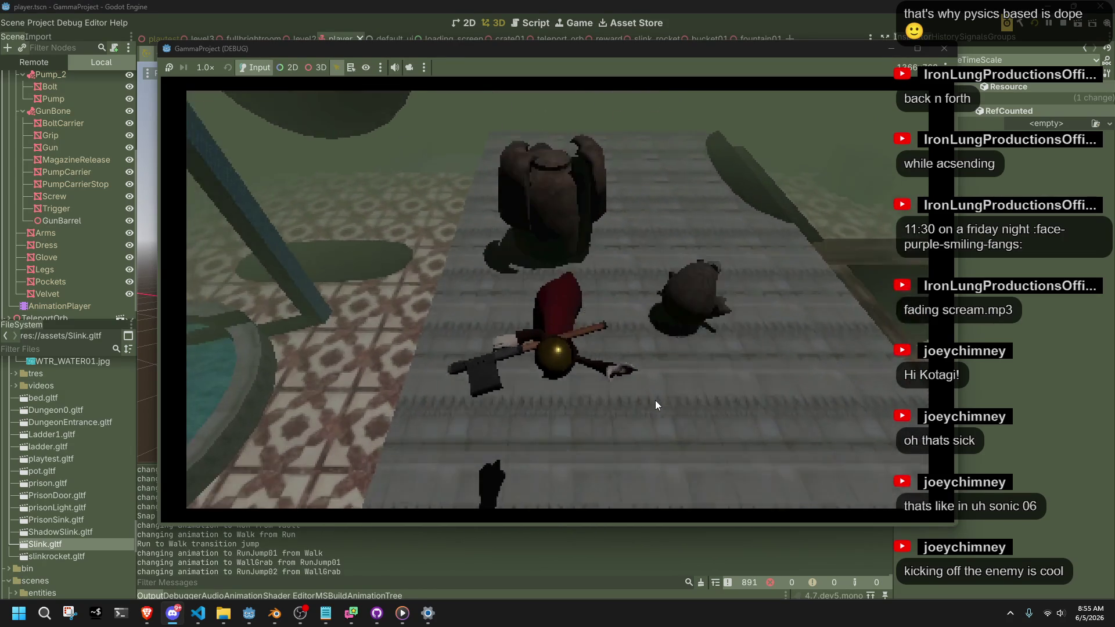
key("w")
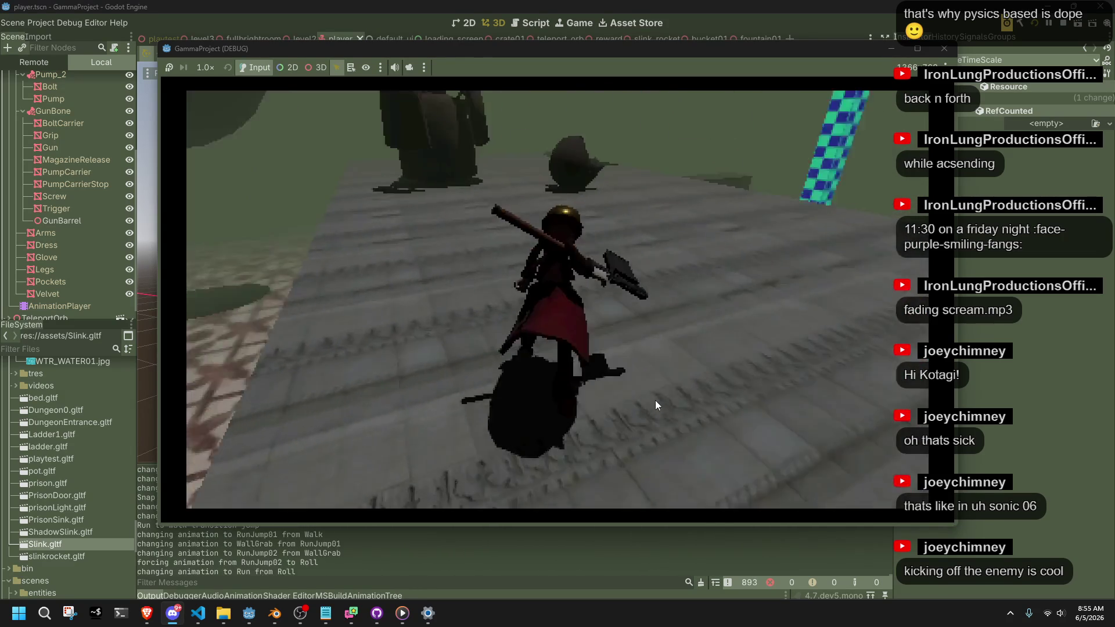
key("space")
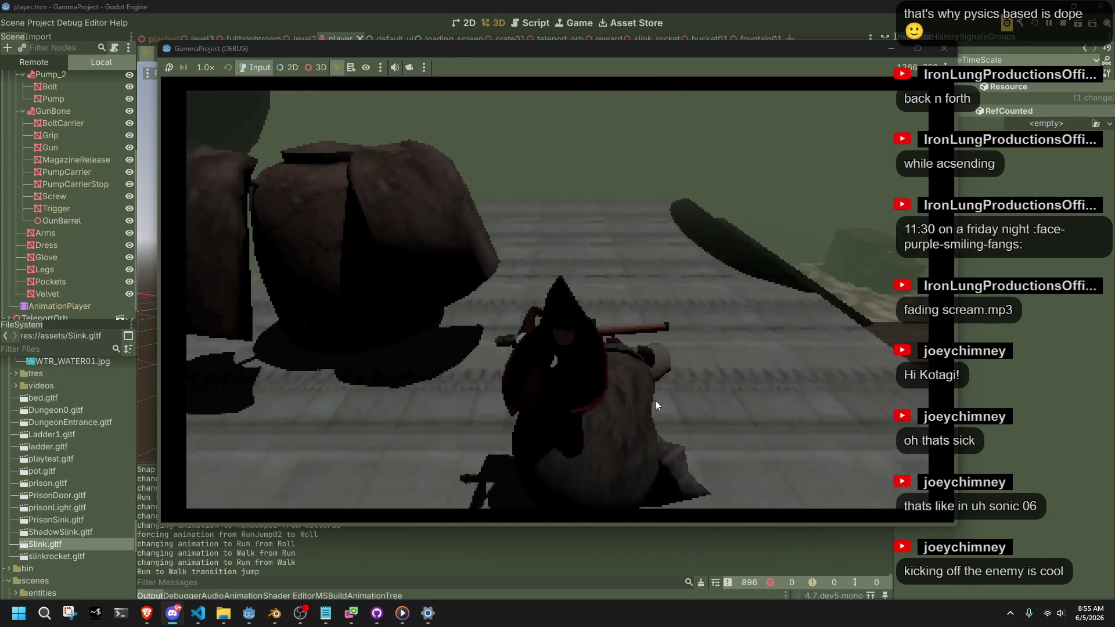
key("w")
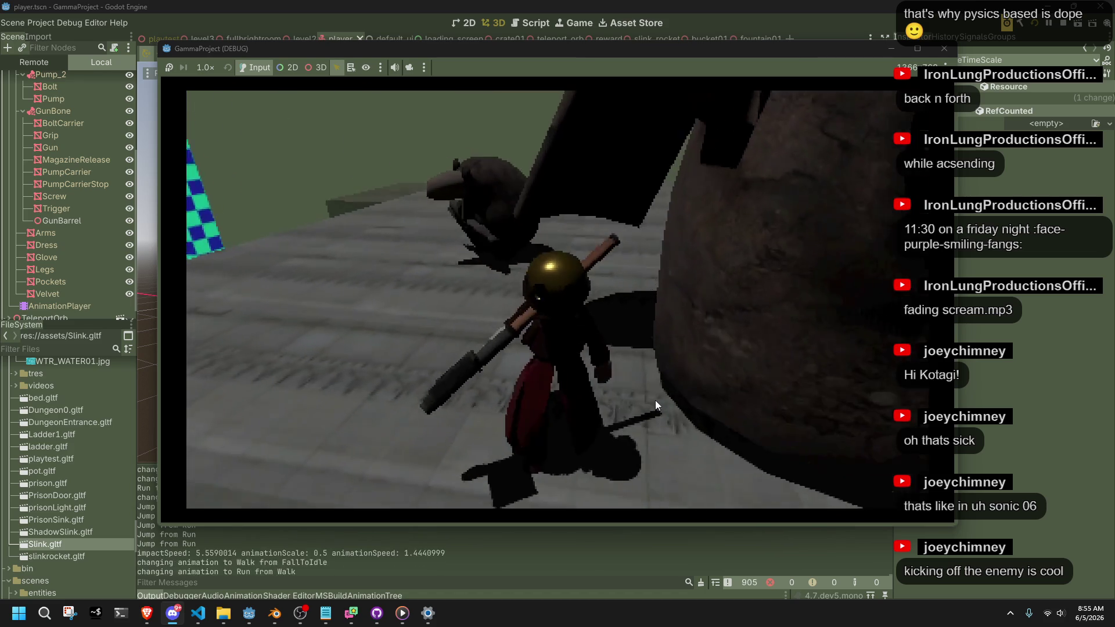
Step: Jump to the wall, grab it and jump off, land, then stop the game and return to Player.cs
key("space")
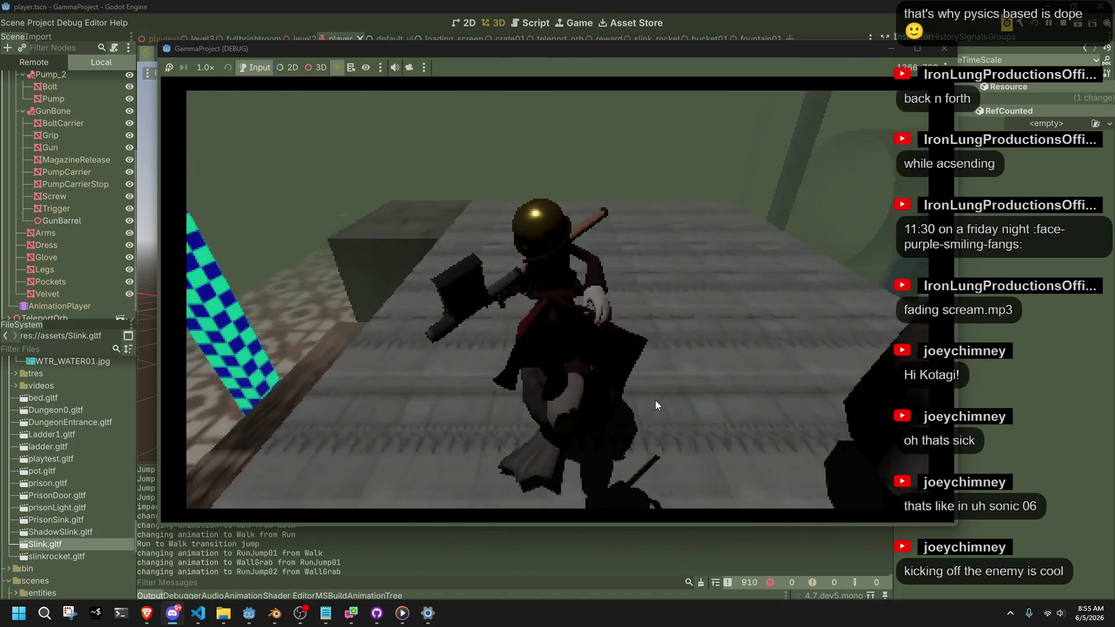
key("space")
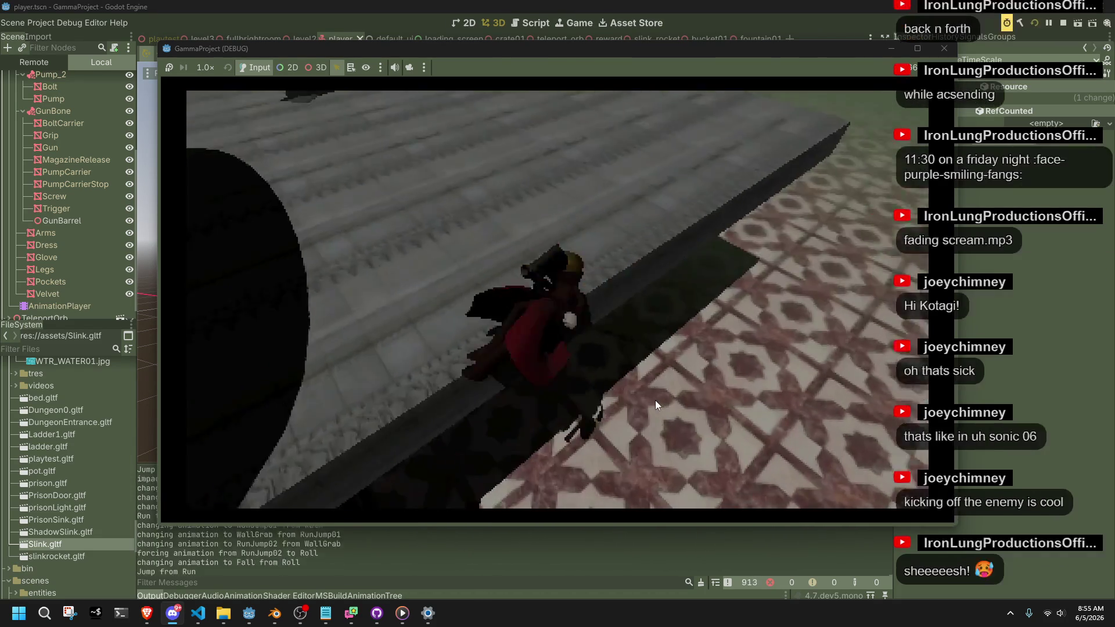
key("space")
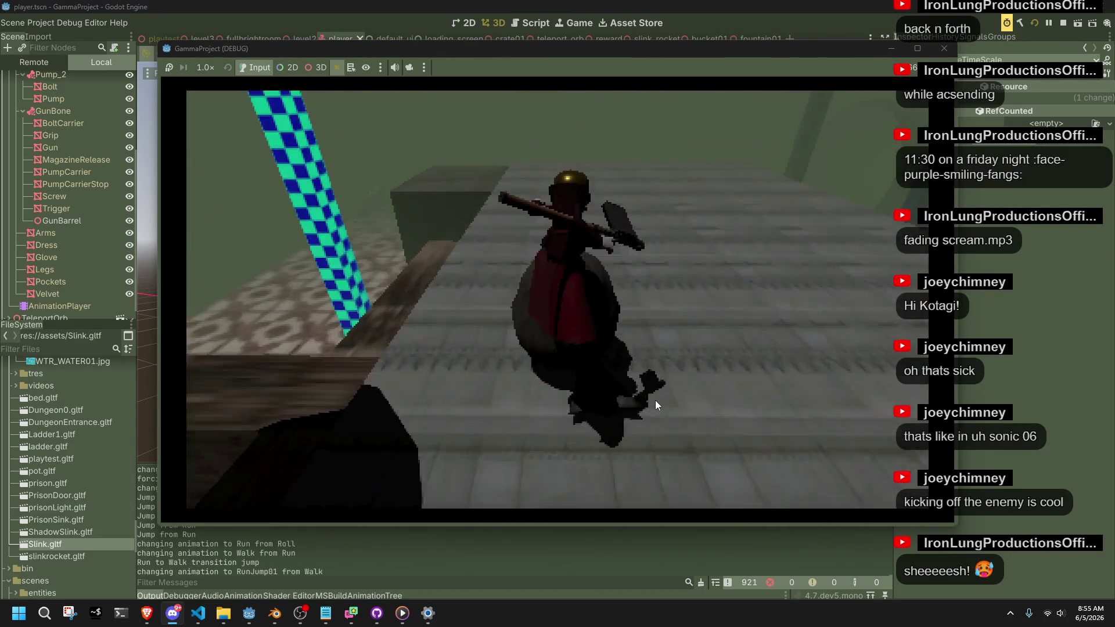
key("space")
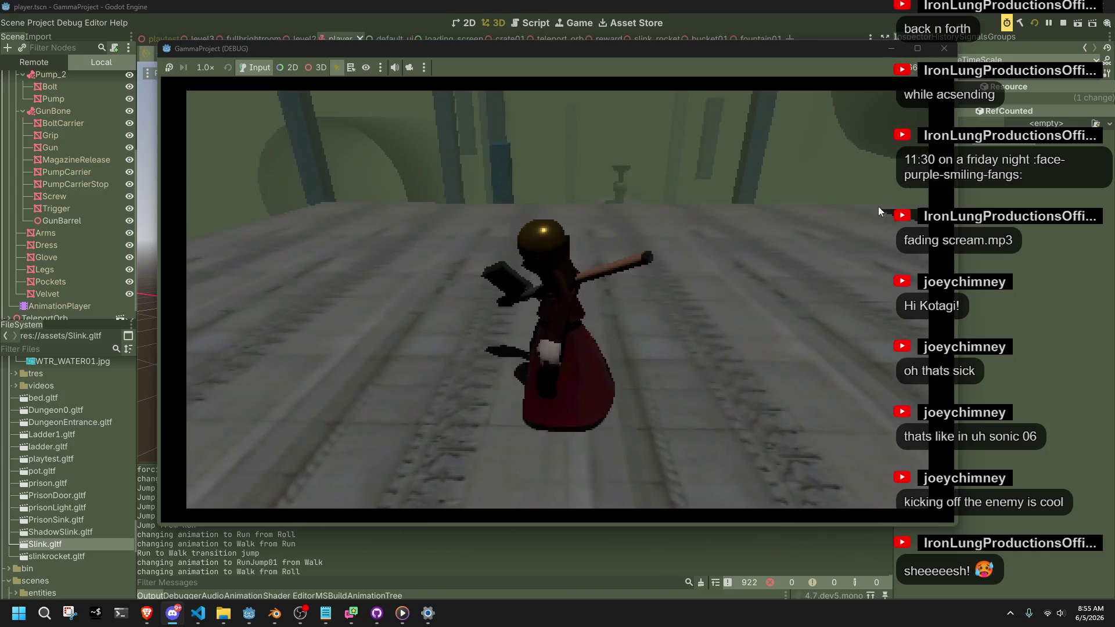
key("F8")
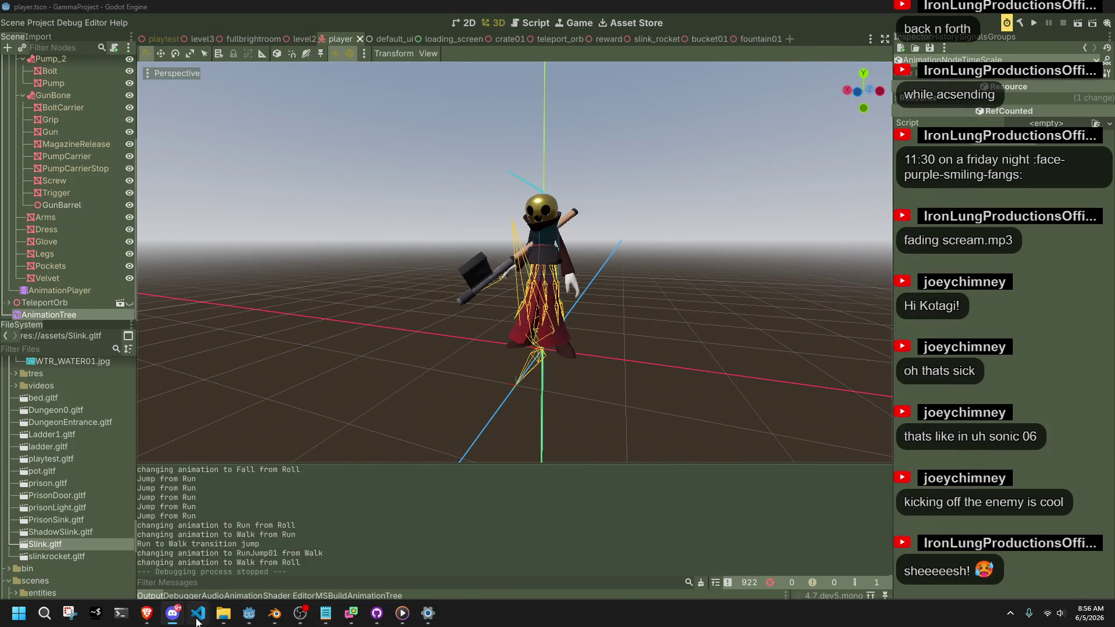
left_click(195, 620)
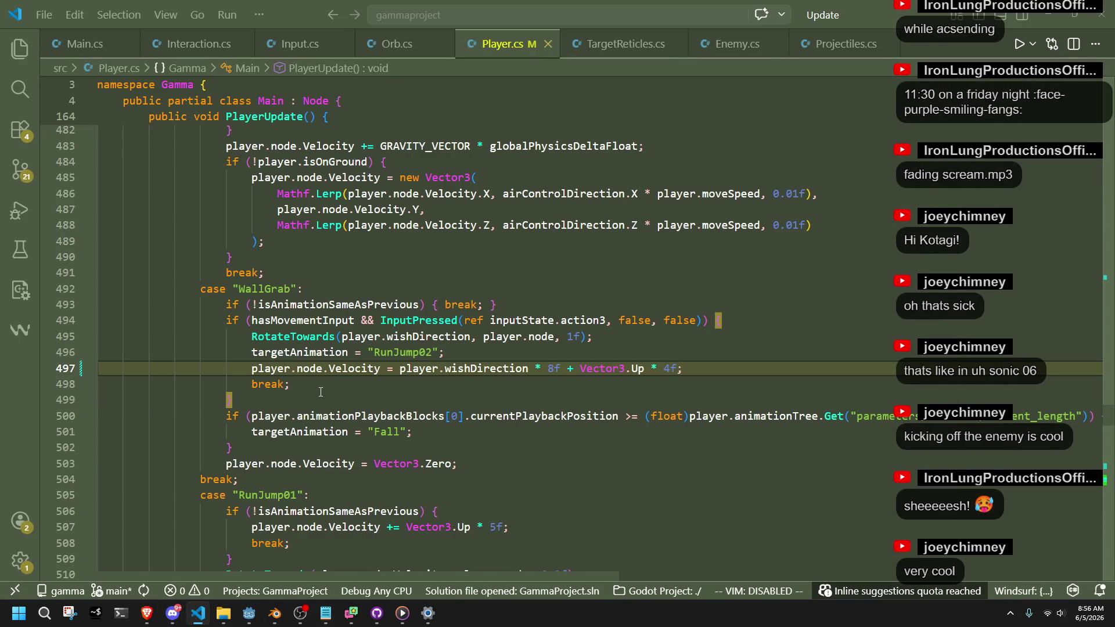
Step: Move the WallGrab jump condition onto its own line and split it after the &&
left_click(342, 403)
double_click(282, 323)
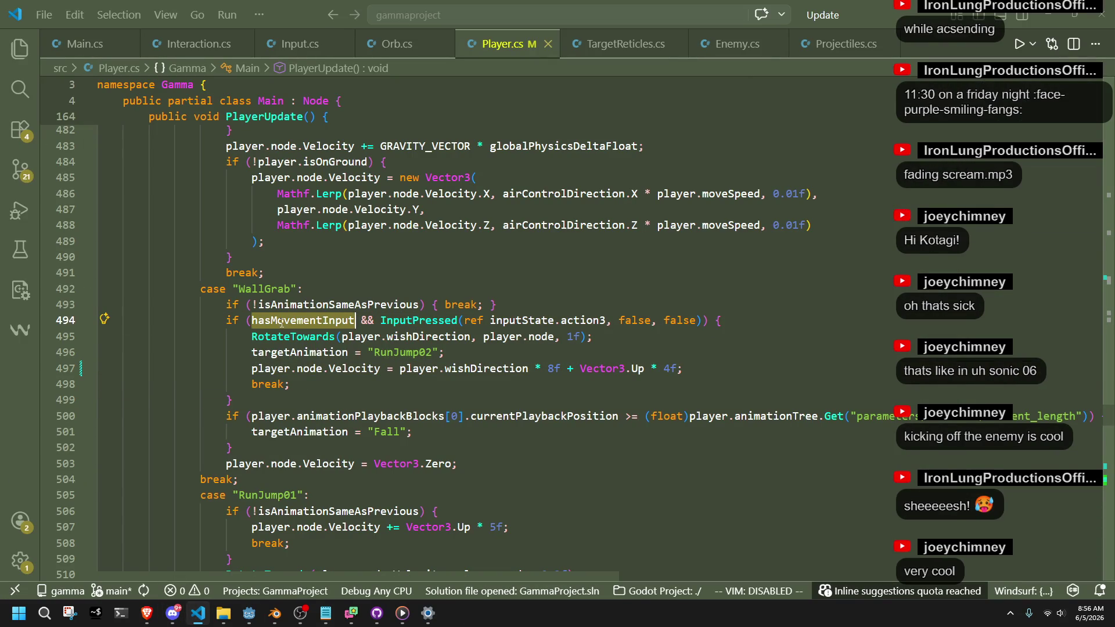
left_click(517, 389)
left_click(375, 321)
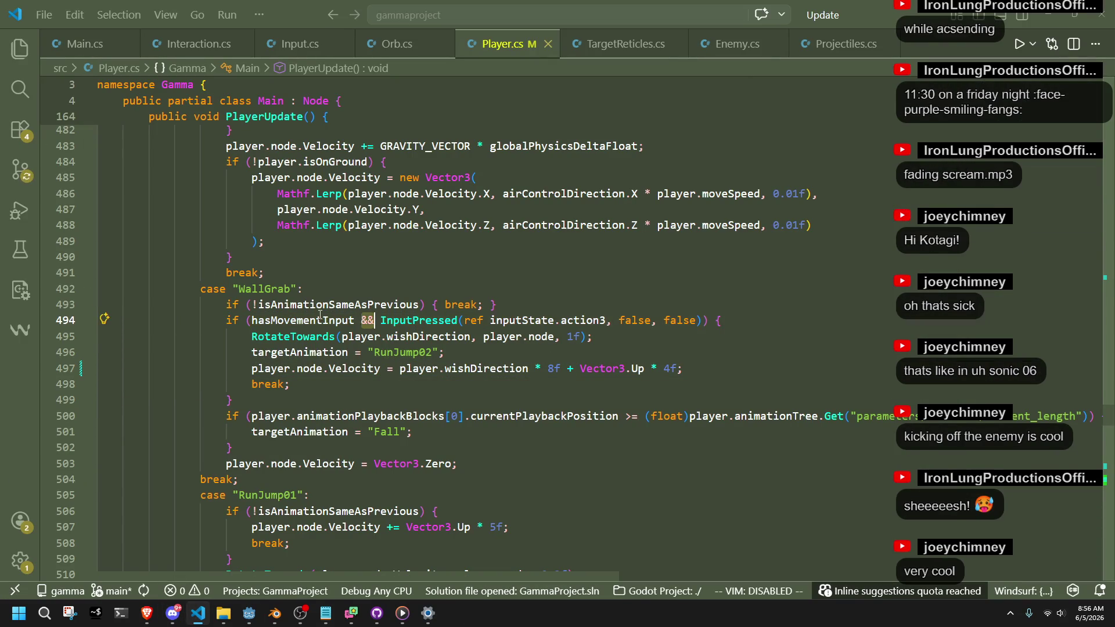
left_click(254, 319)
key("shift+End")
key("Delete")
key("Return")
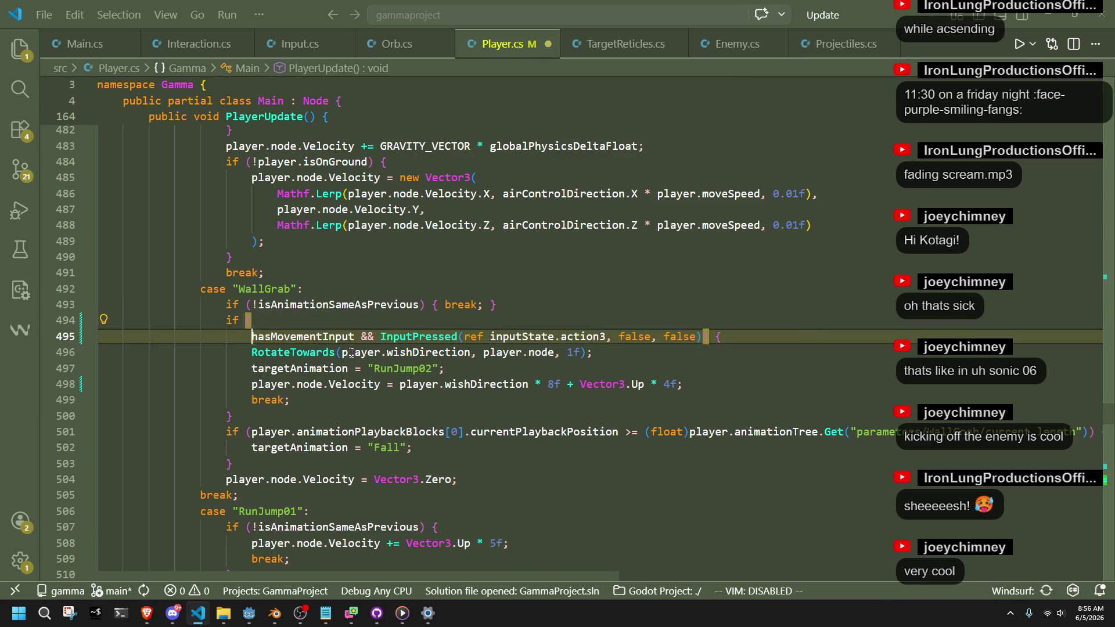
type("hasMovementInput && InputPressed(ref inputState.action3, false, false)")
left_click(378, 341)
key("Return")
key("Down")
key("Down")
key("Down")
Step: Add an indented blank line after 'if (' and put the opening brace on its own line
left_click(356, 320)
key("Return")
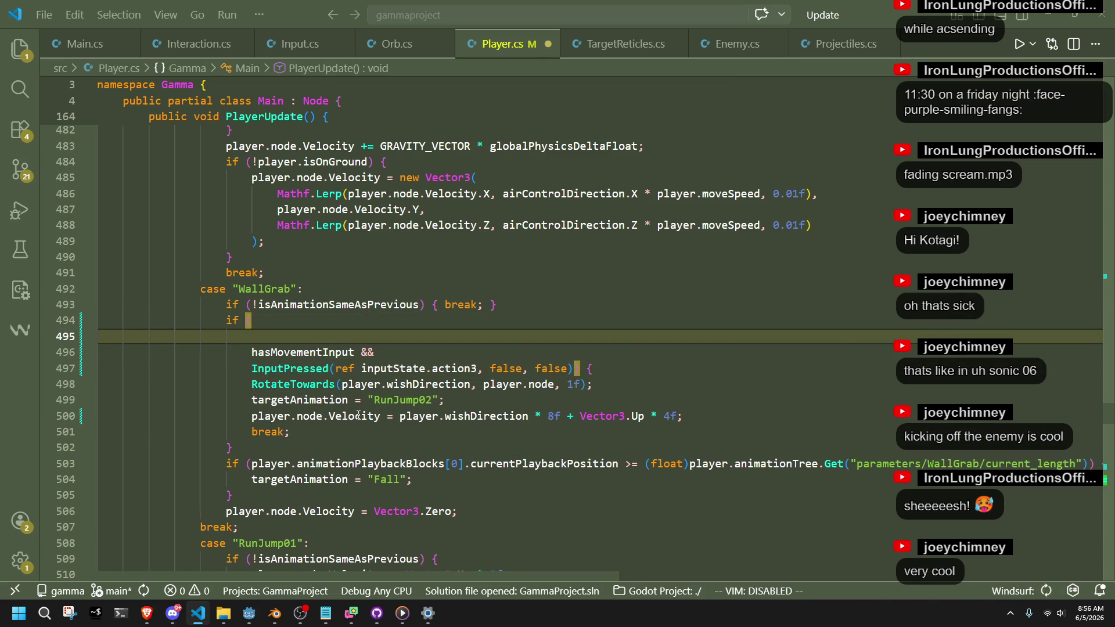
left_click(503, 417)
left_click(577, 370)
key("Return")
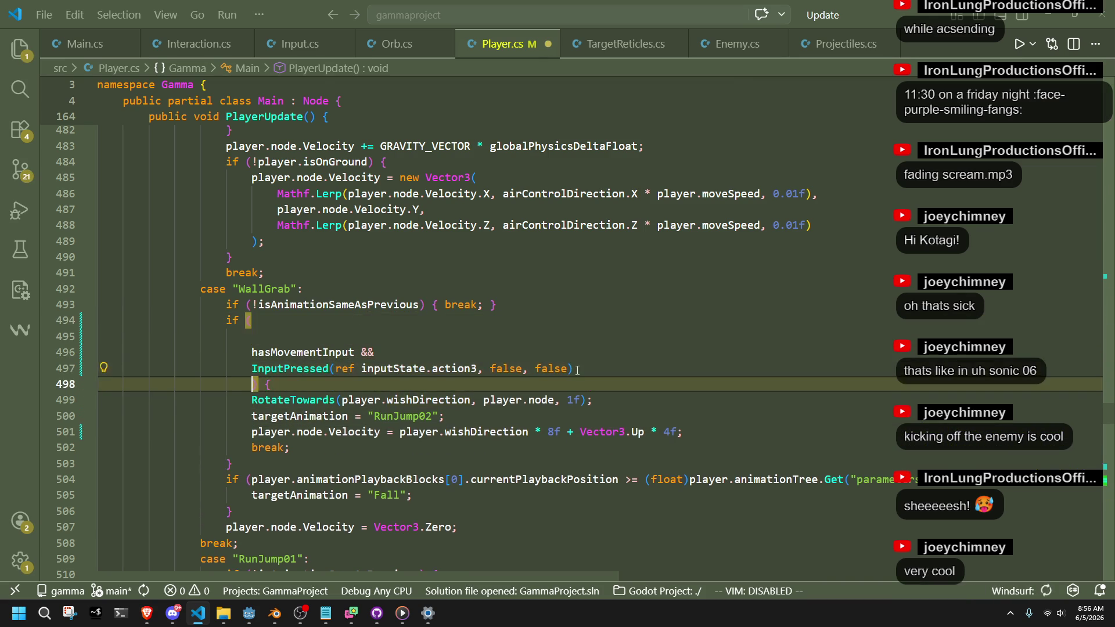
left_click(334, 343)
key("Tab")
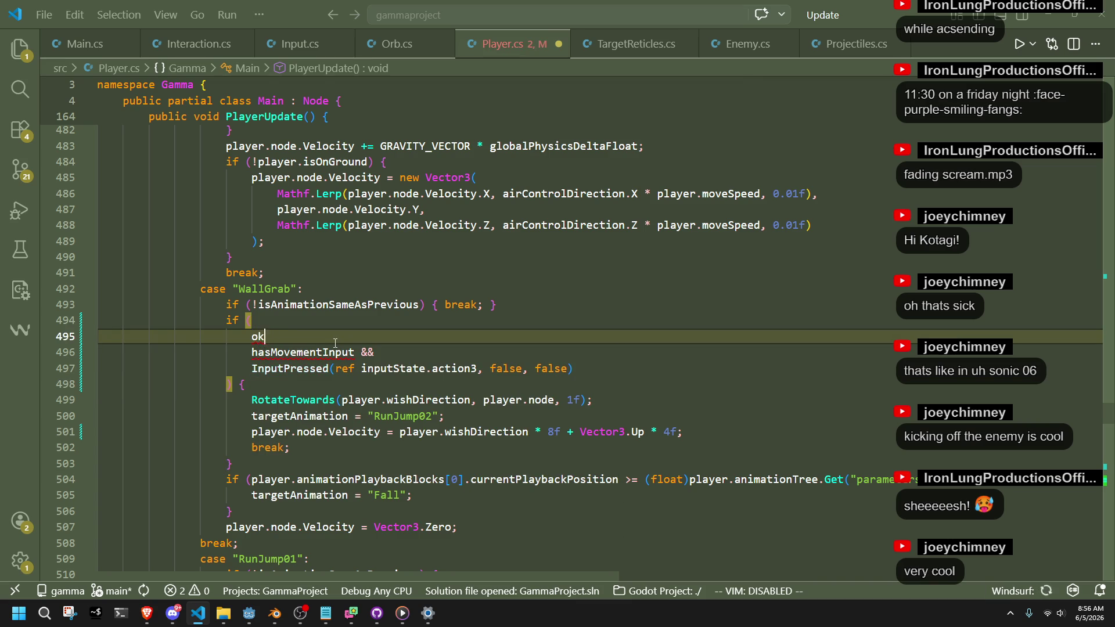
Step: Fill the new first line with the currentPlaybackPosition >= WallGrab current_length check
type("player.ani")
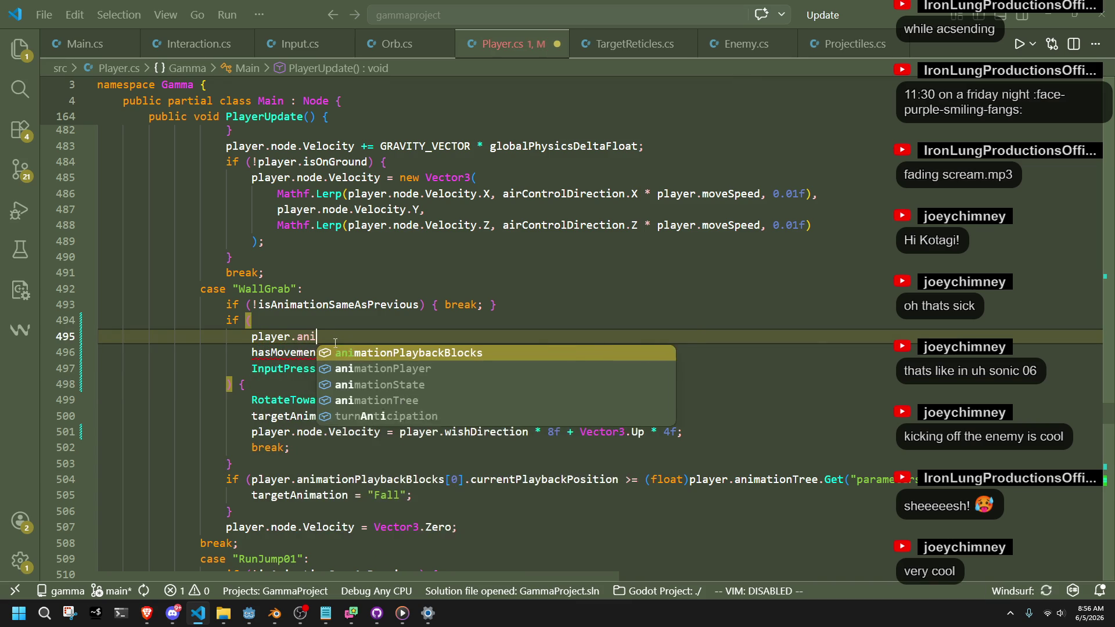
key("Tab")
key("Tab")
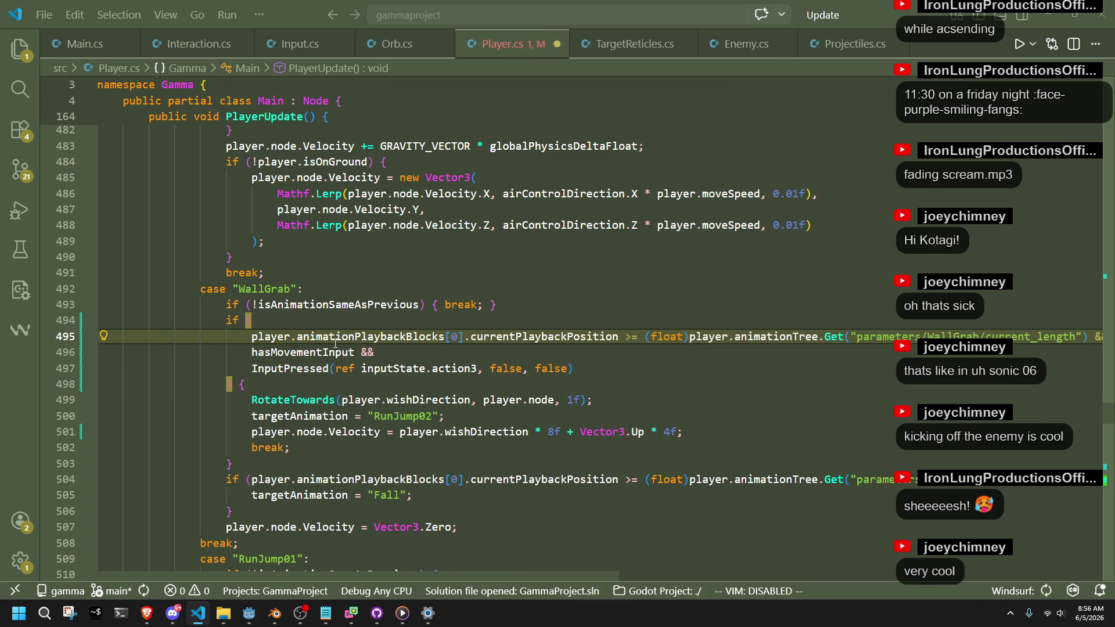
key("End")
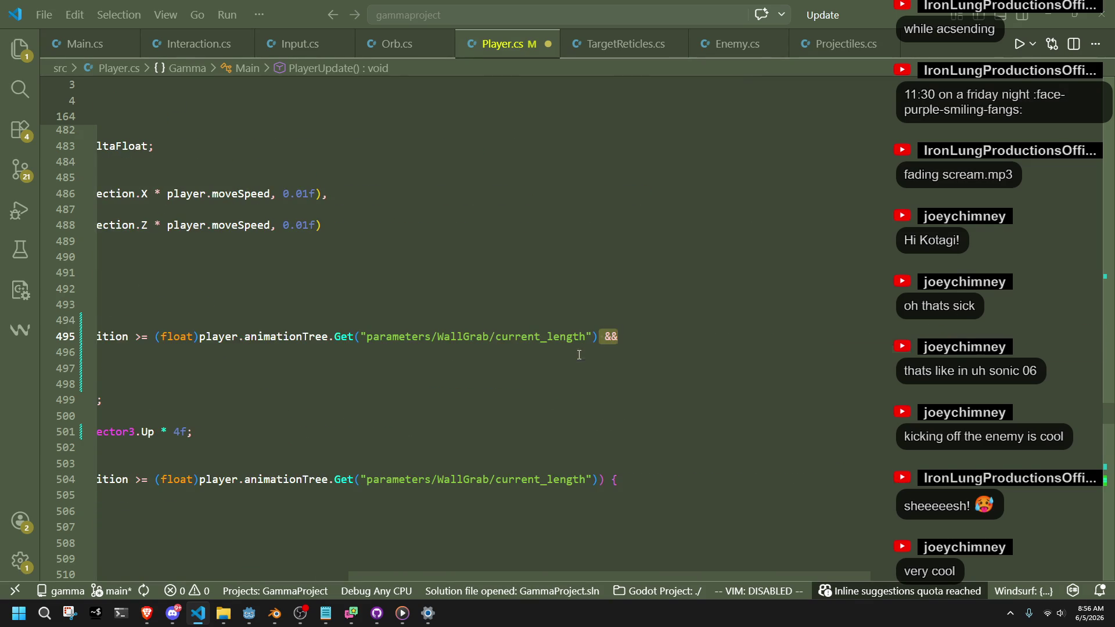
left_click(579, 355)
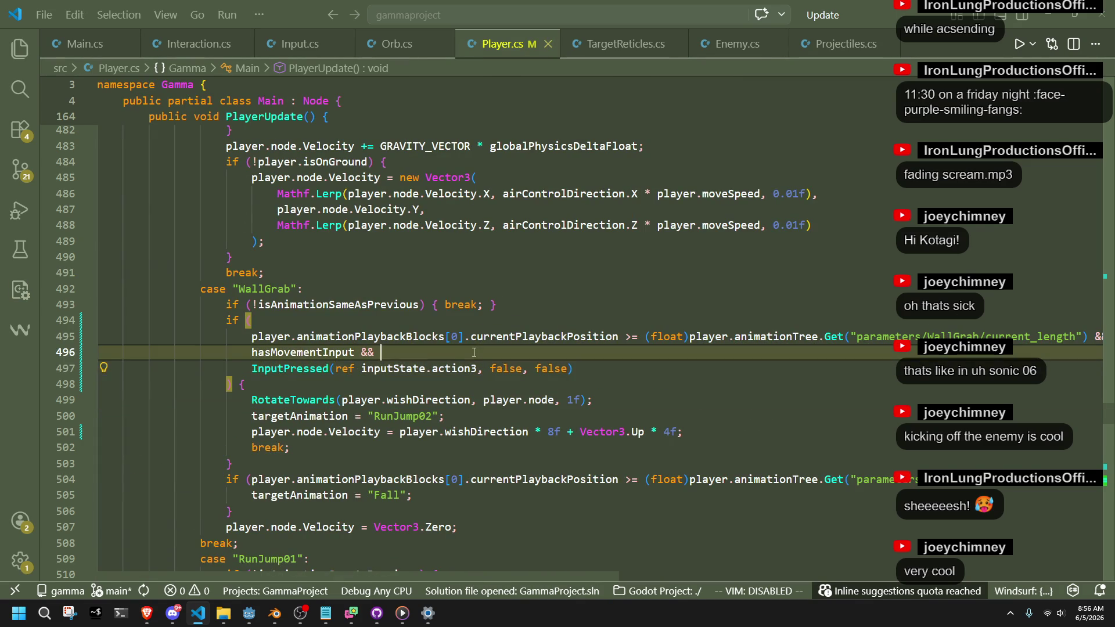
key("Down")
key("Down")
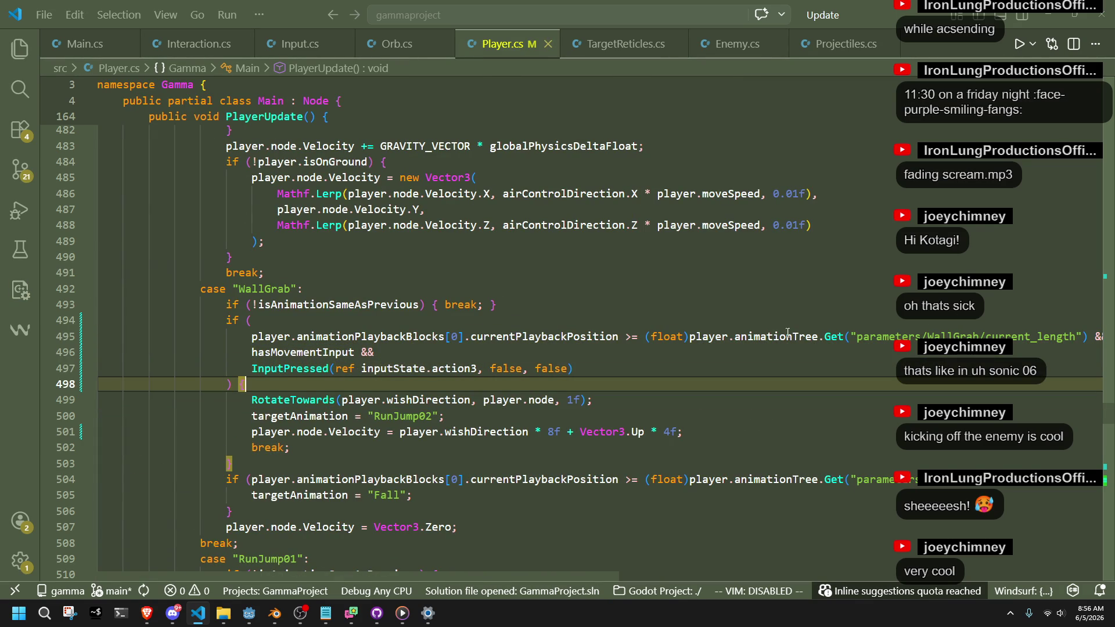
left_click(1076, 337)
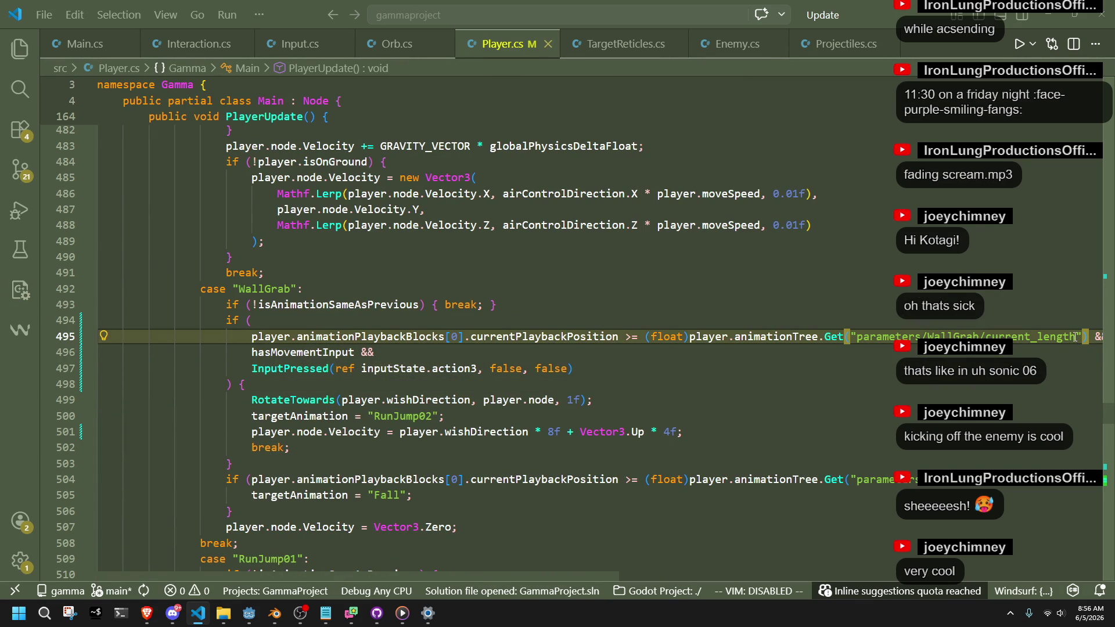
mouse_move(643, 340)
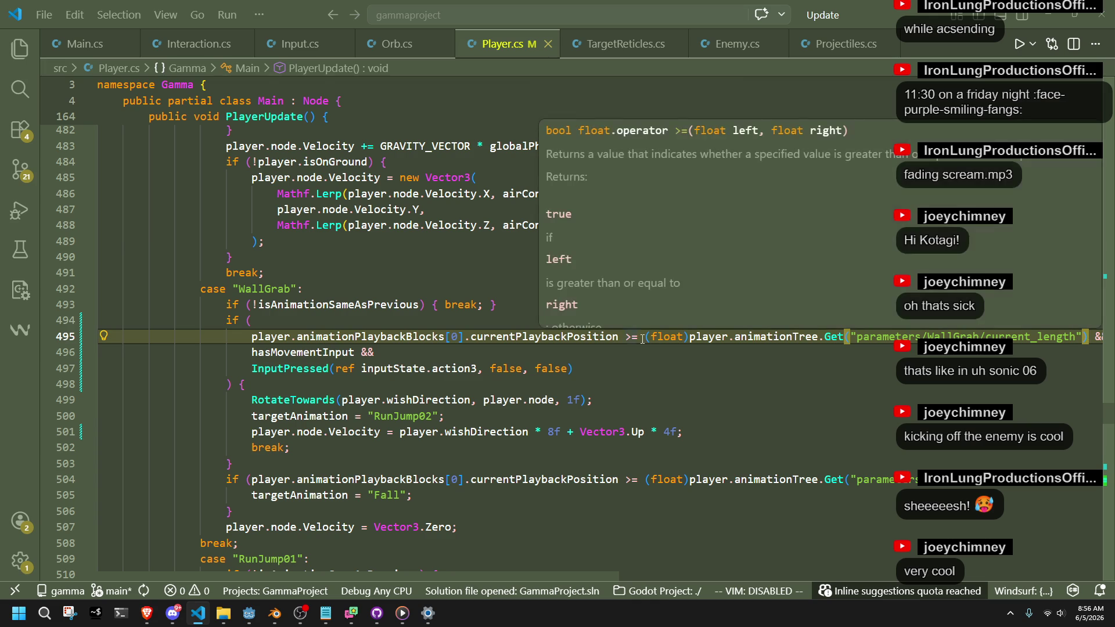
left_click(258, 612)
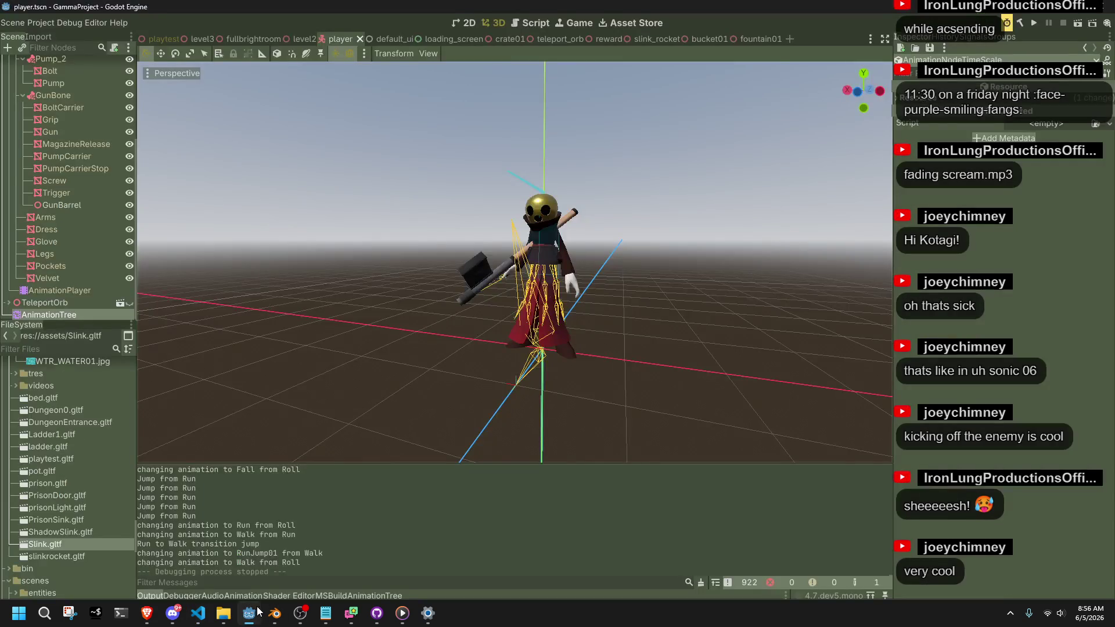
Step: Show the WallGrab animation in the AnimationPlayer and scrub it to about 0.2669 s
left_click(107, 292)
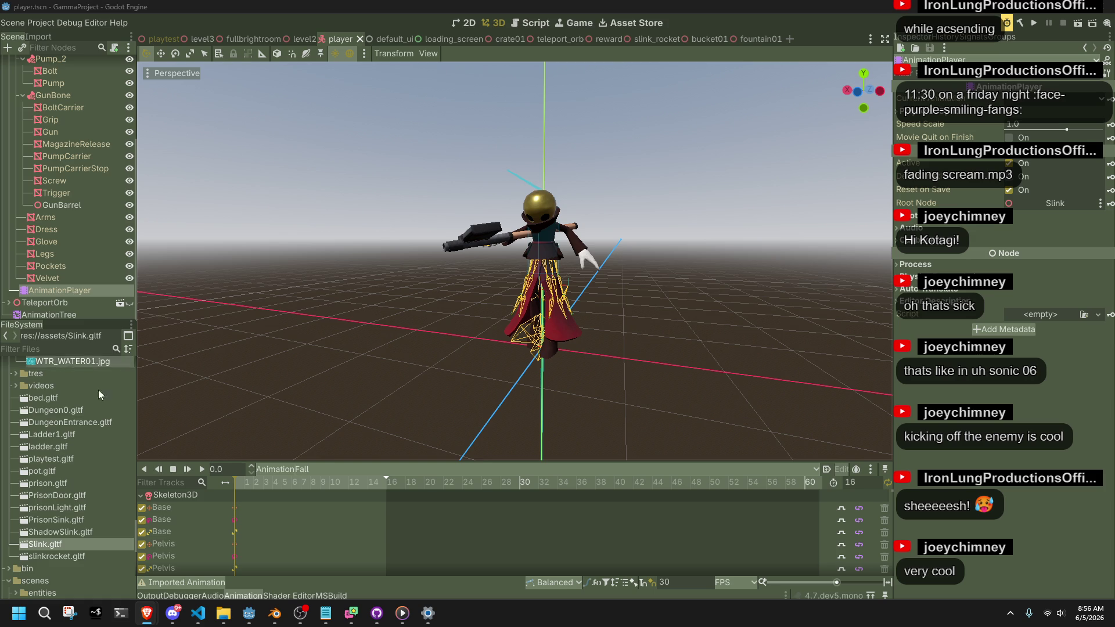
left_click(301, 470)
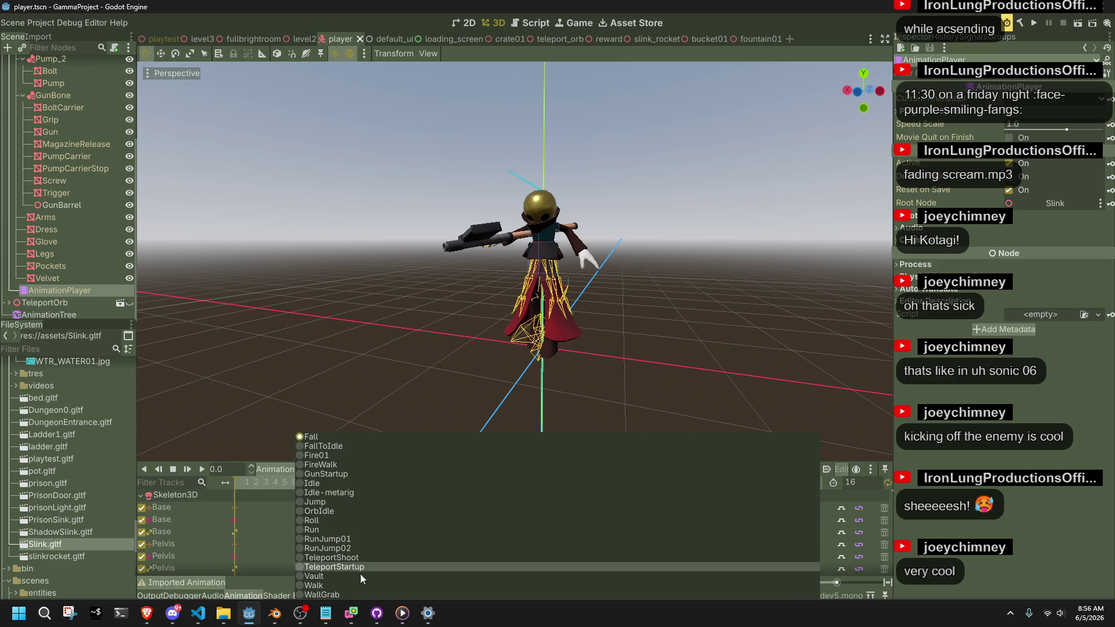
left_click(347, 593)
mouse_move(239, 488)
left_mouse_down()
mouse_move(394, 514)
mouse_move(311, 535)
left_mouse_up()
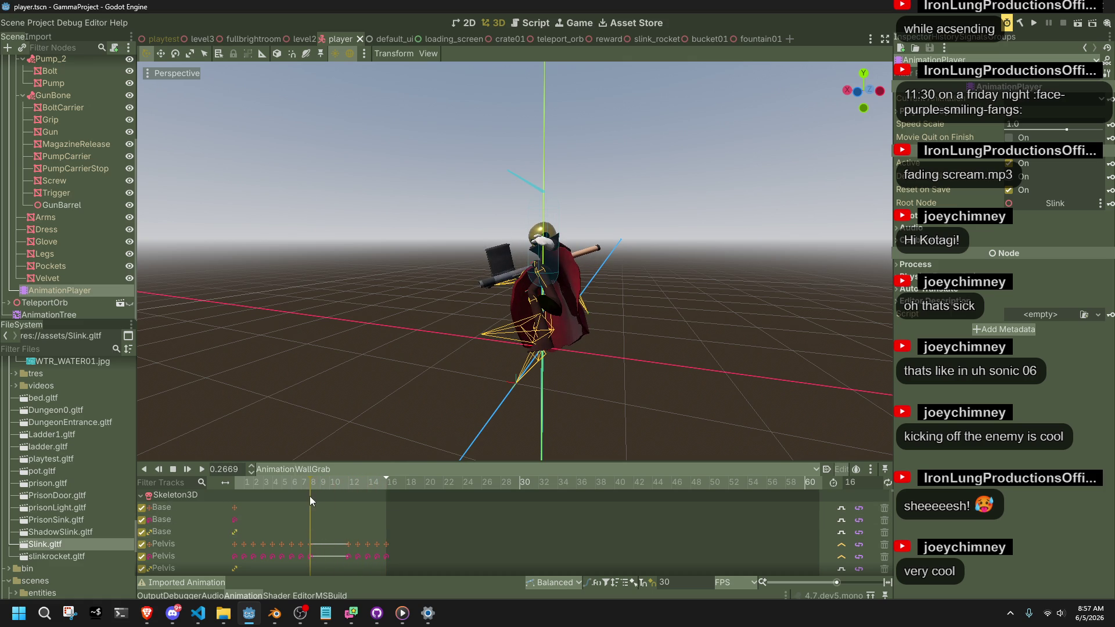
key("alt+Tab")
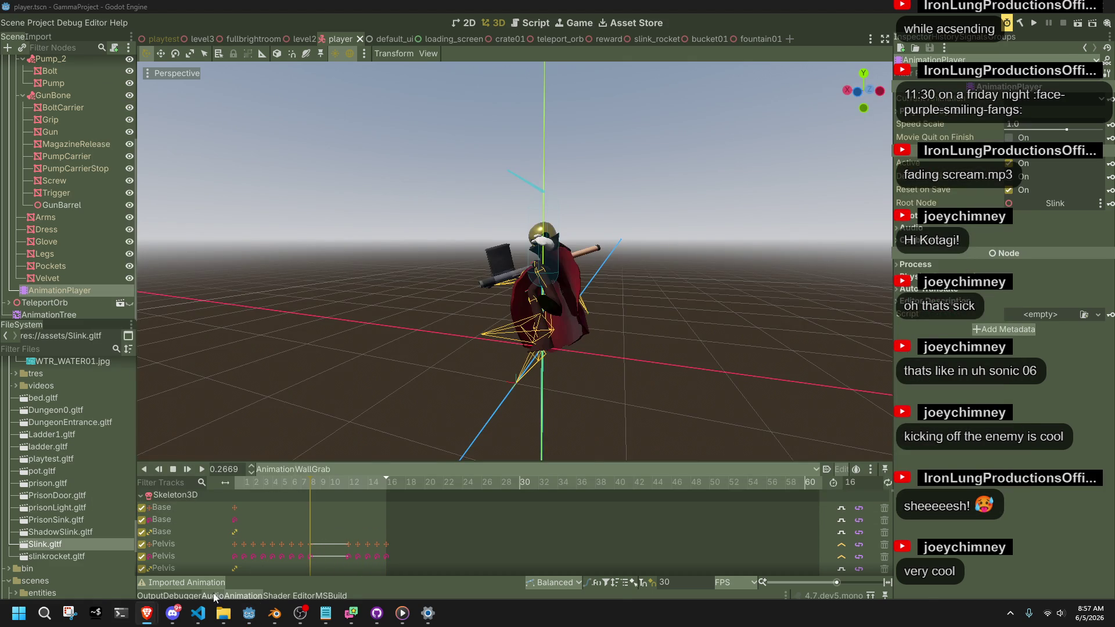
left_click(198, 614)
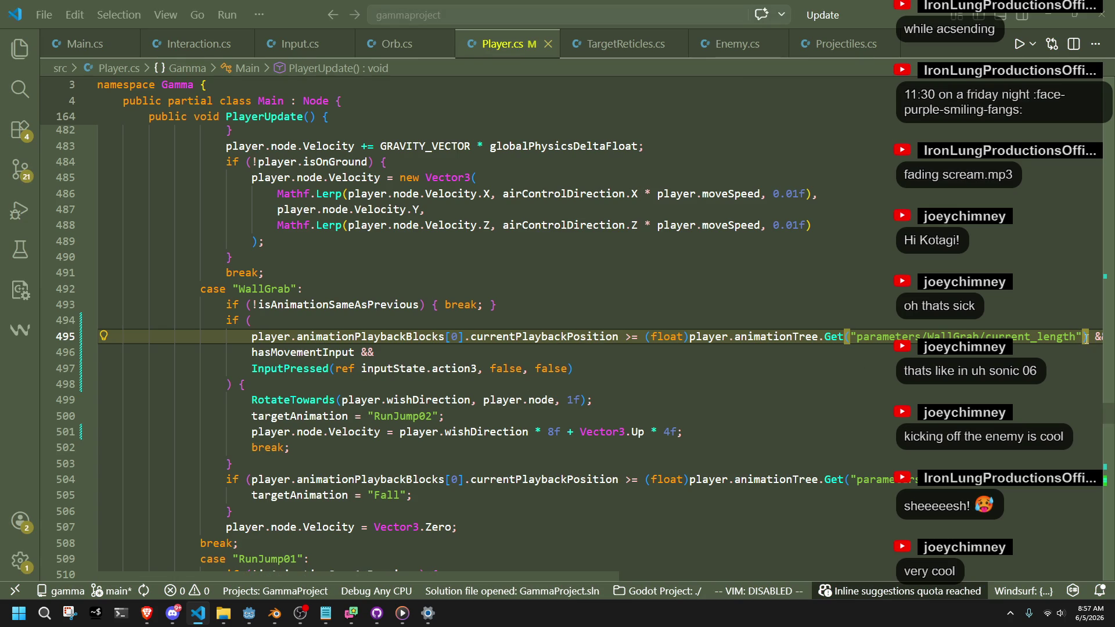
Step: Replace the WallGrab length lookup on line 495 with 0.266f and change >= to >
left_click_drag(1086, 339, 647, 341)
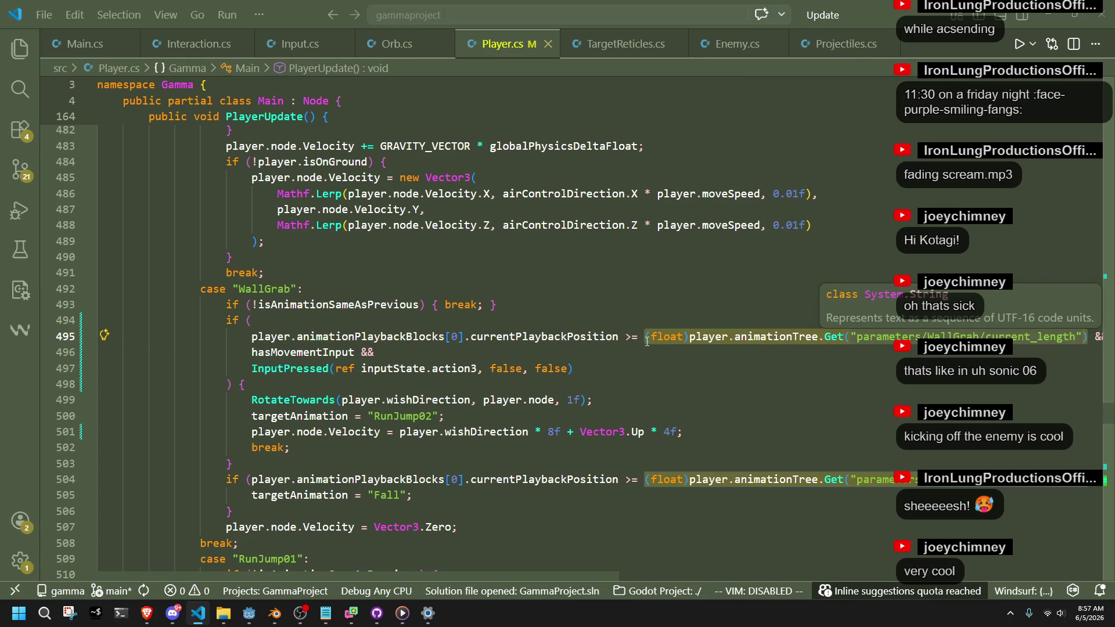
type("0.266 &&")
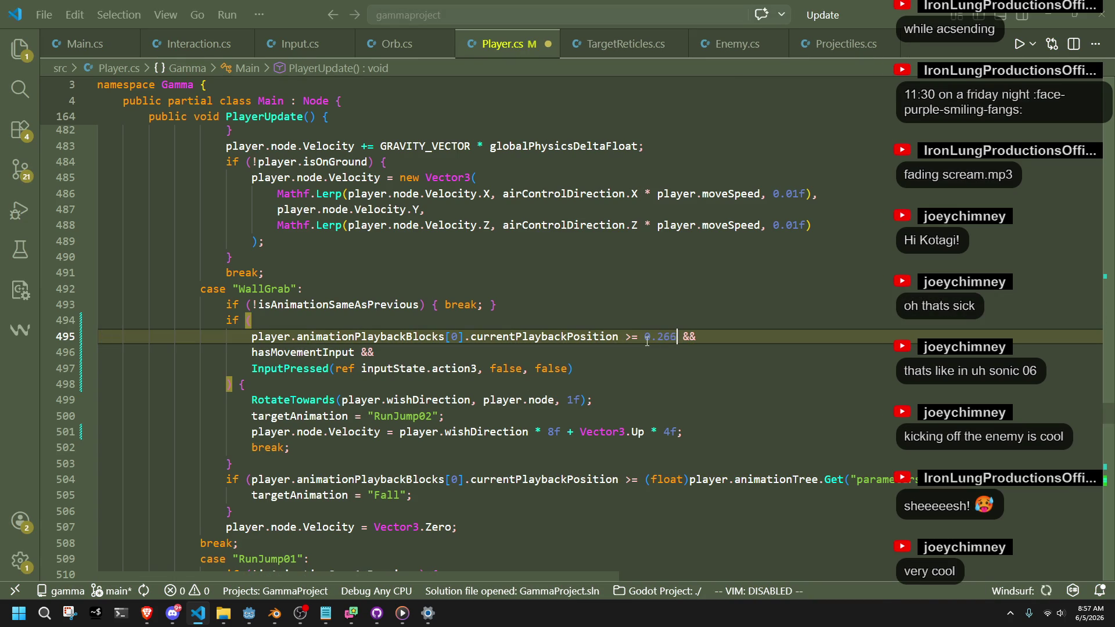
left_click(666, 362)
left_click(678, 338)
type("f")
key("Down")
key("Down")
left_click(637, 338)
left_click(675, 366)
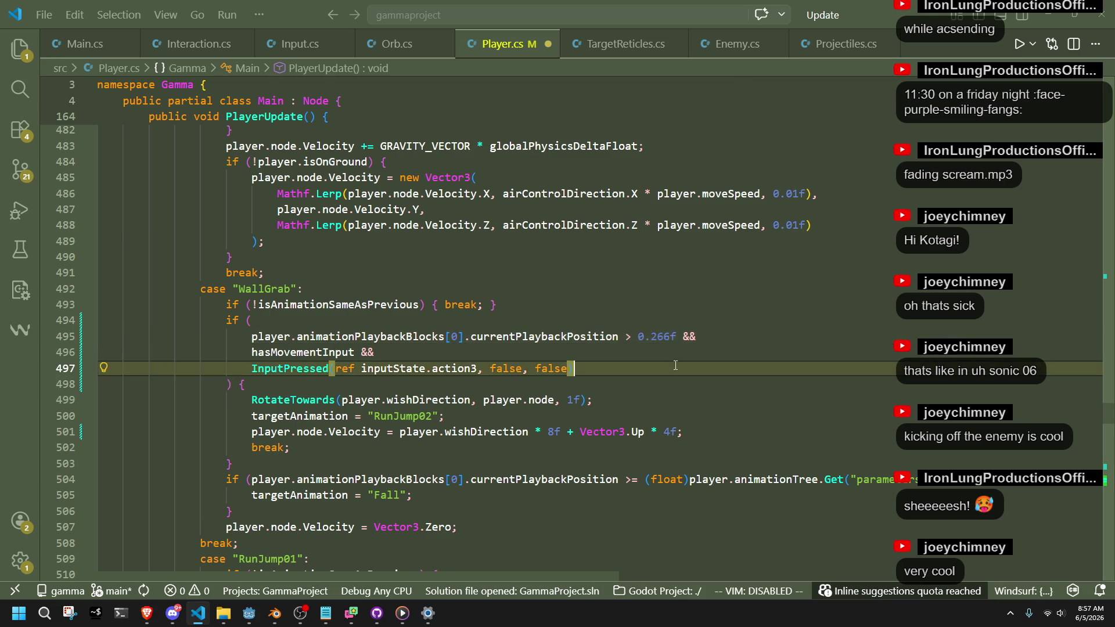
left_click(539, 342)
left_click(672, 338)
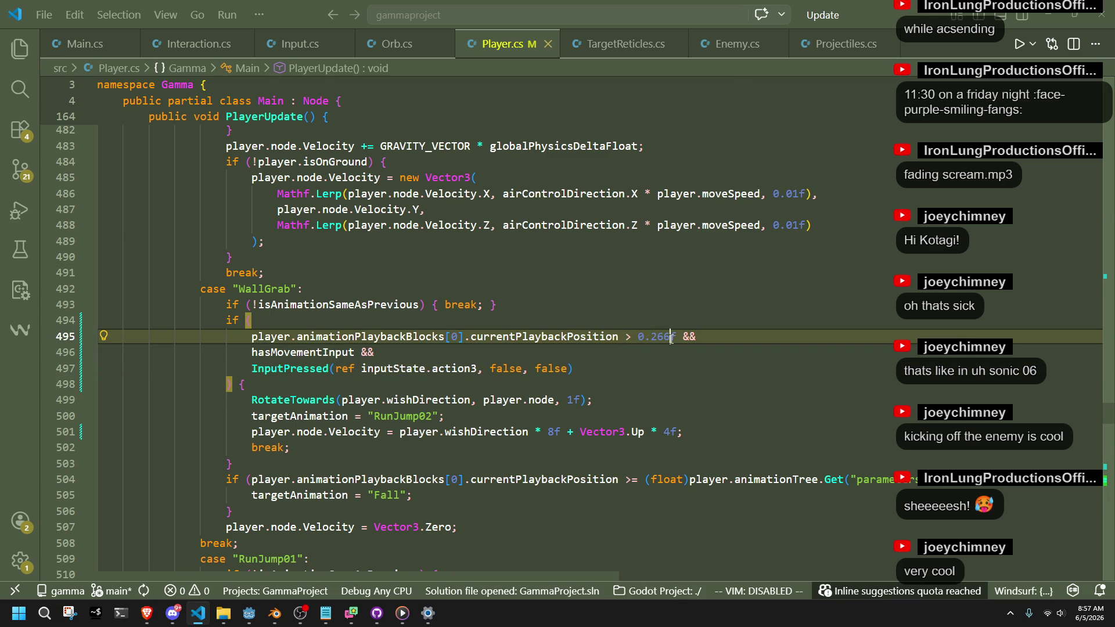
left_click(648, 391)
left_click(249, 613)
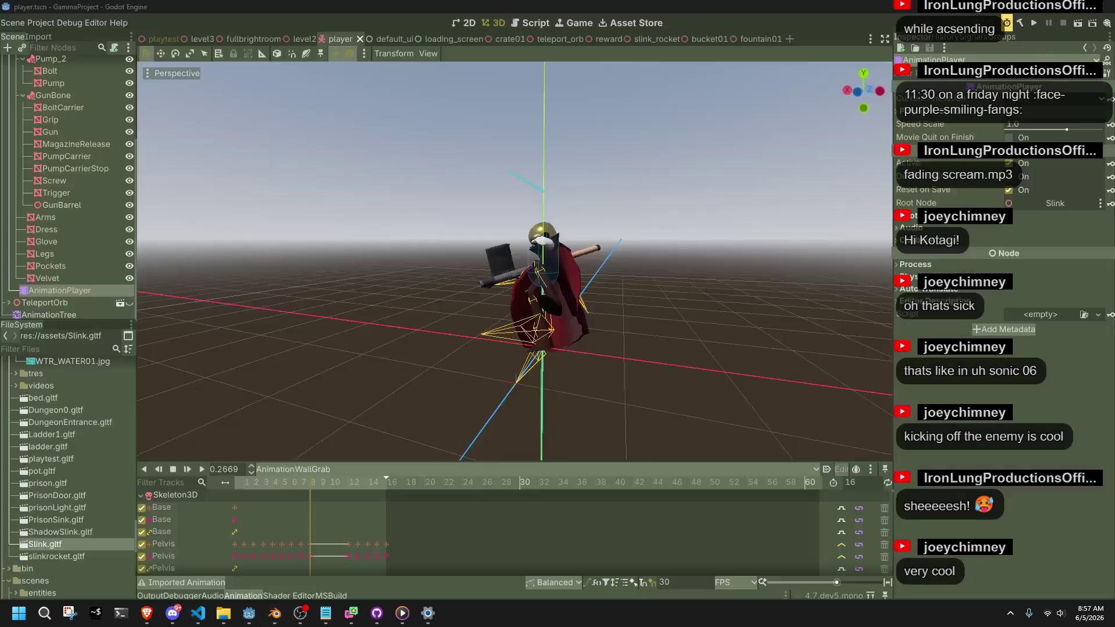
Step: Run the project, jump and wall-grab with the character to test landings, then stop it
left_click(1040, 23)
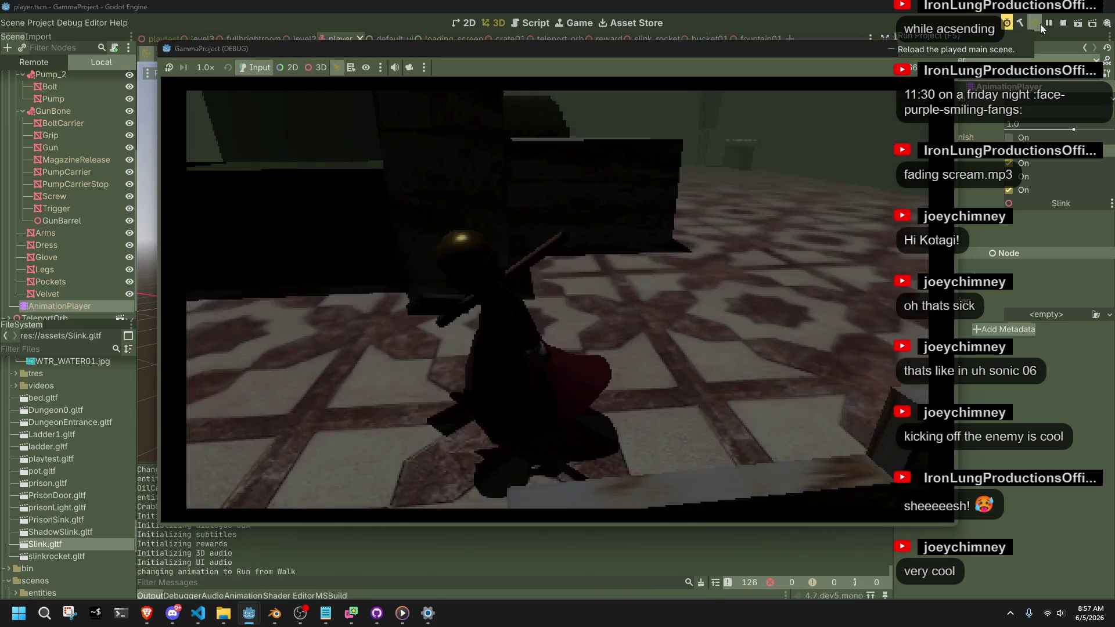
key("space")
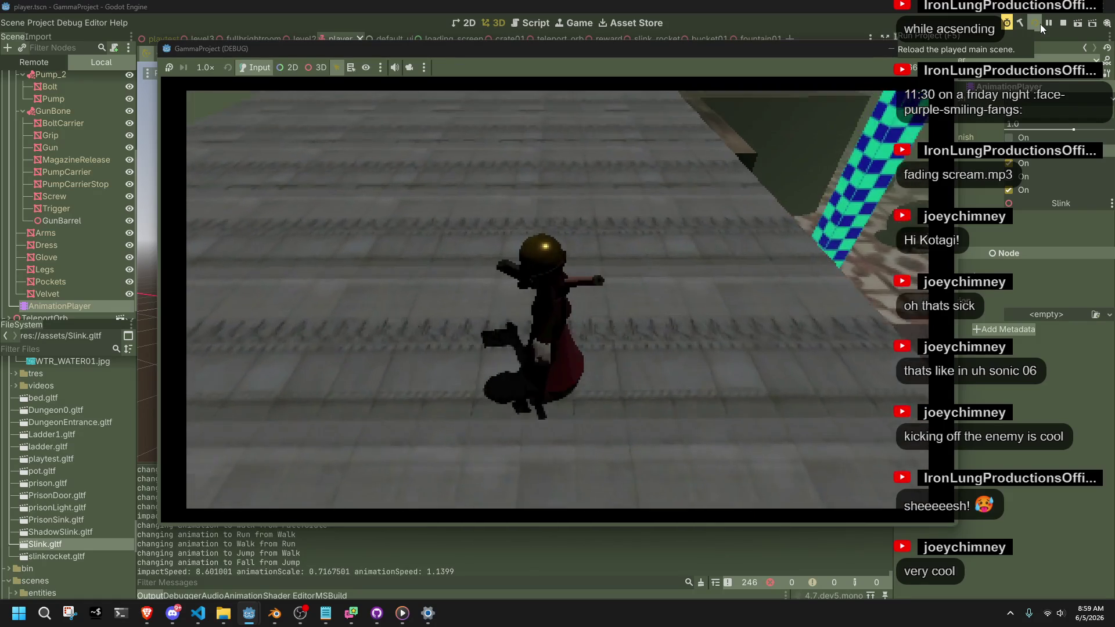
left_click(937, 51)
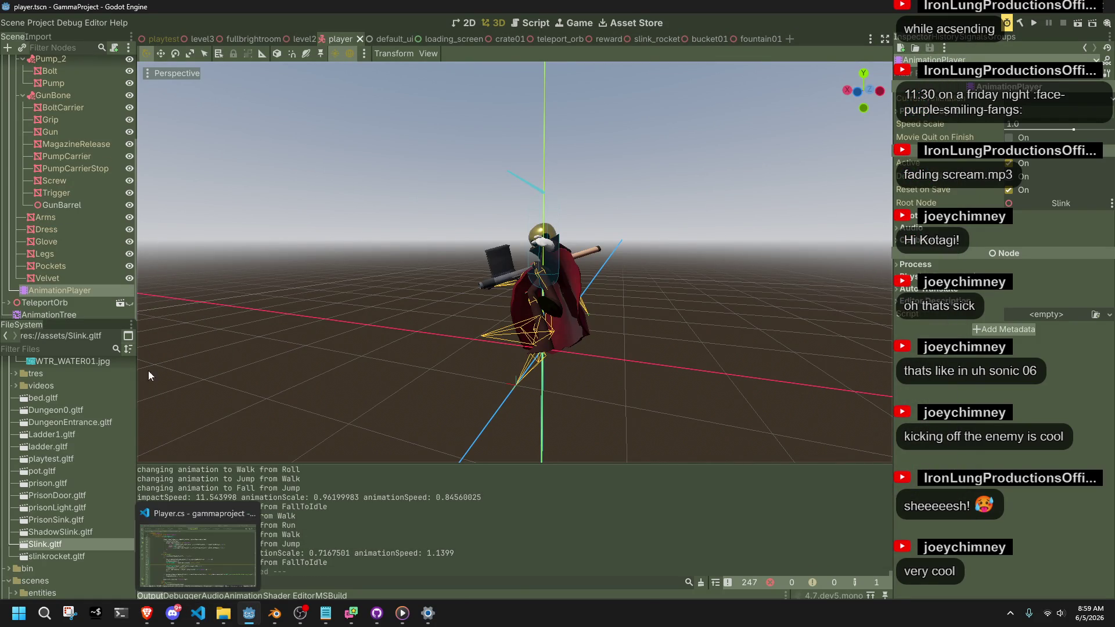
Step: Preview the FallToIdle animation in the AnimationPlayer, rewinding and replaying it
left_click(75, 290)
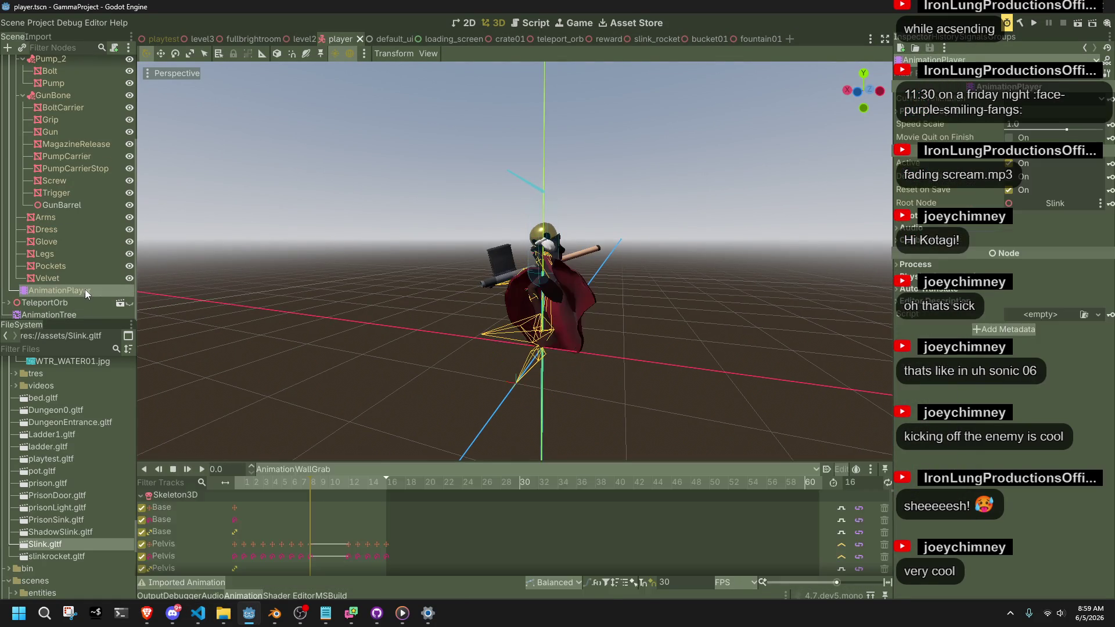
left_click(344, 468)
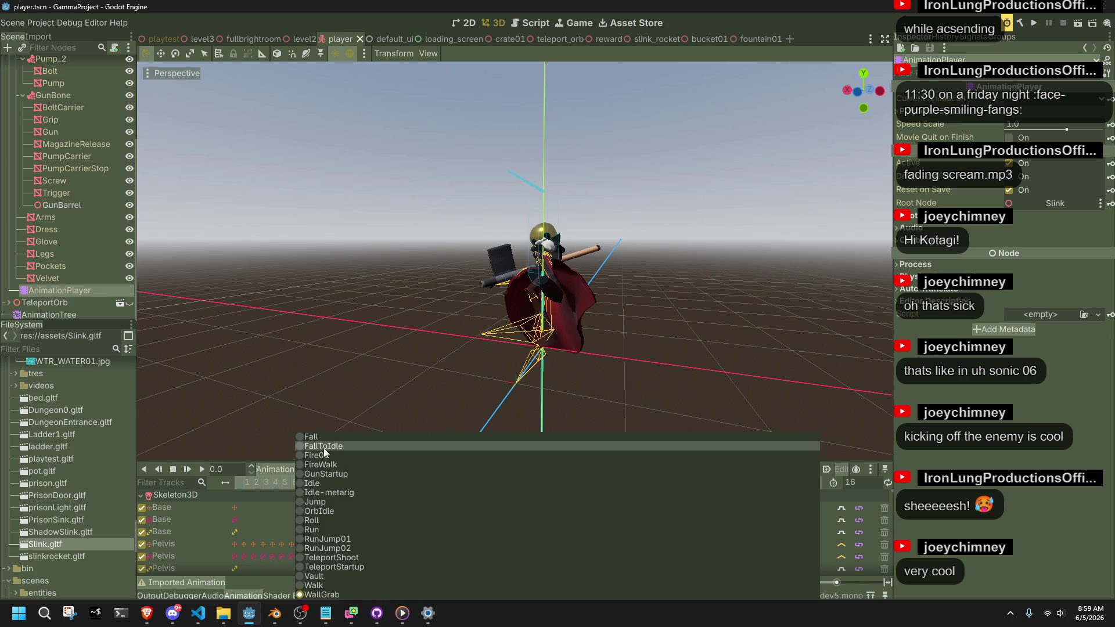
left_click(323, 446)
left_click(202, 475)
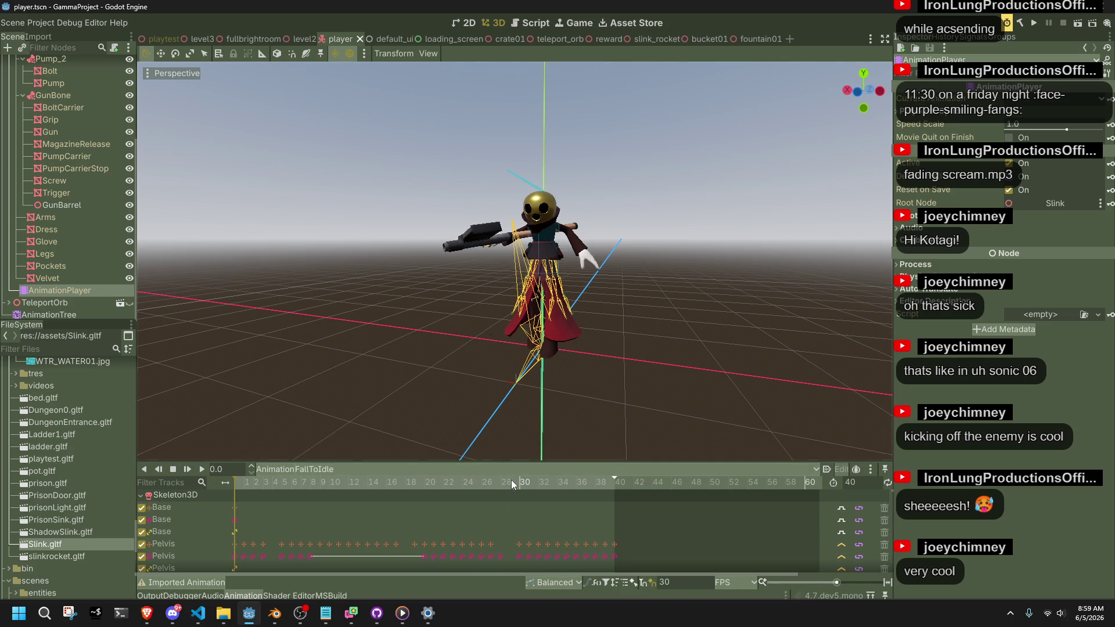
left_click_drag(566, 488, 229, 490)
left_click(203, 472)
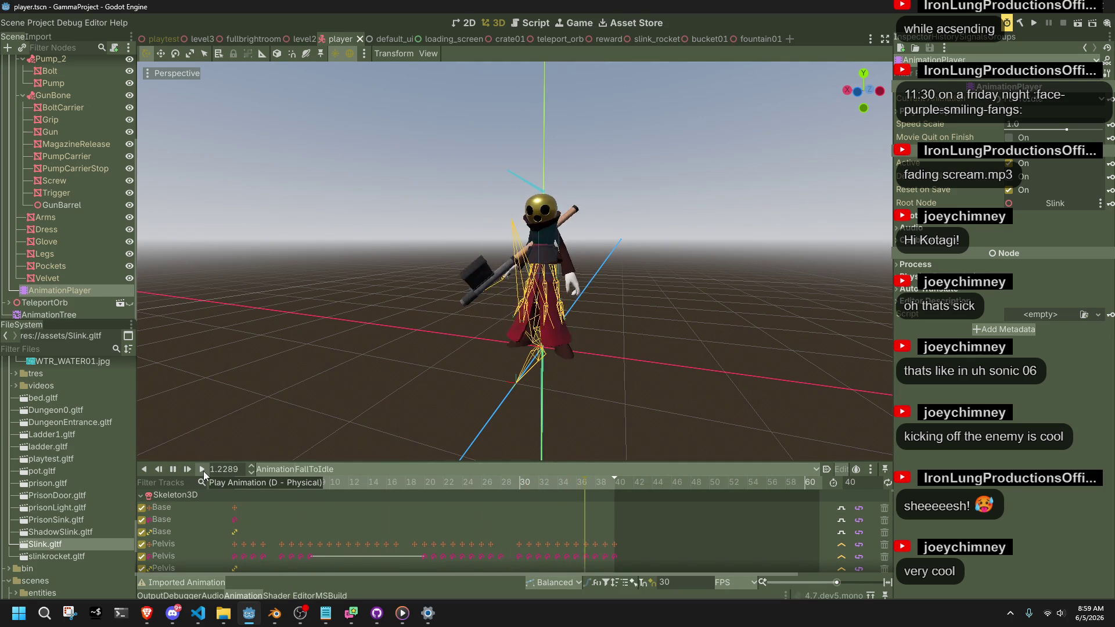
Step: Check the WallGrab code, then inspect the FallToIdle blend tree and preview the landing
left_click(198, 613)
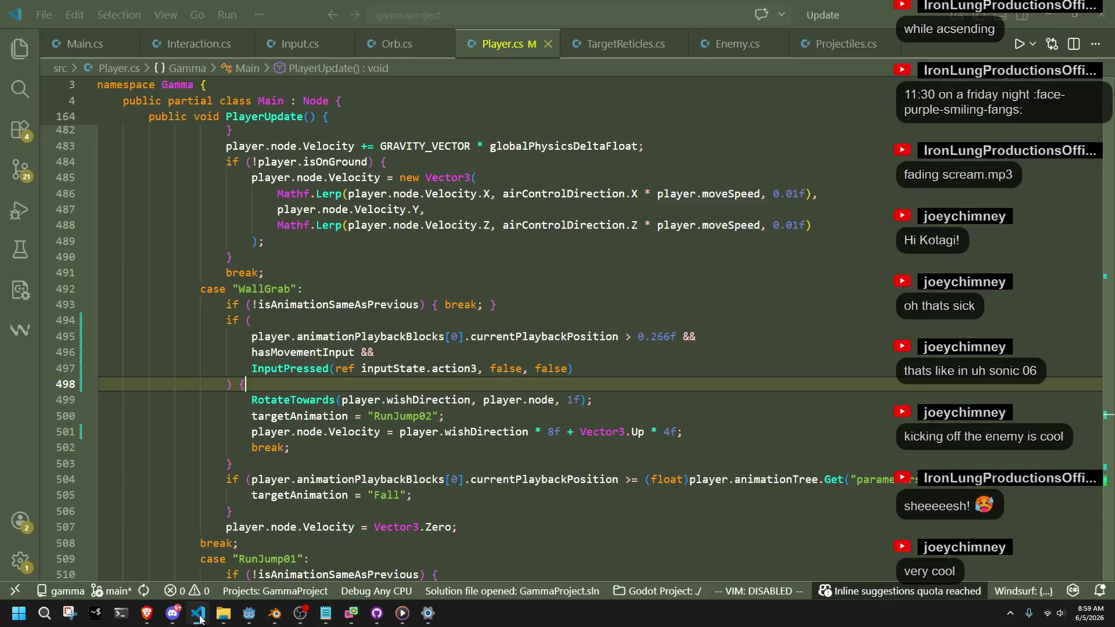
key("Down")
key("Down")
key("Down")
scroll(348, 511, "down", 4)
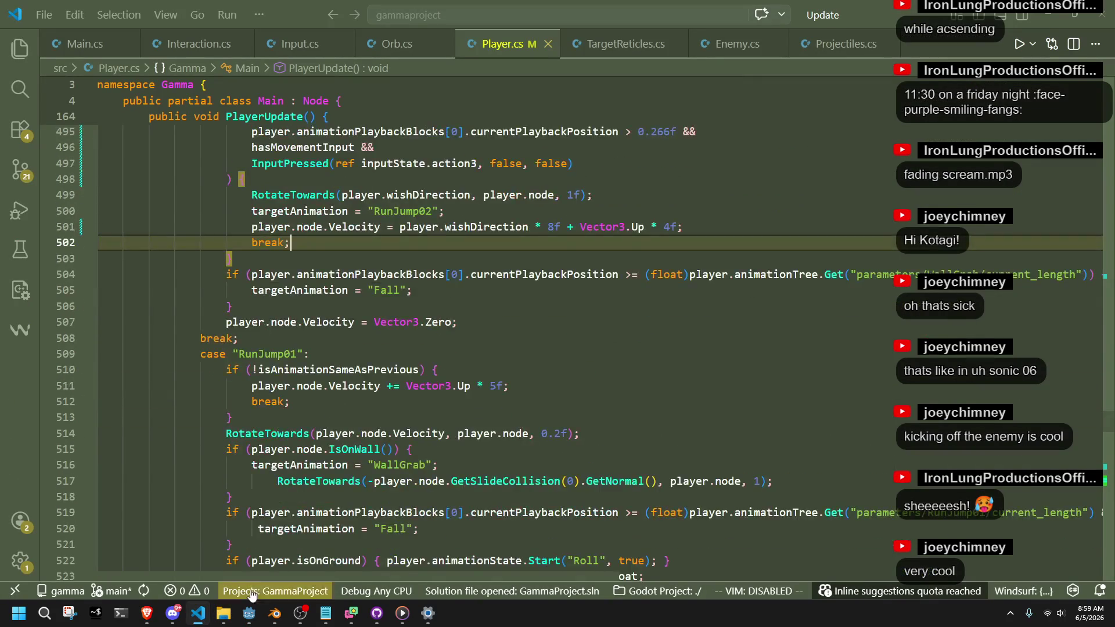
left_click(253, 617)
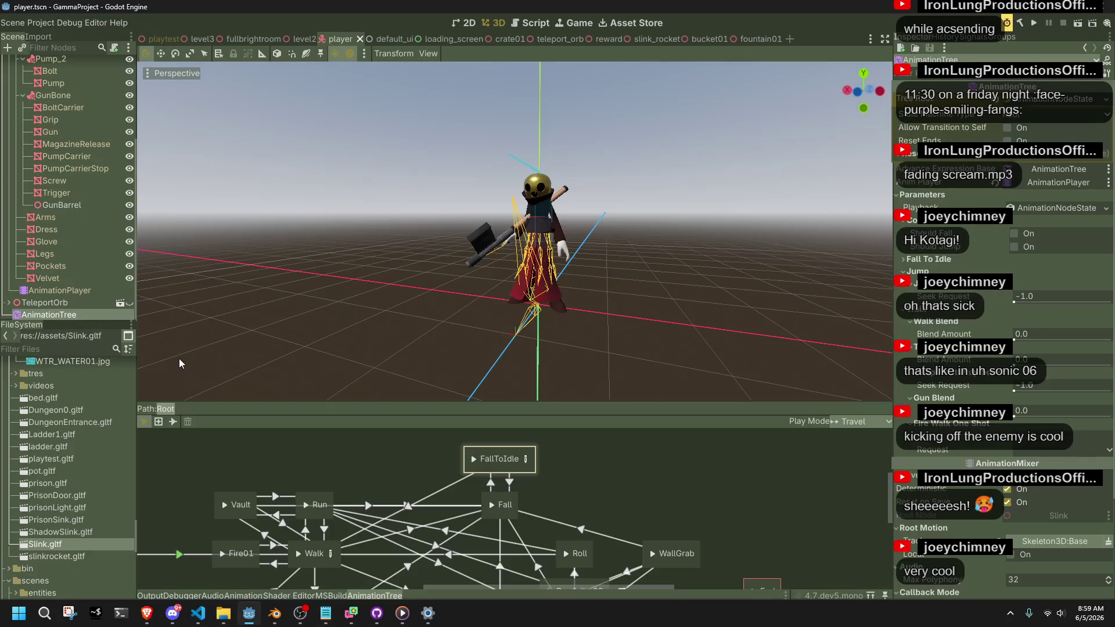
left_click(526, 461)
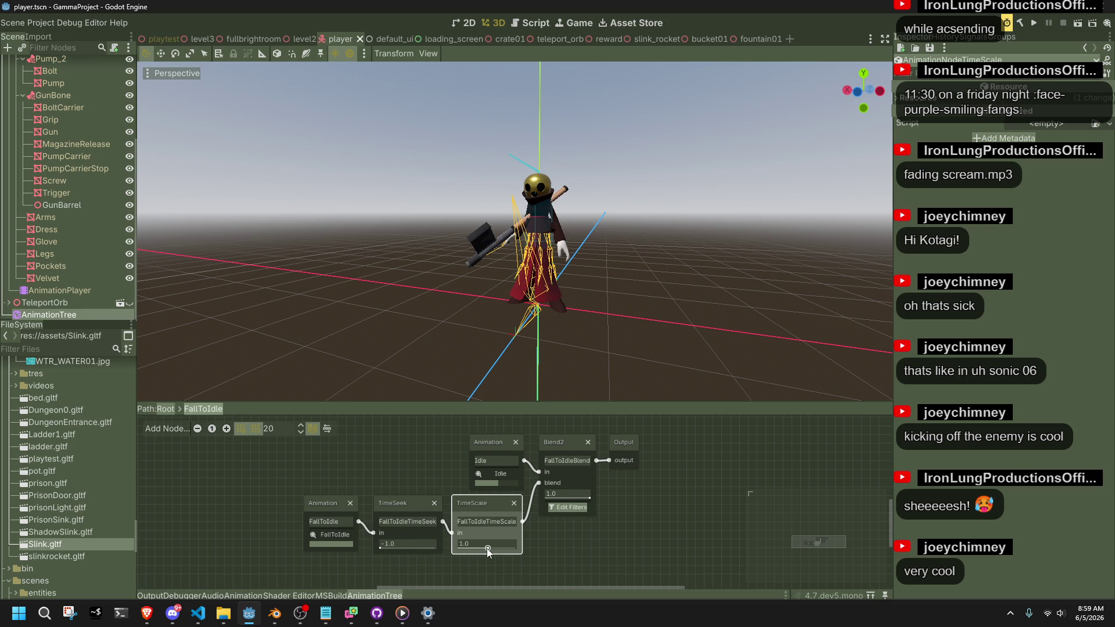
left_click(575, 554)
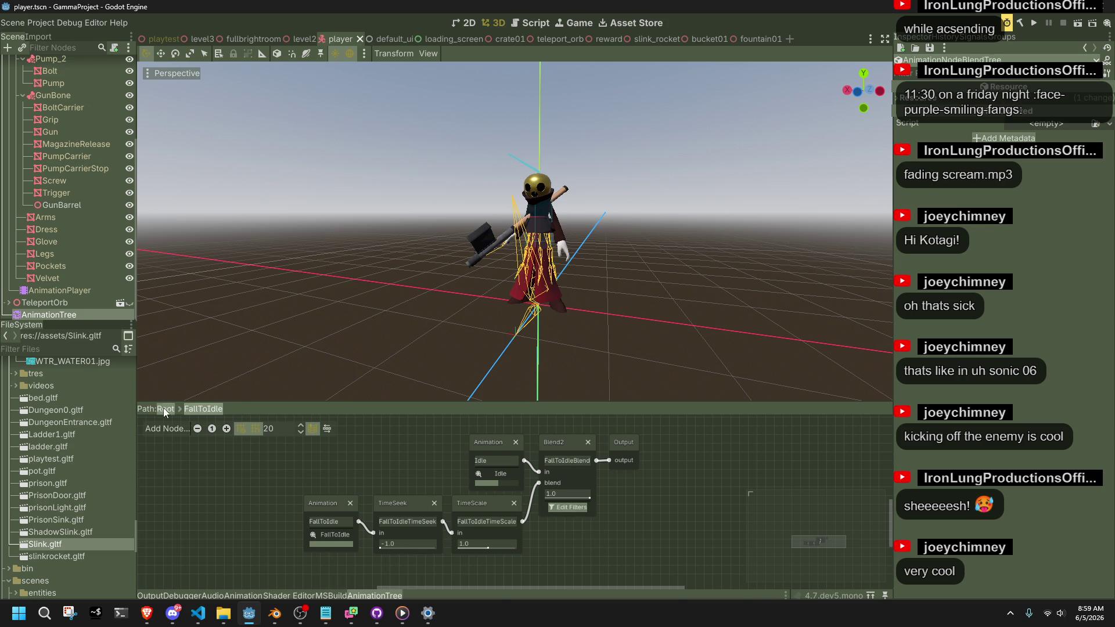
left_click(169, 409)
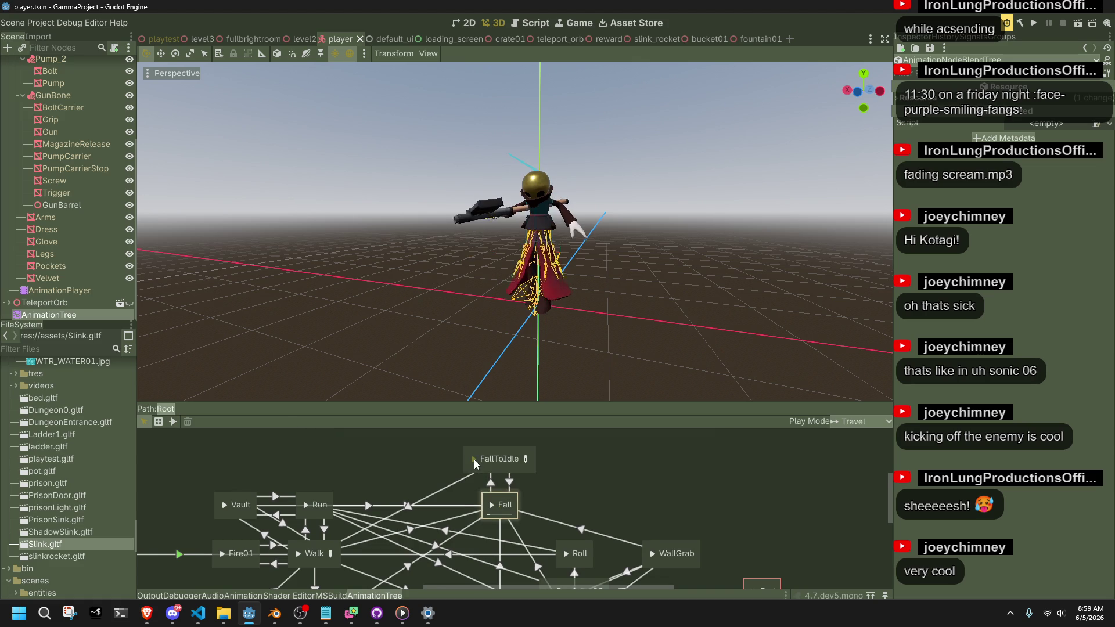
left_click(474, 459)
Step: Set the FallToIdle TimeScale to 0.8 and preview the slowed landing from Root
left_click(526, 459)
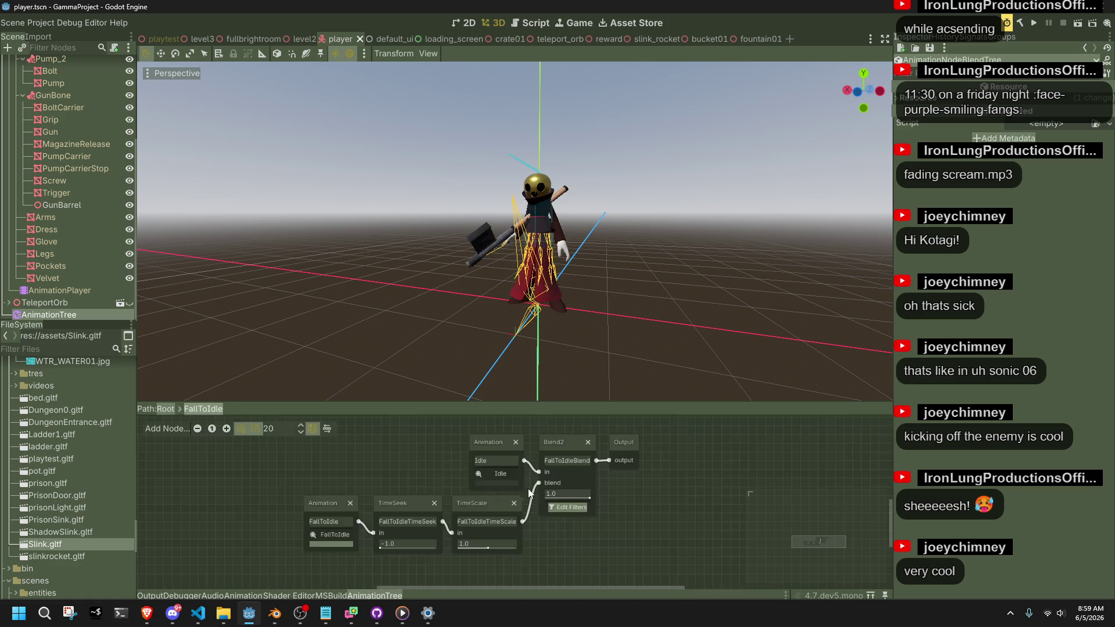
left_click(556, 495)
key("Return")
left_click(166, 409)
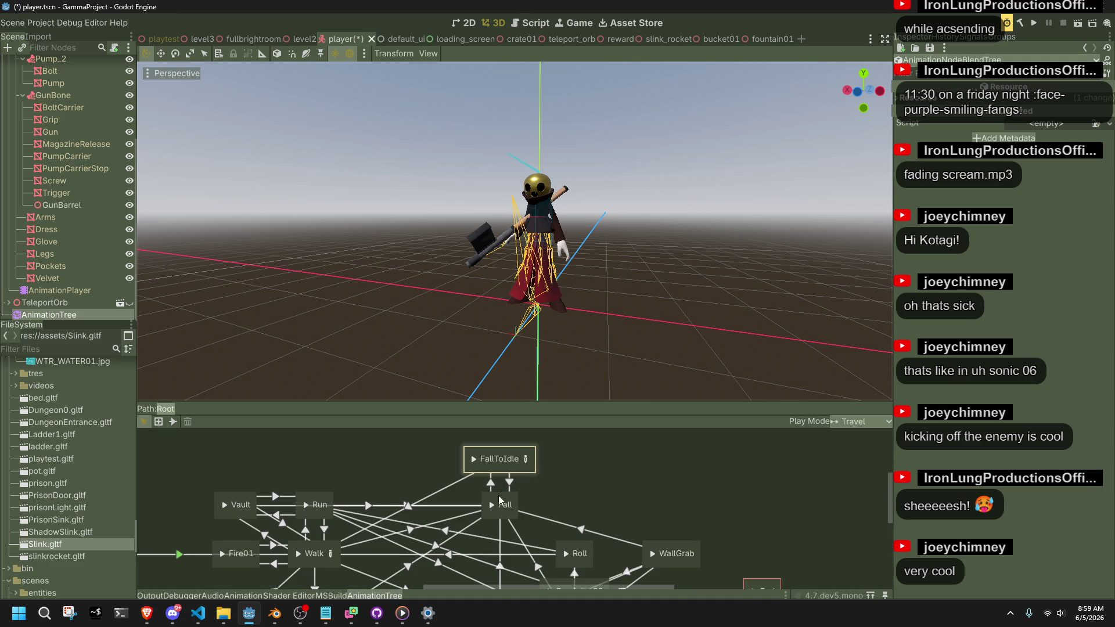
left_click(475, 459)
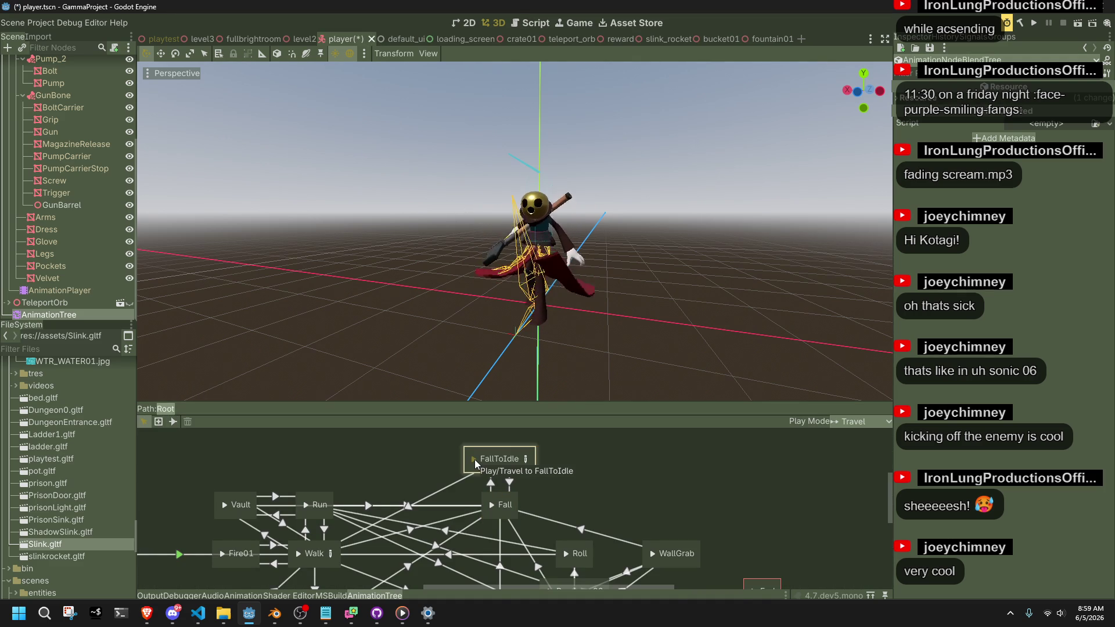
Step: Save and run the game, jump three times to check the landing, then stop it
left_click(1038, 24)
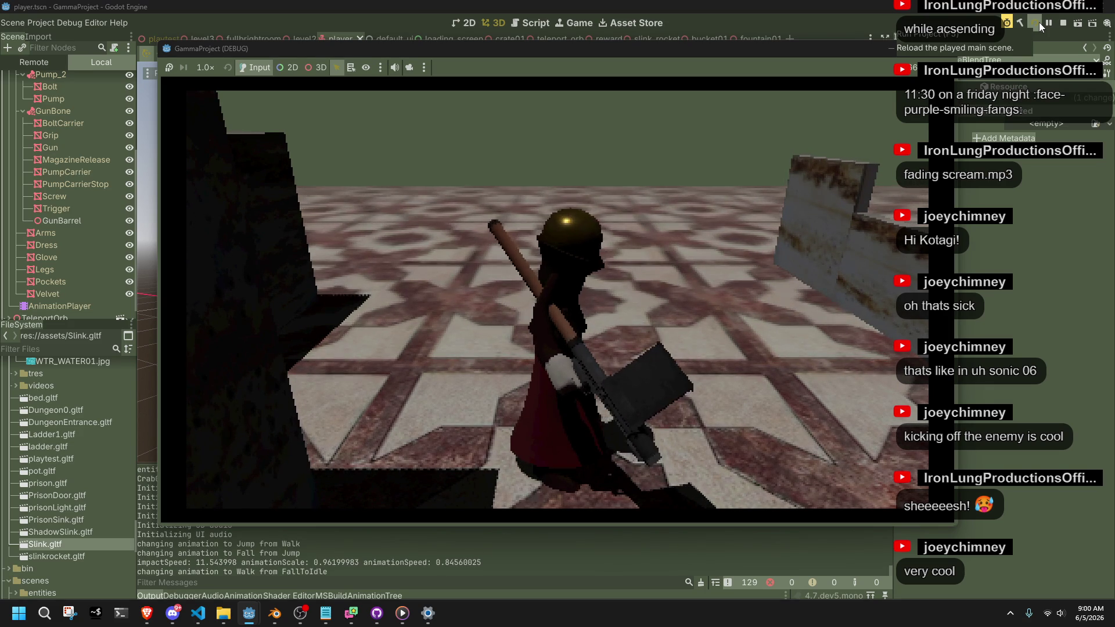
key("space")
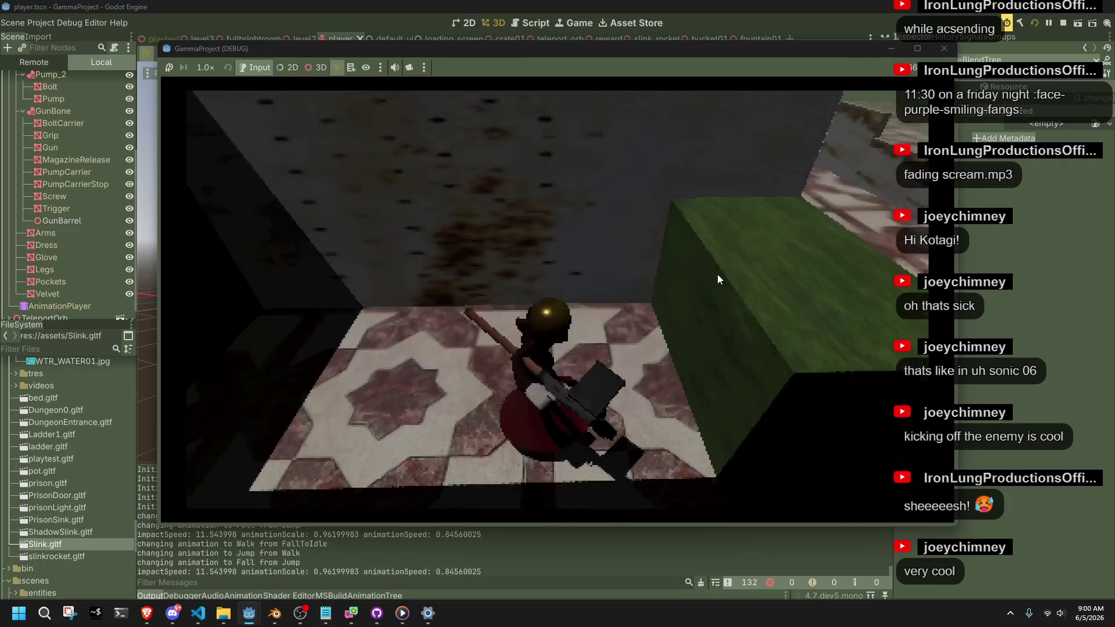
key("space")
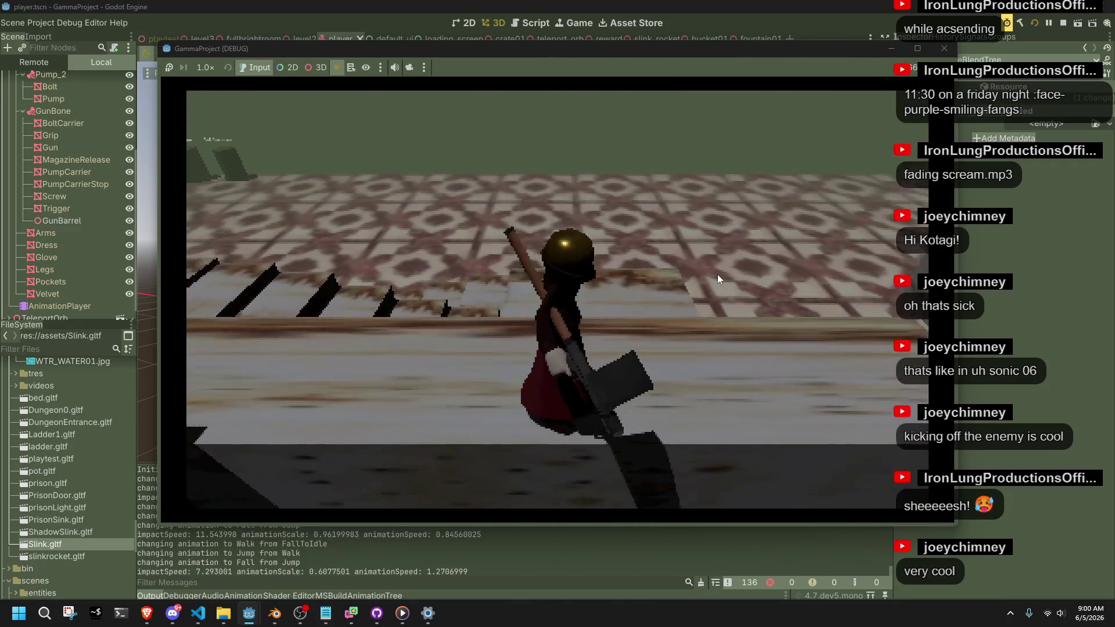
key("space")
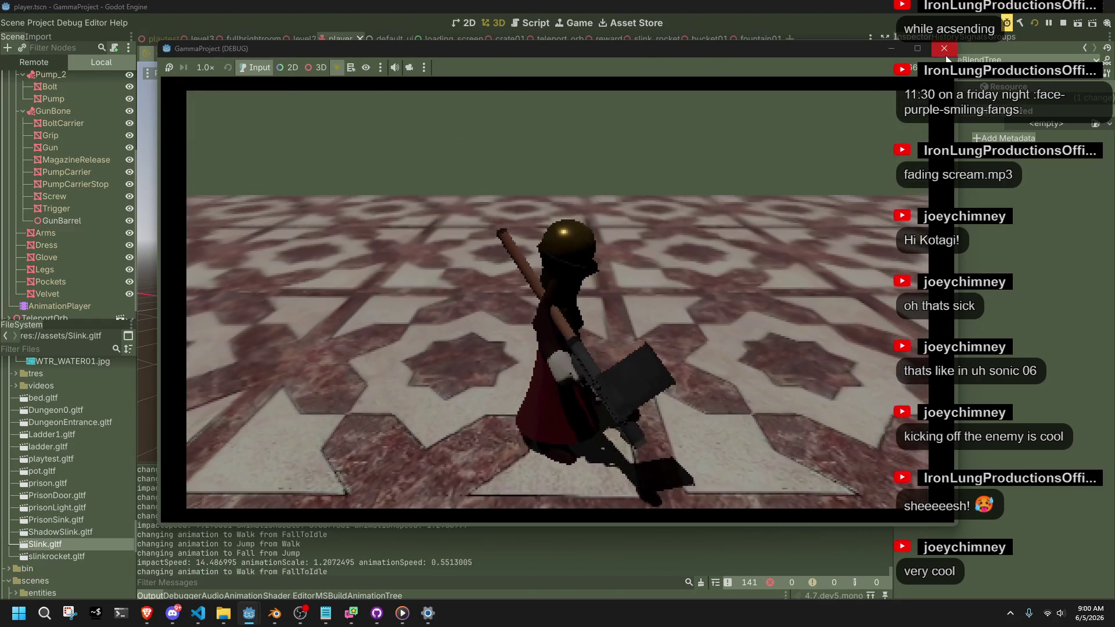
key("F8")
left_click(207, 619)
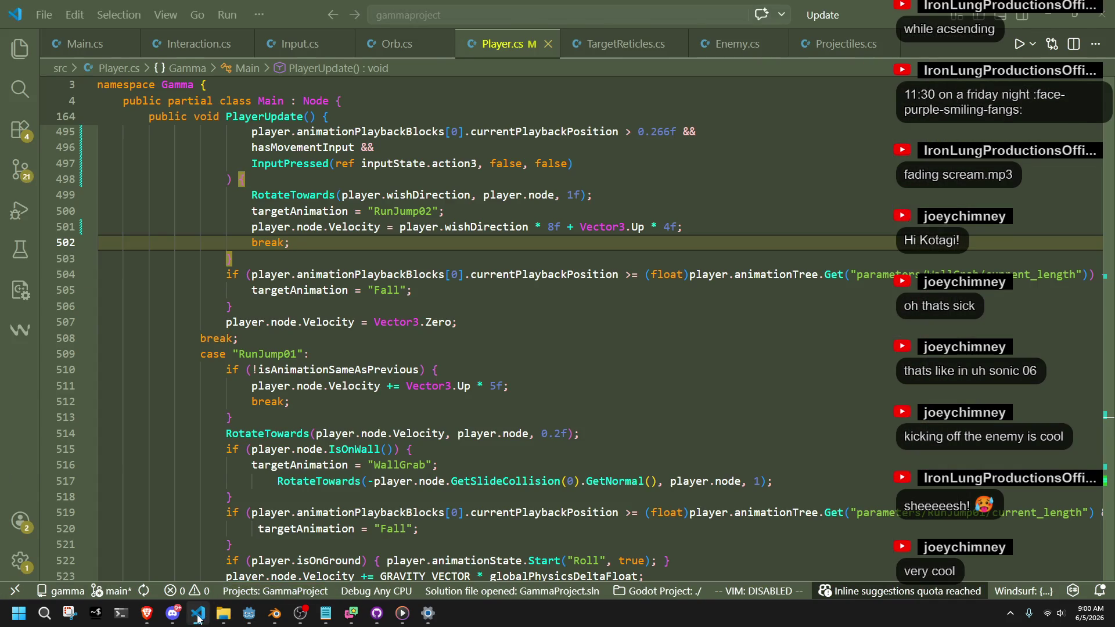
Step: Select the AnimationTree and inspect the FallToIdle TimeScale node, now back at 1.0
left_click(206, 620)
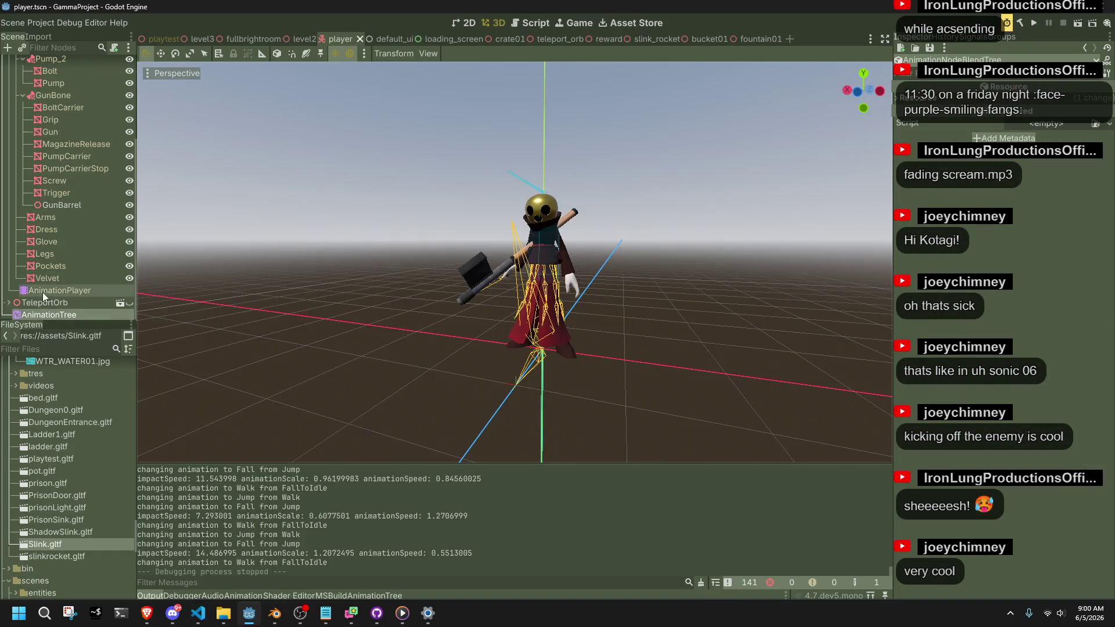
left_click(54, 302)
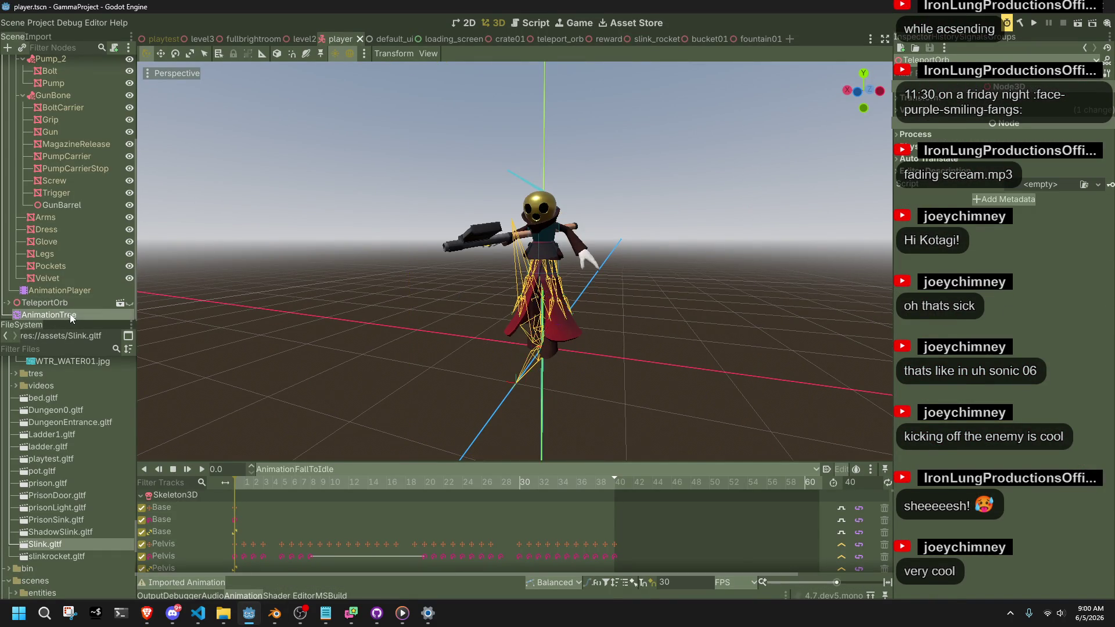
left_click(58, 315)
left_click(548, 480)
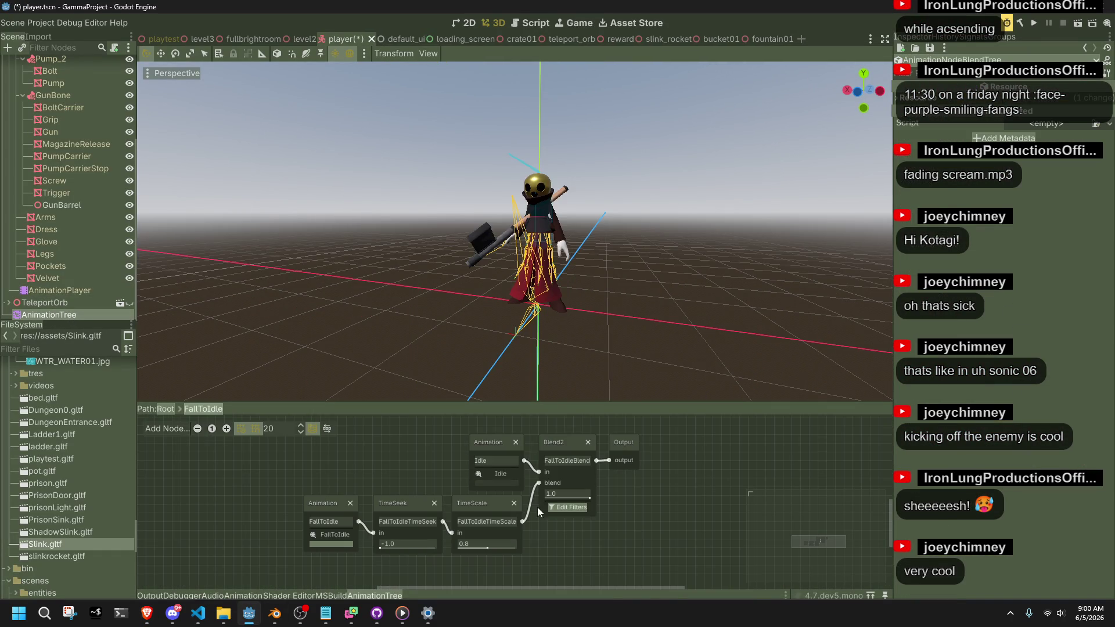
left_click(478, 507)
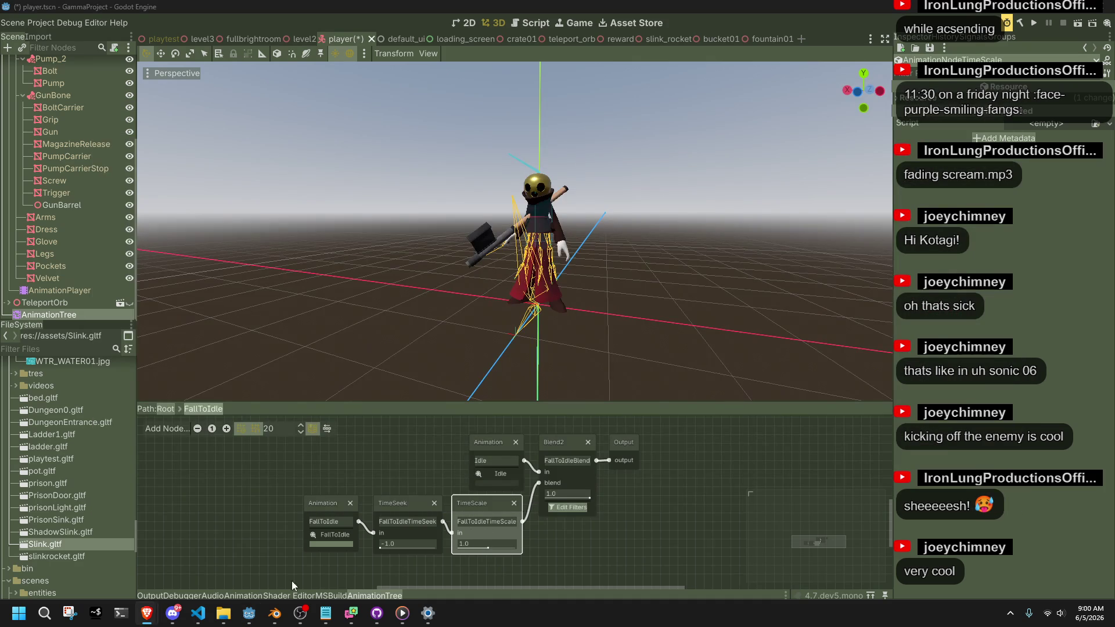
type("1")
left_click(250, 620)
left_click(200, 616)
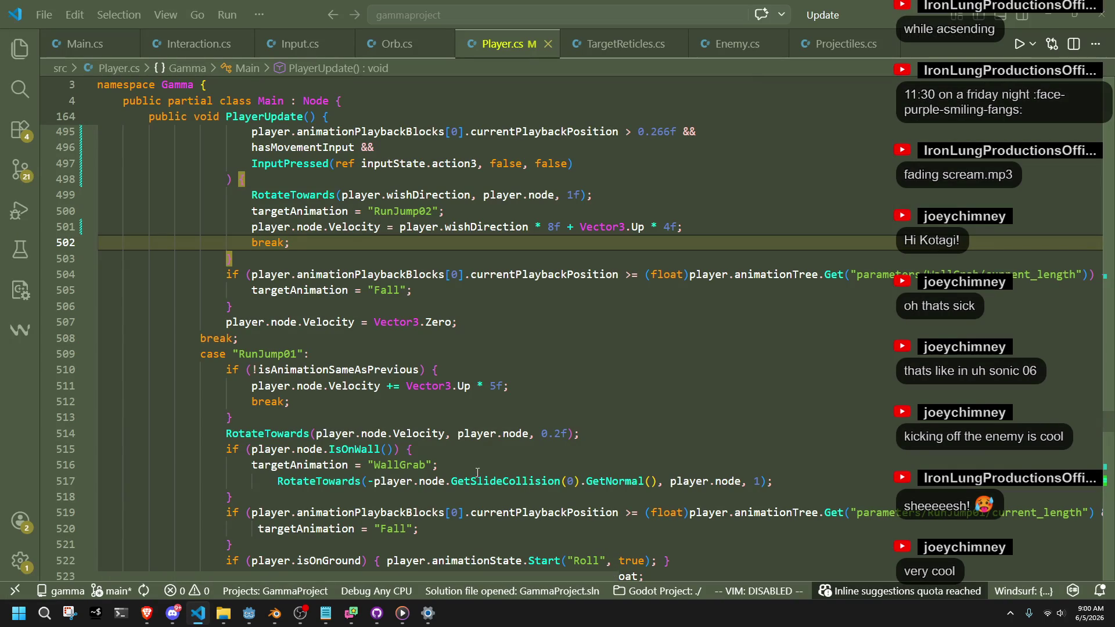
Step: Find FallToIdle in Player.cs and delete ' + 1' on line 578, leaving animationSpeed
scroll(350, 412, "up", 4)
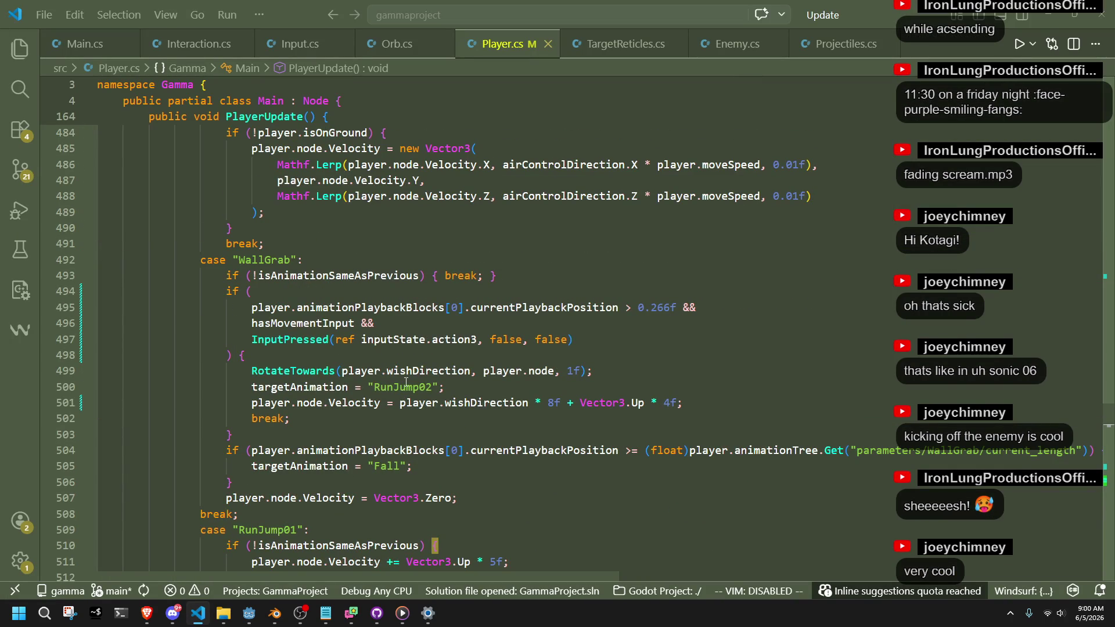
double_click(257, 263)
scroll(298, 434, "up", 3)
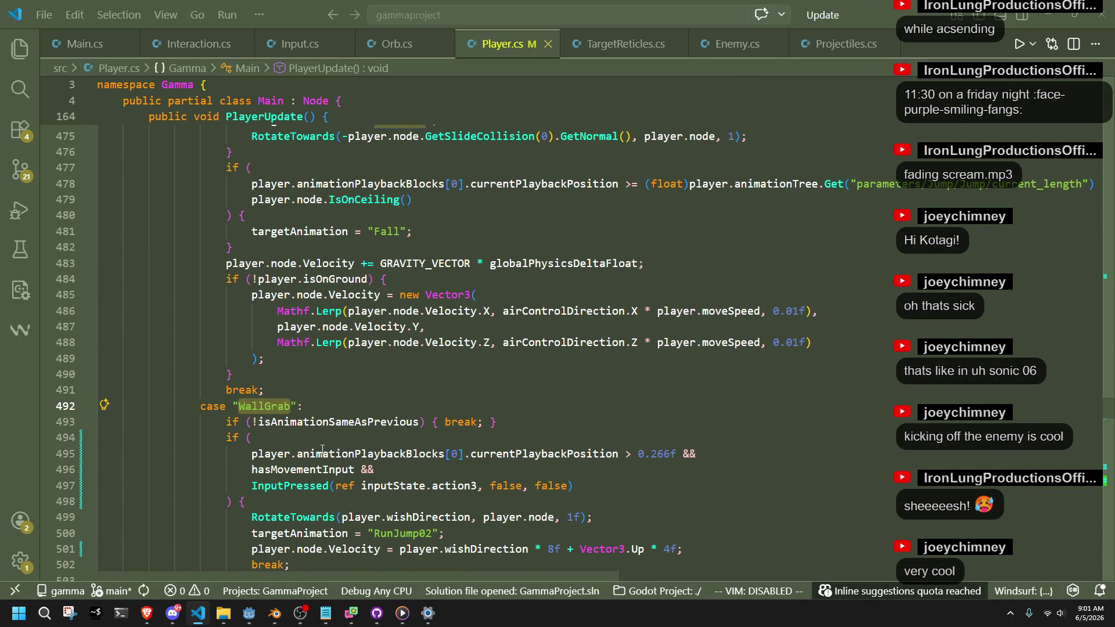
scroll(323, 448, "up", 7)
scroll(323, 445, "up", 12)
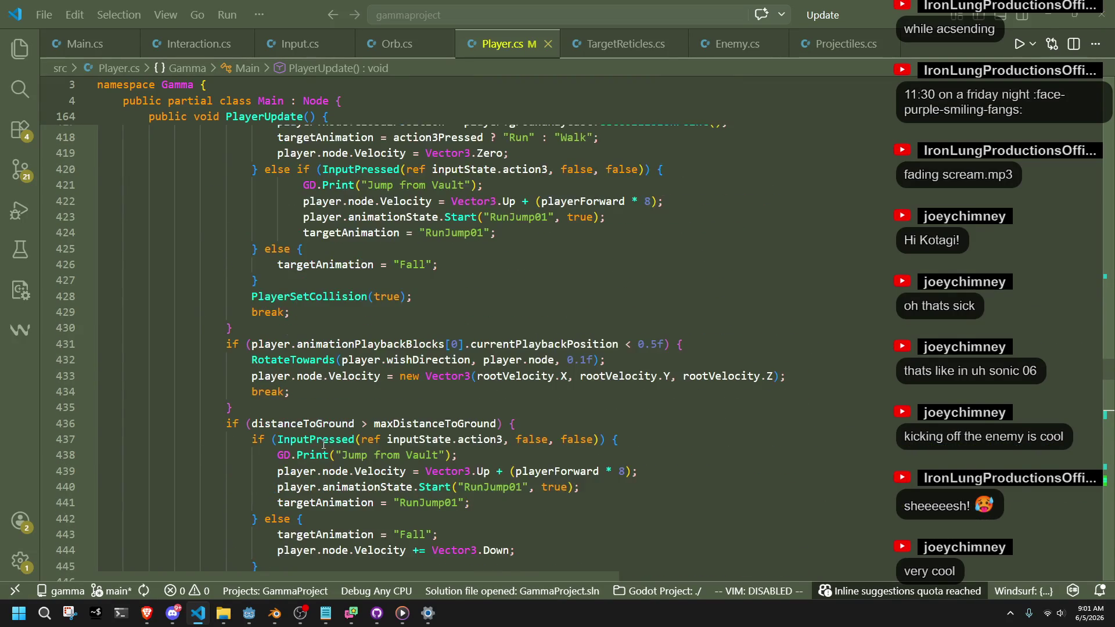
key("ctrl+f")
type("Fall")
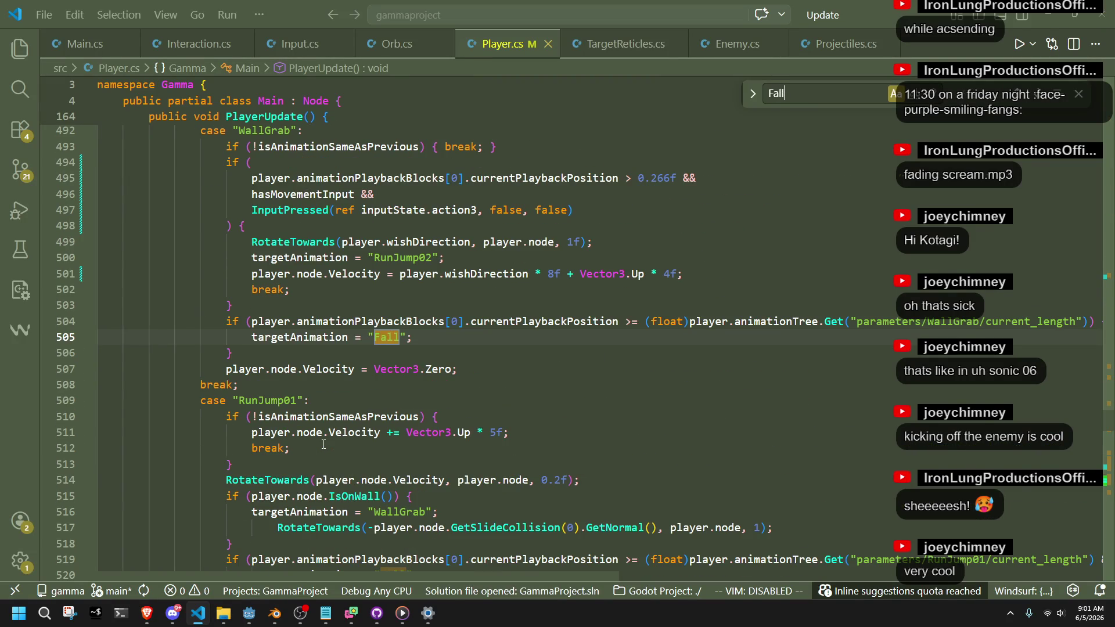
type("ToIdle")
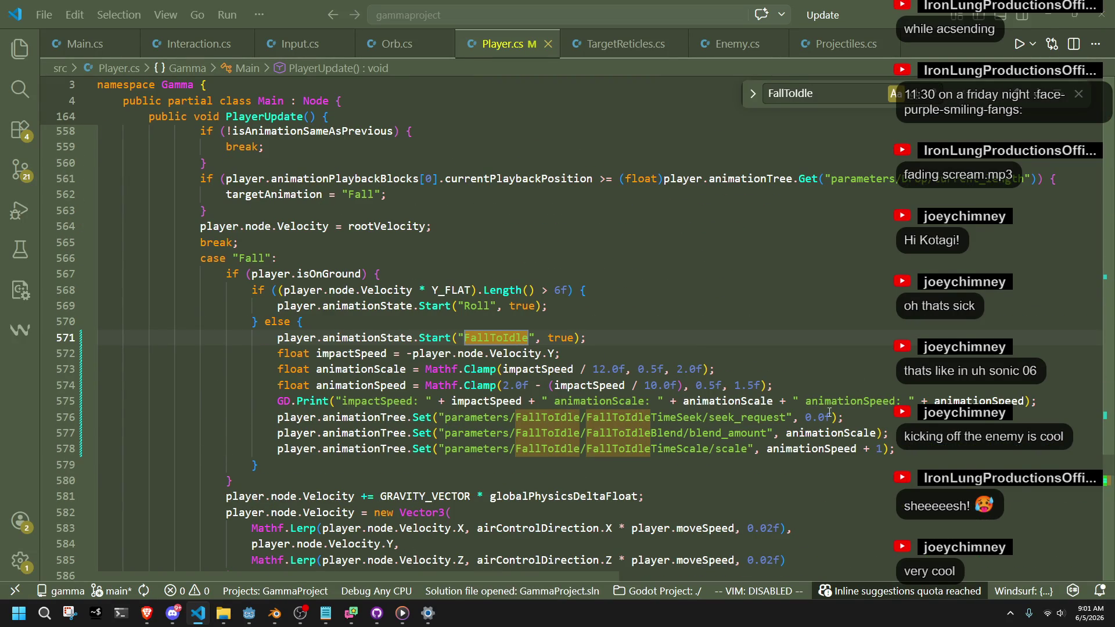
left_click(879, 450)
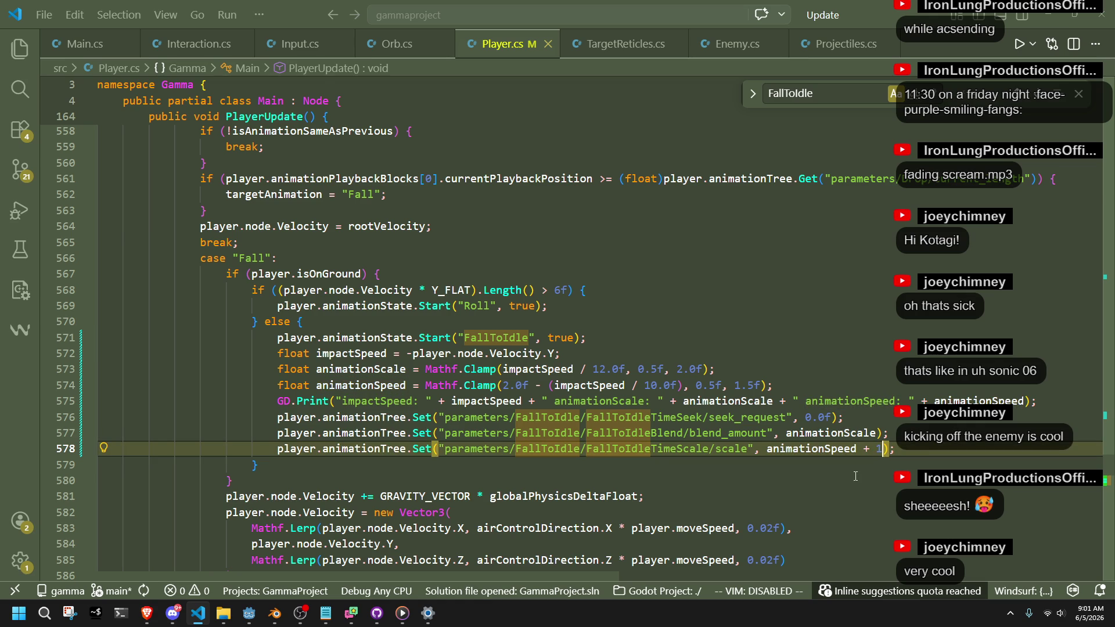
key("BackSpace")
key("BackSpace")
key("BackSpace")
key("Down")
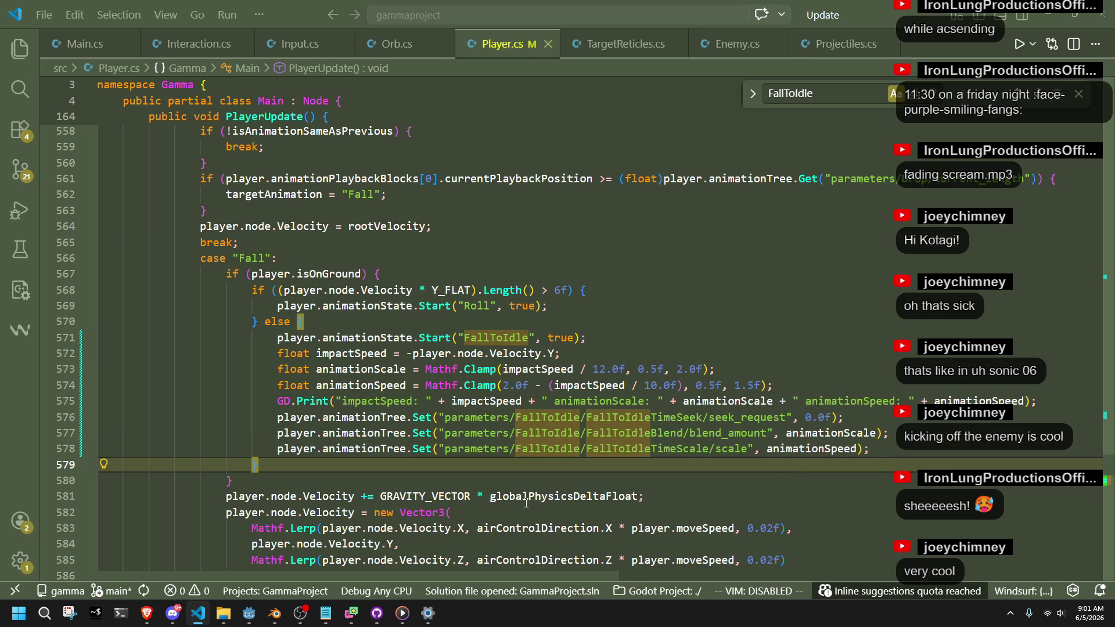
left_click(249, 613)
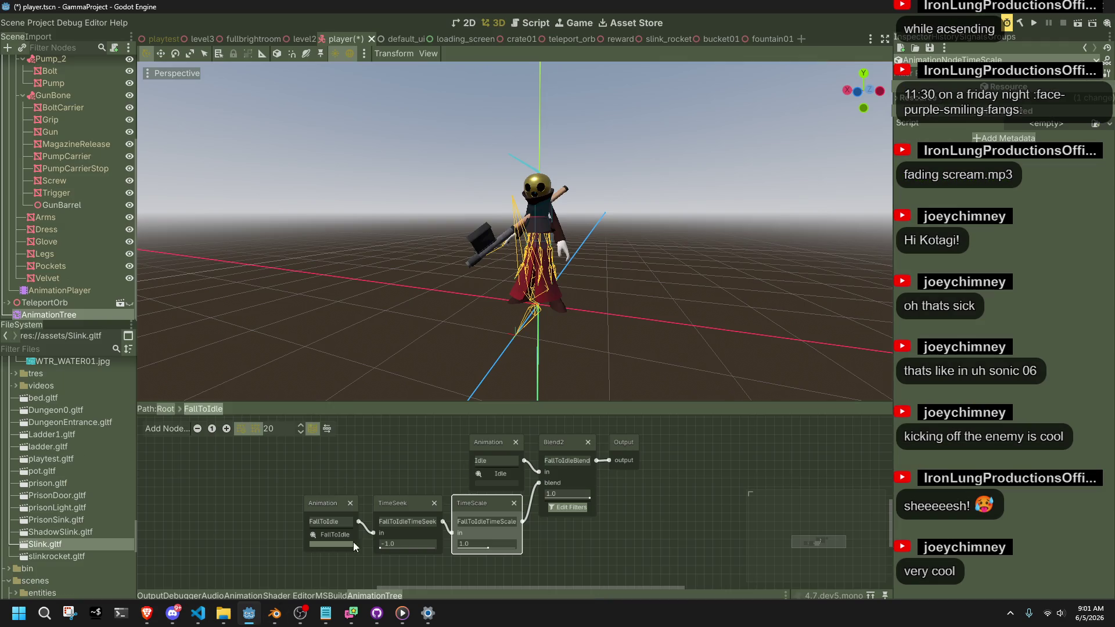
Step: Run the game, then run, vault, jump and roll across the level before closing it
left_click(1035, 23)
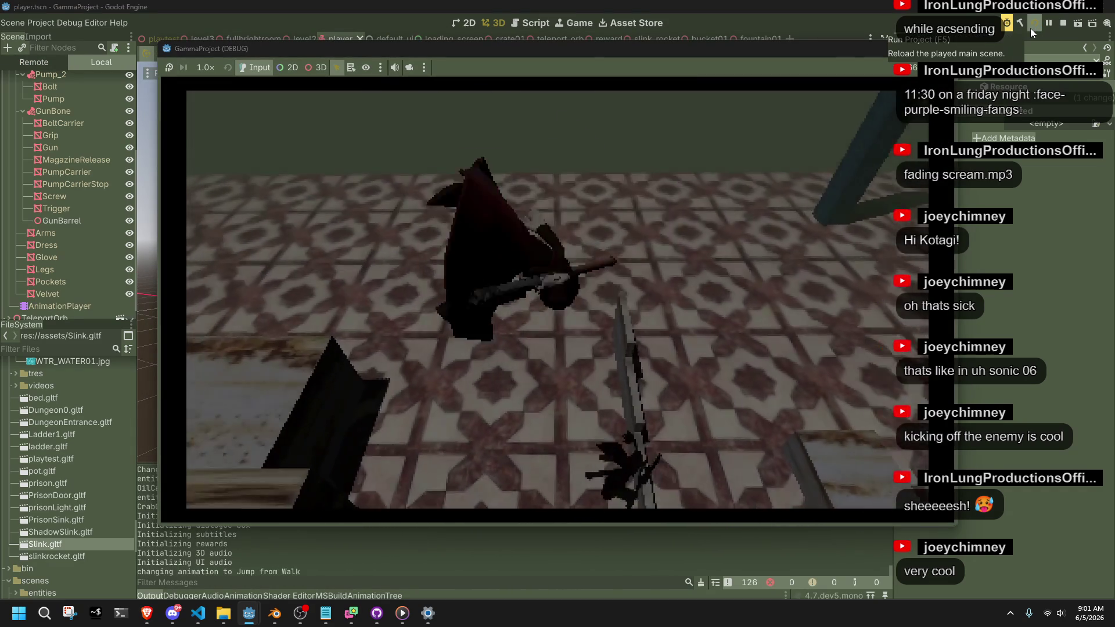
key("w")
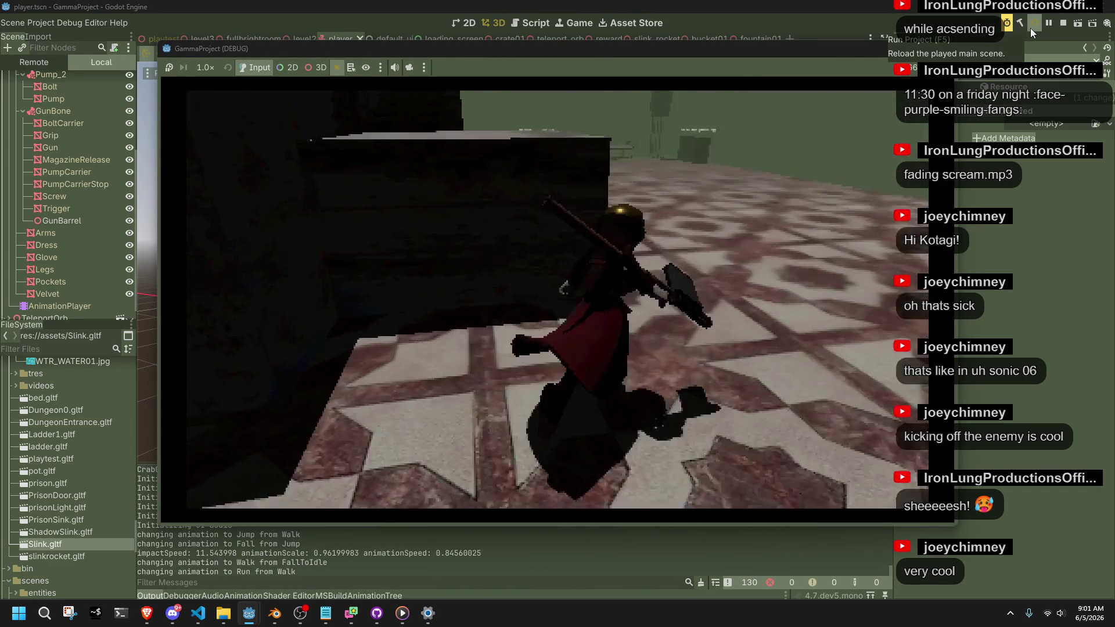
key("space")
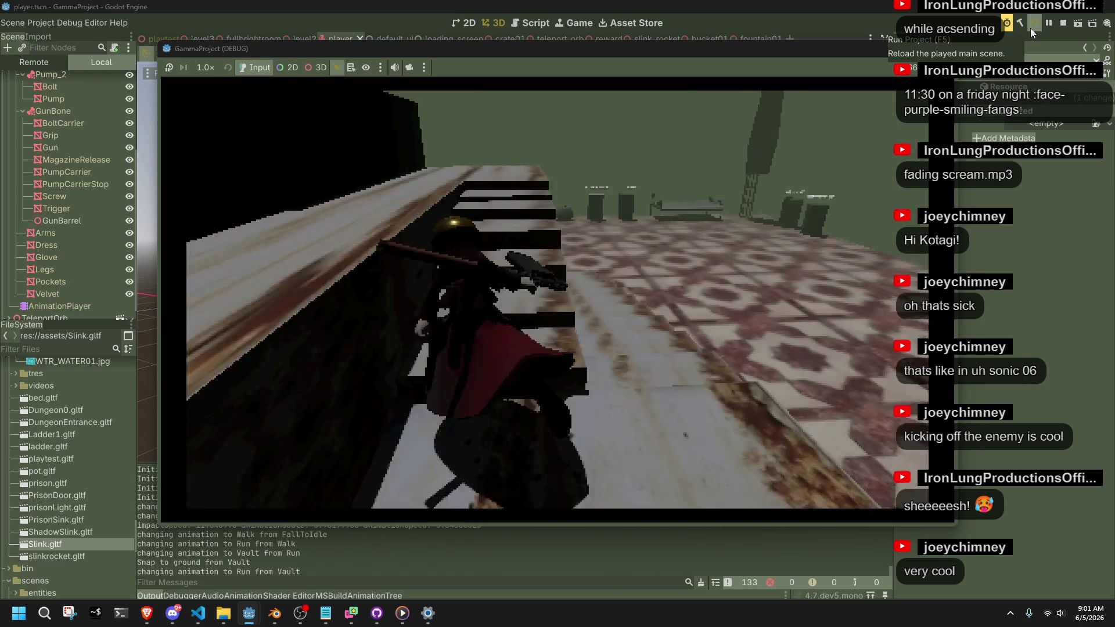
key("space")
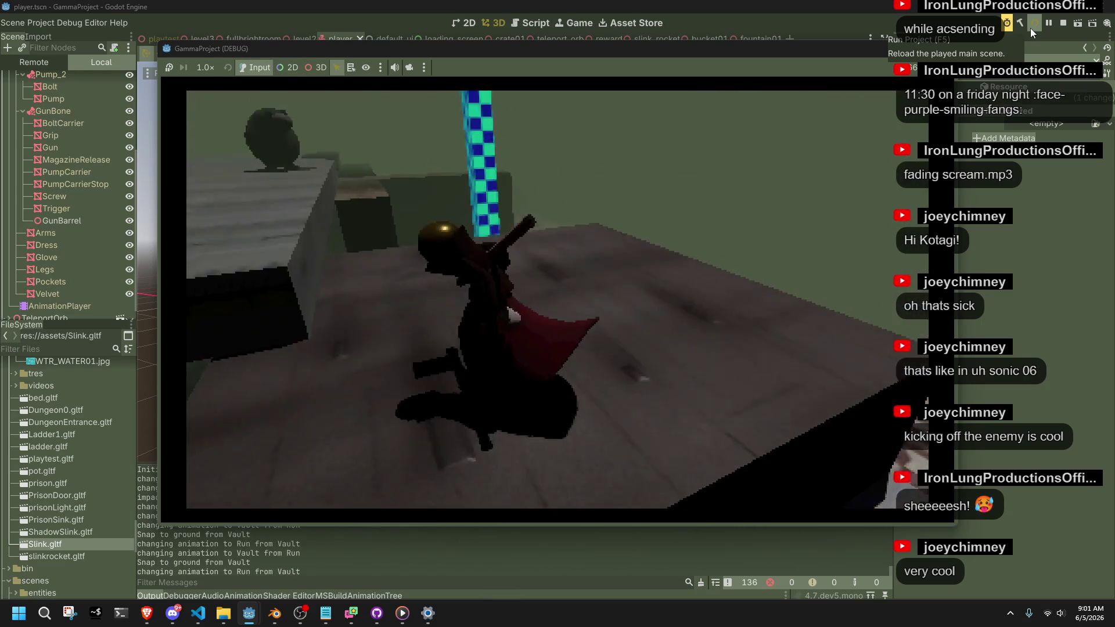
key("space")
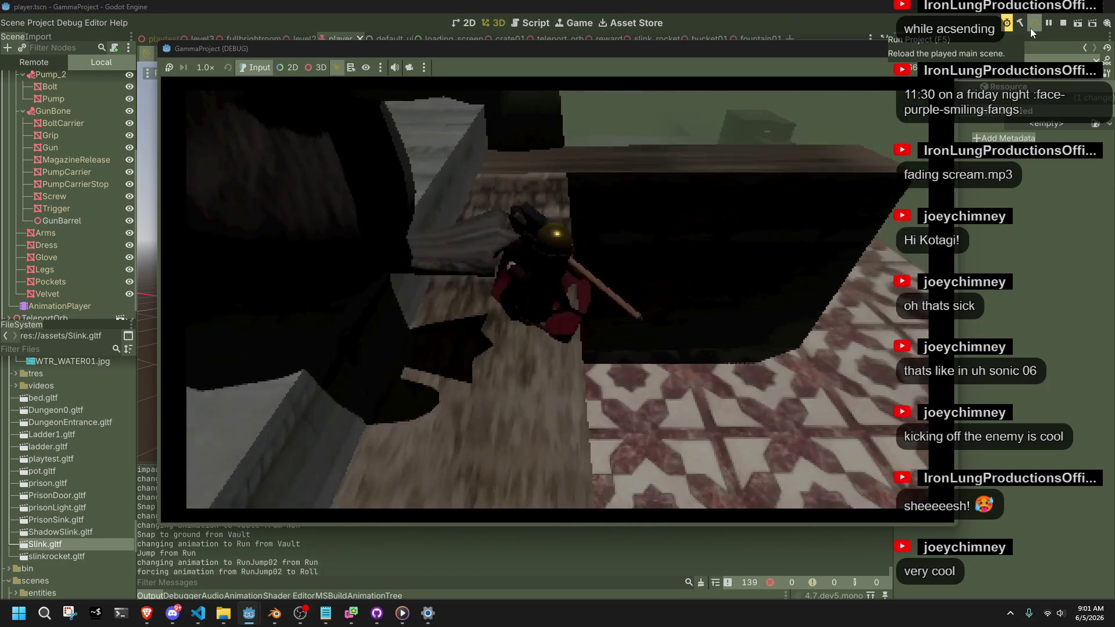
key("space")
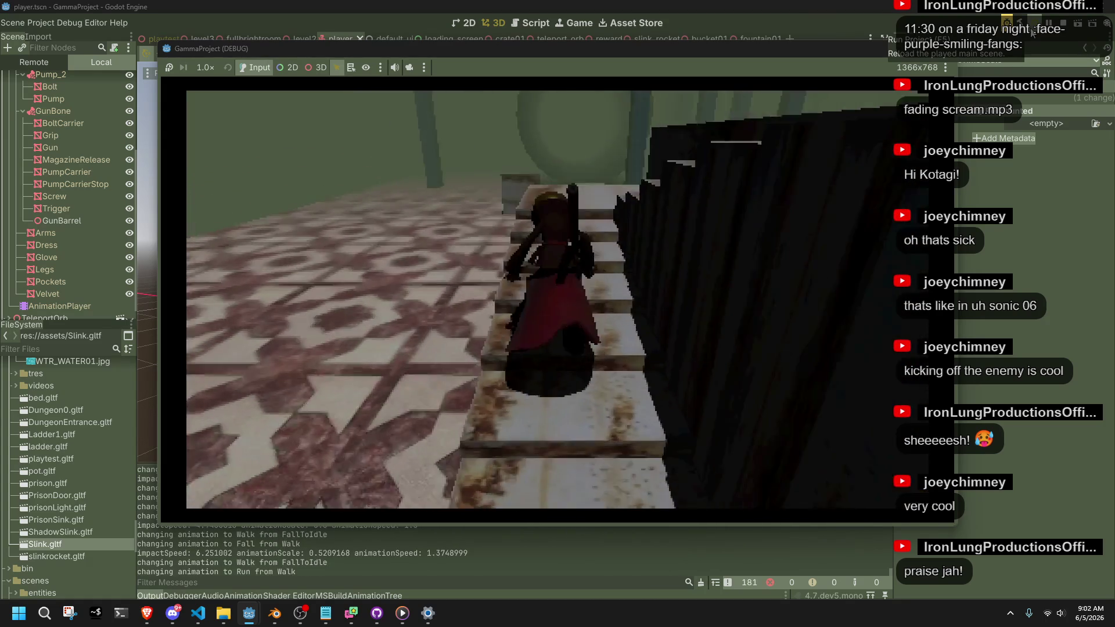
left_click(944, 49)
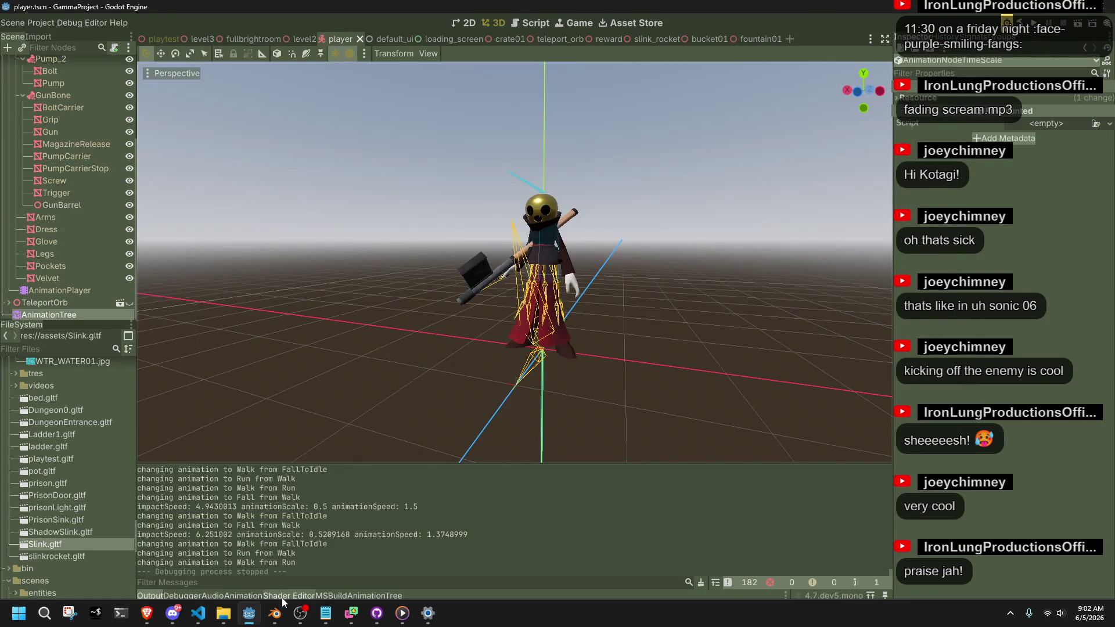
Step: In Blender, load the FallToIdle action on the metarig, preview it, and scrub the landing in pose mode
left_click(274, 613)
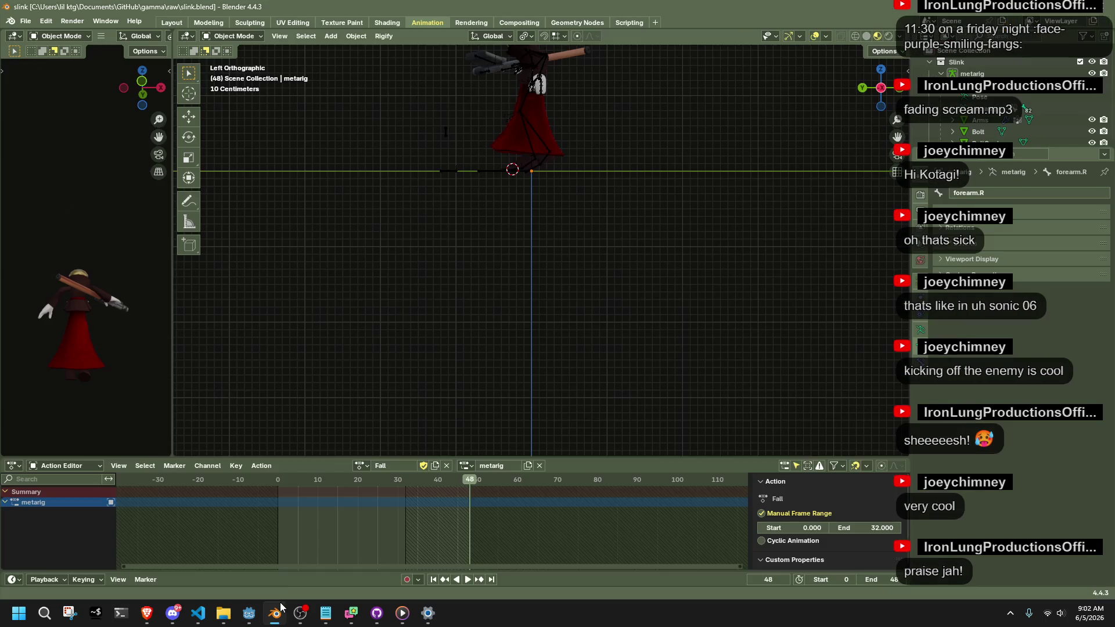
left_click(365, 469)
left_click(407, 338)
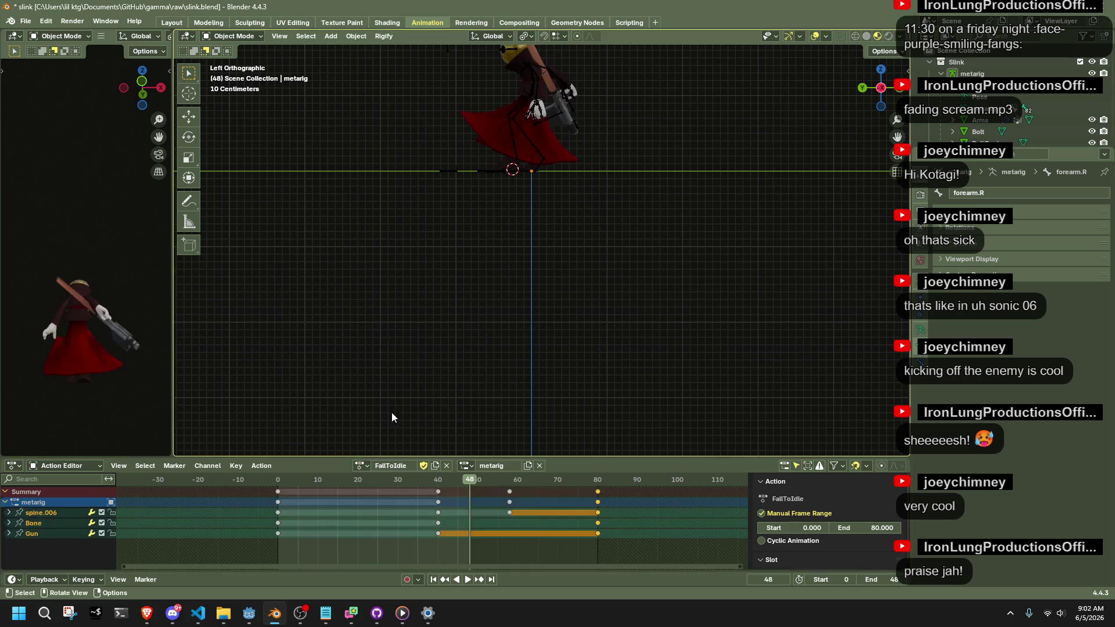
key("space")
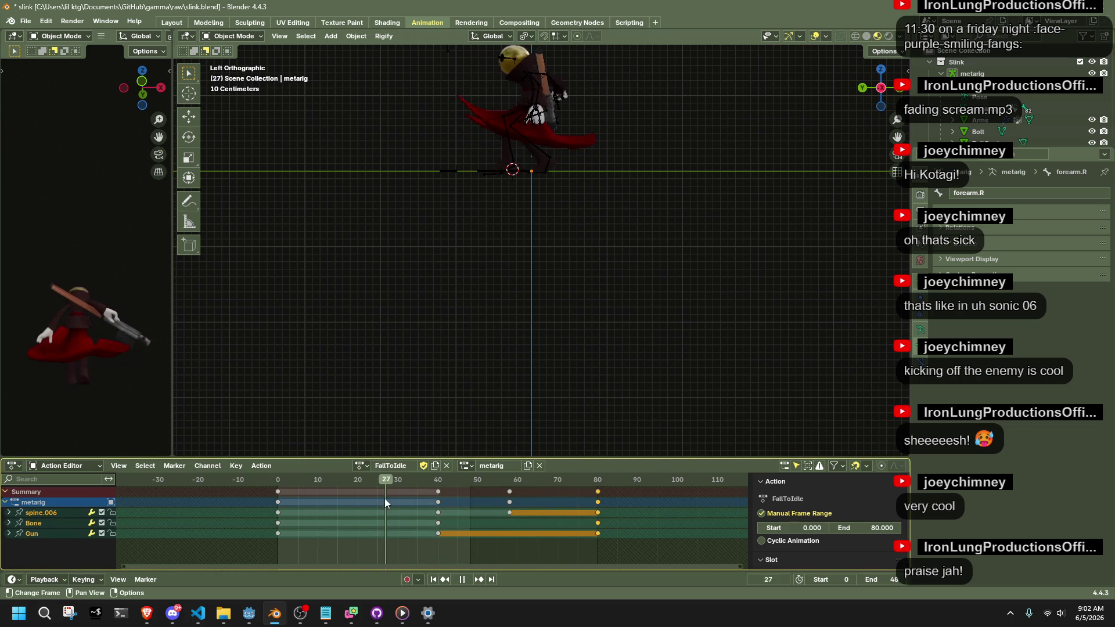
key("space")
left_click(542, 76)
left_click(231, 36)
left_click(230, 76)
mouse_move(379, 482)
left_mouse_down()
mouse_move(596, 497)
mouse_move(505, 511)
mouse_move(576, 519)
mouse_move(511, 519)
left_mouse_up()
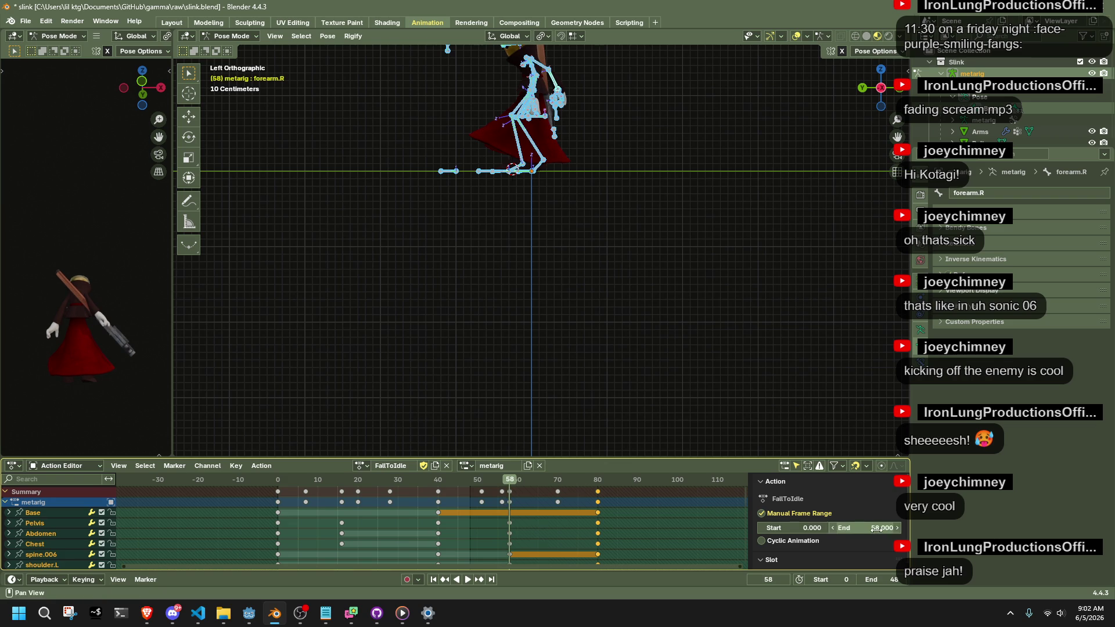
Step: Save the blend file and export the character as glTF 2.0 via Quick Favorites
key("ctrl+s")
key("F3")
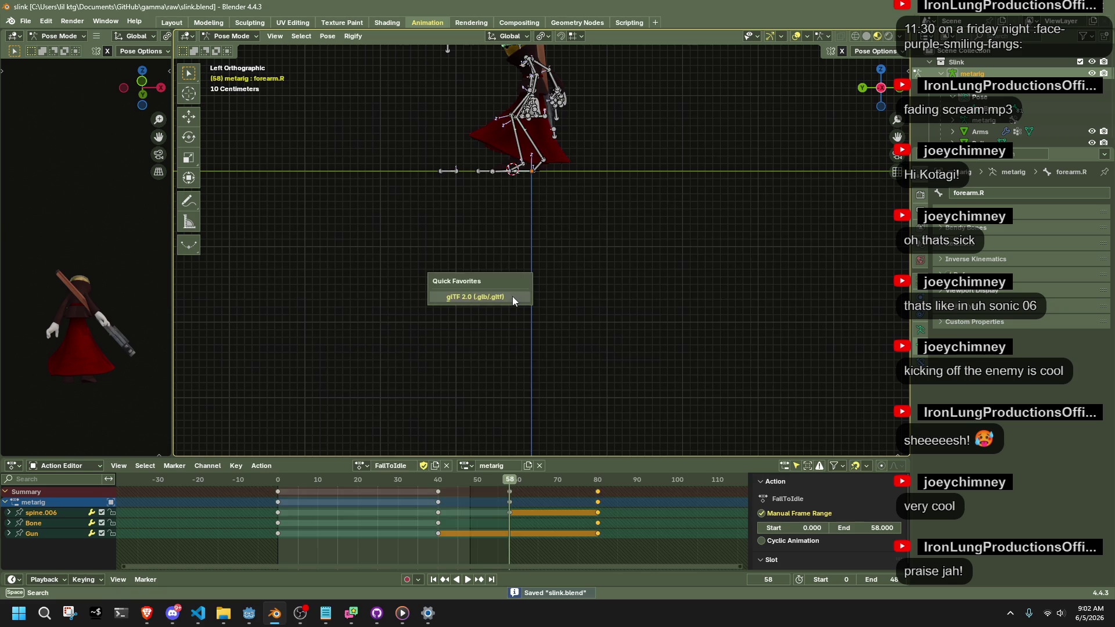
key("Return")
left_click(733, 497)
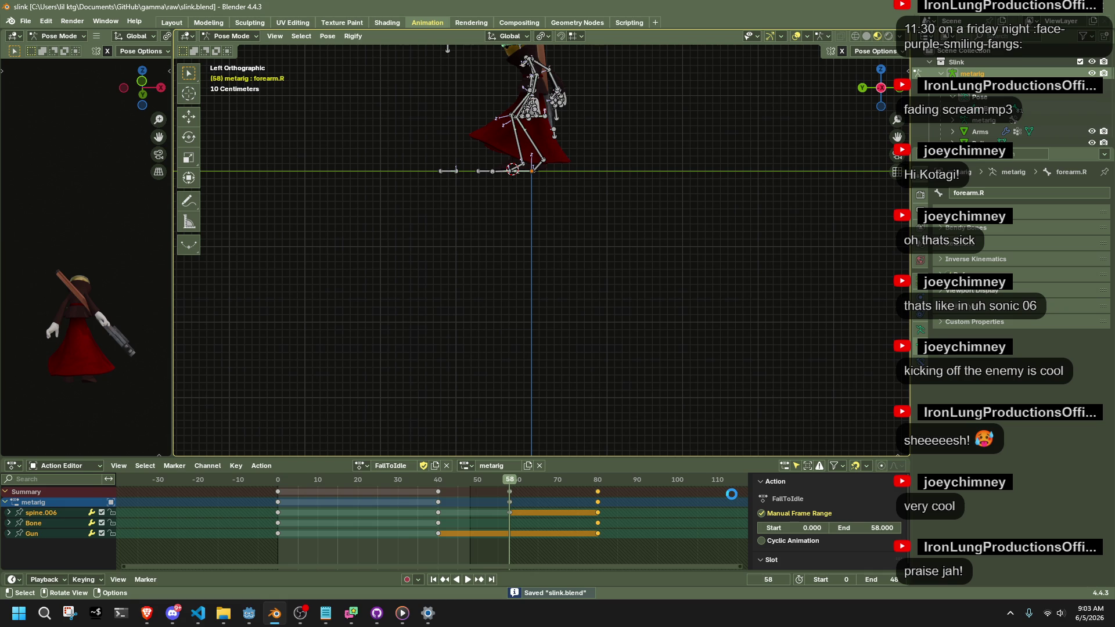
key("ctrl+Tab")
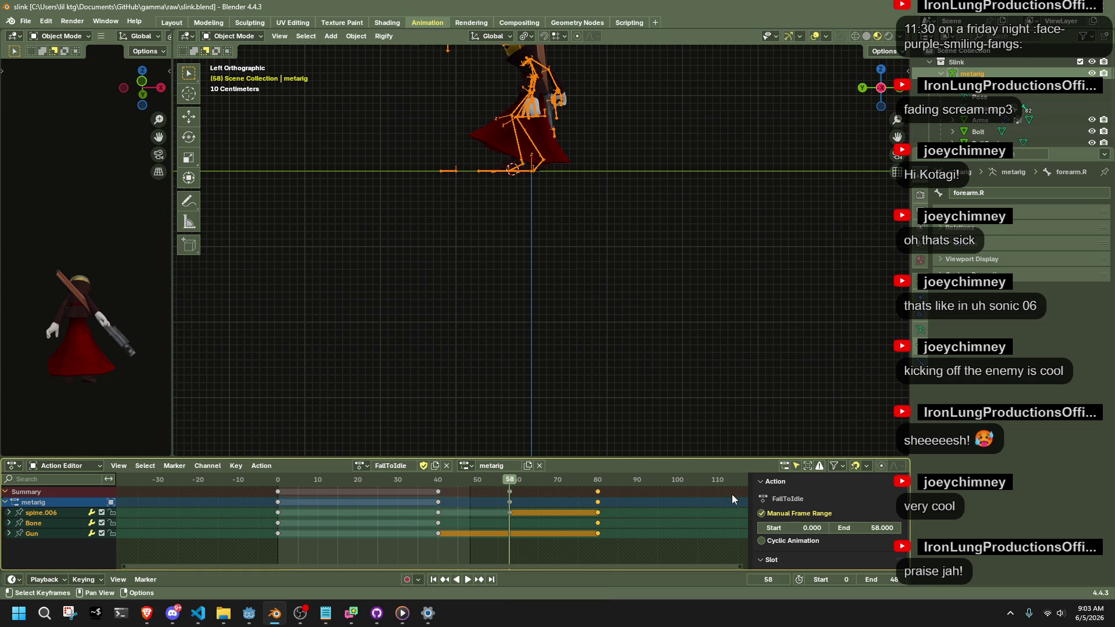
Step: Deselect the rig, save the blend file again, and return to Godot for the reimport
left_click(204, 618)
left_click(206, 620)
left_click(448, 354)
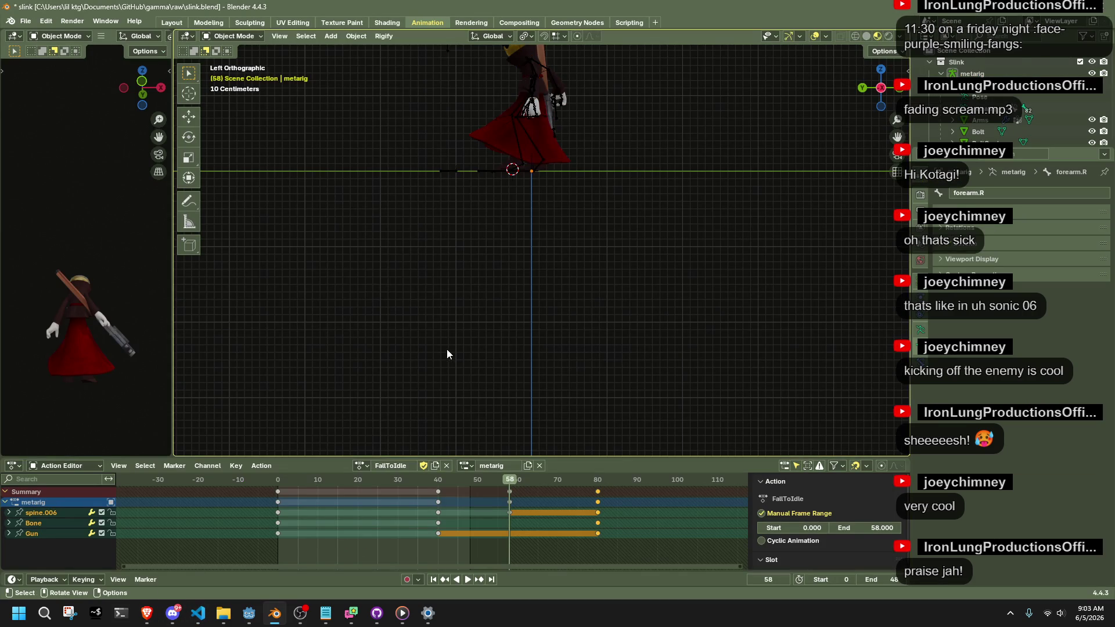
key("ctrl+s")
left_click(250, 613)
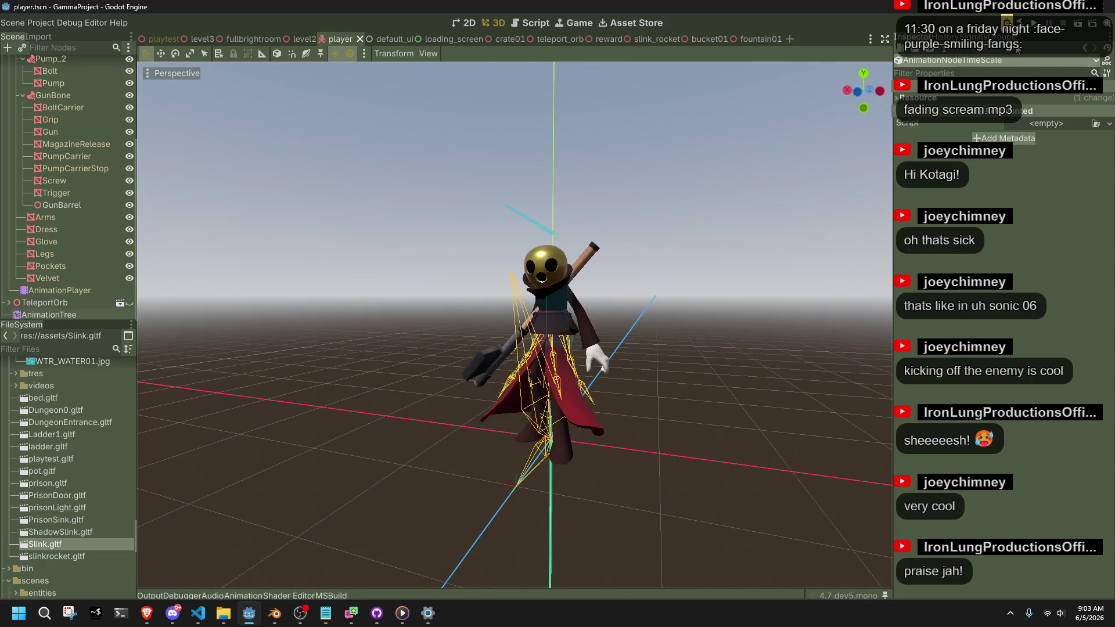
Step: Run the game, play the character through a fall and landing, then stop it
left_click(1036, 20)
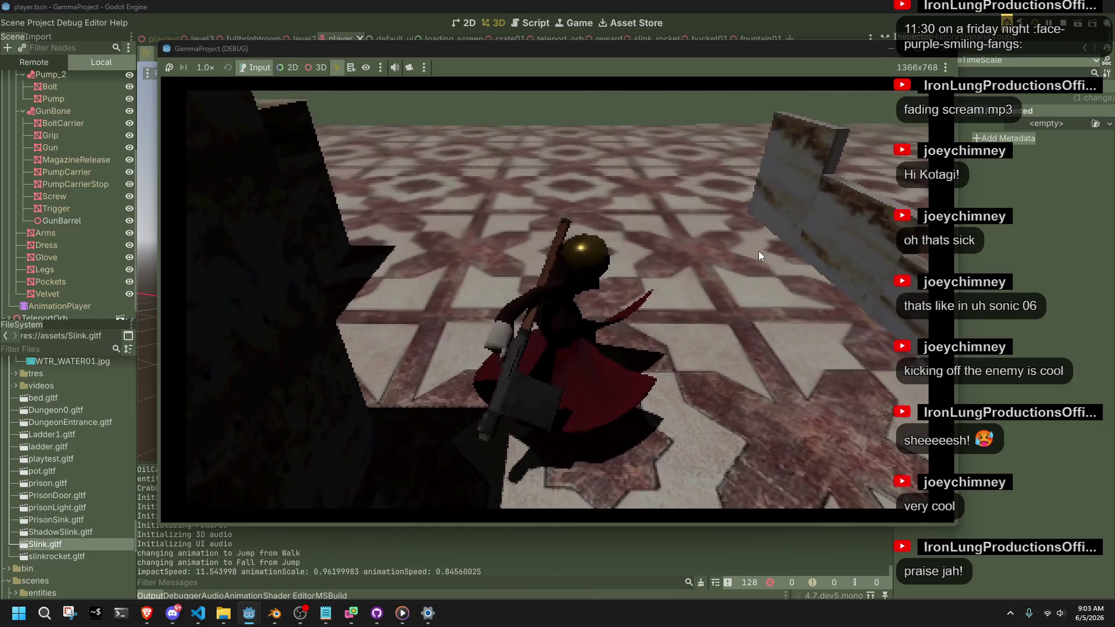
key("w")
key("F8")
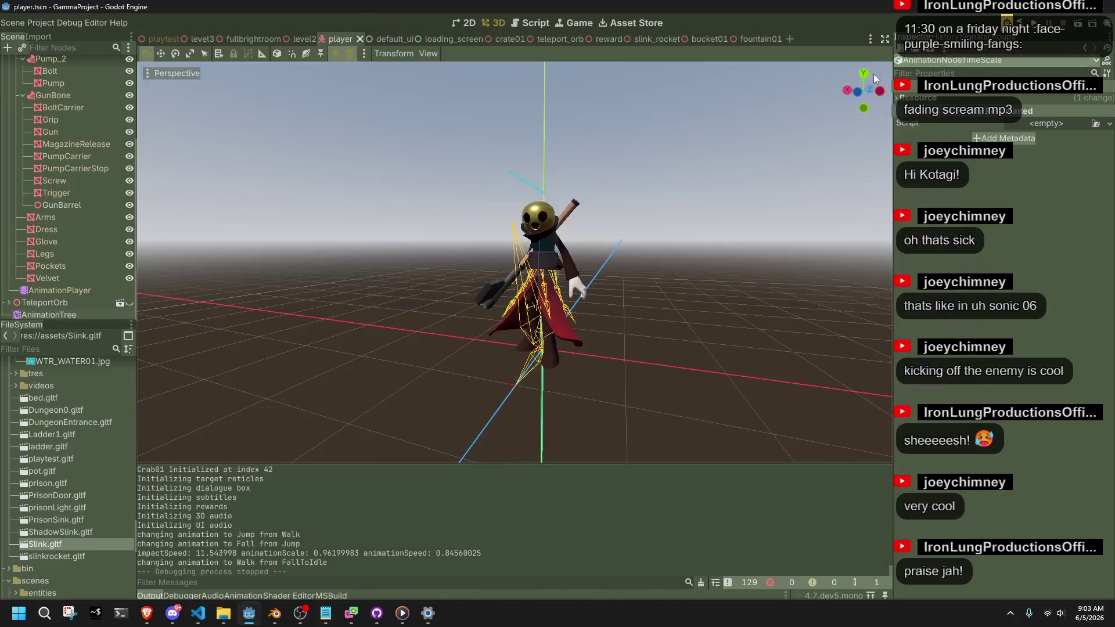
Step: Inspect the AnimationTree's FallToIdle–Walk transition and relaunch the game with F5
left_click(75, 312)
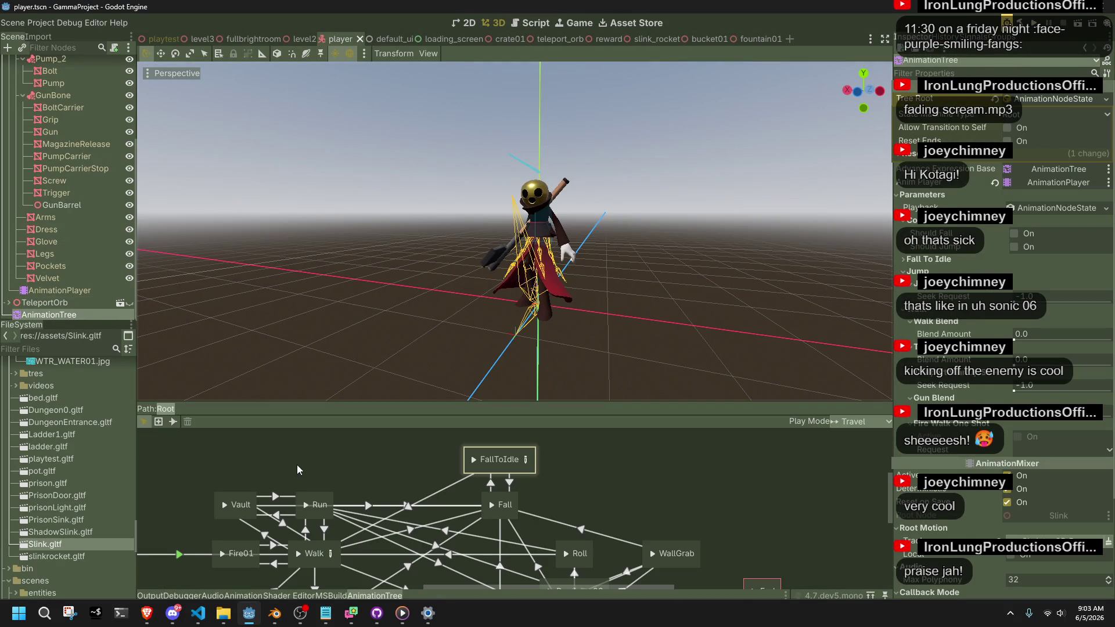
left_click(461, 487)
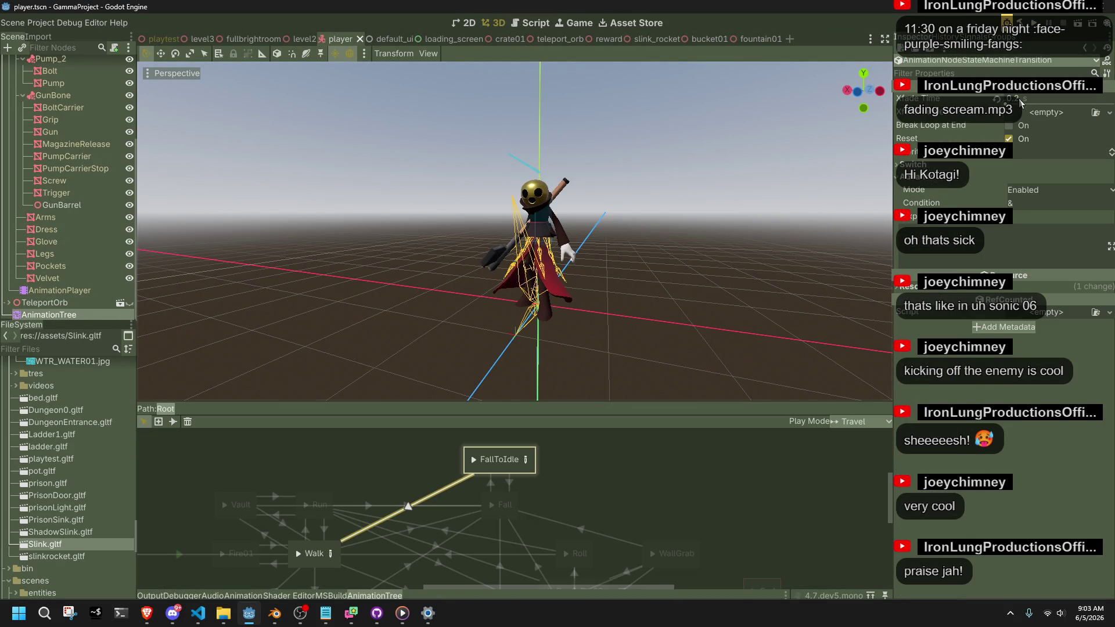
key("F5")
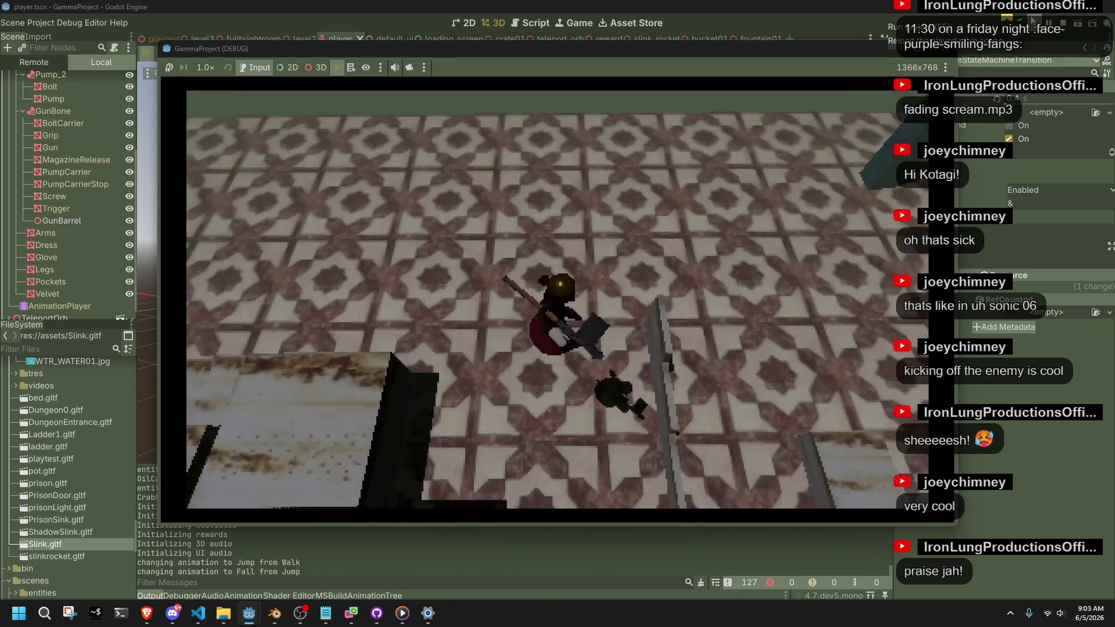
Step: Walk, run, vault several ledges and jump in the game, then stop it with F8
key("w")
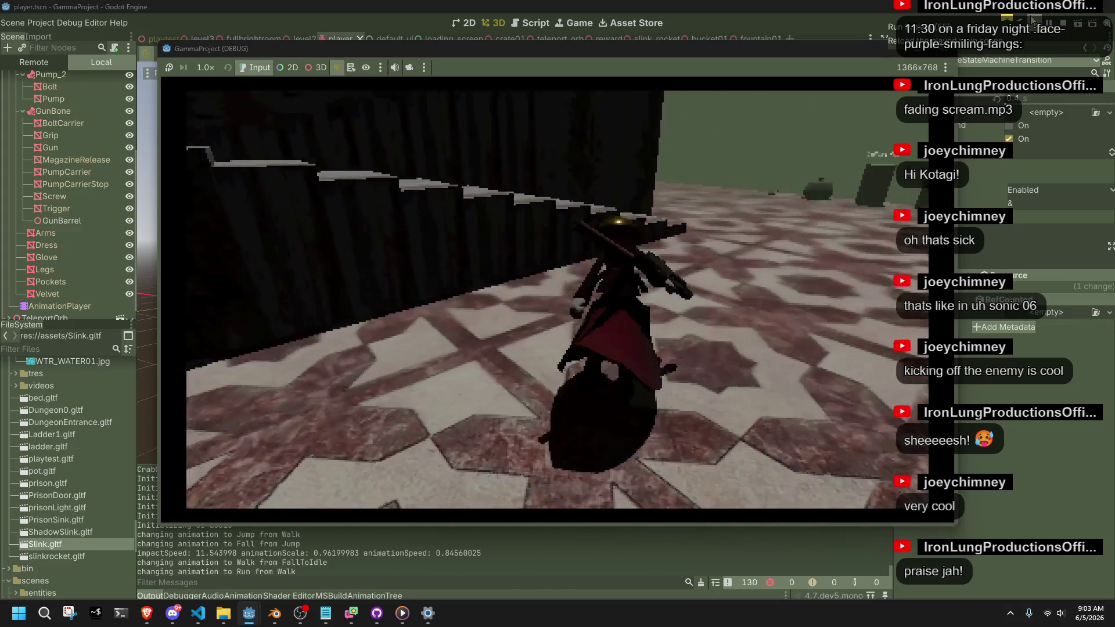
key("space")
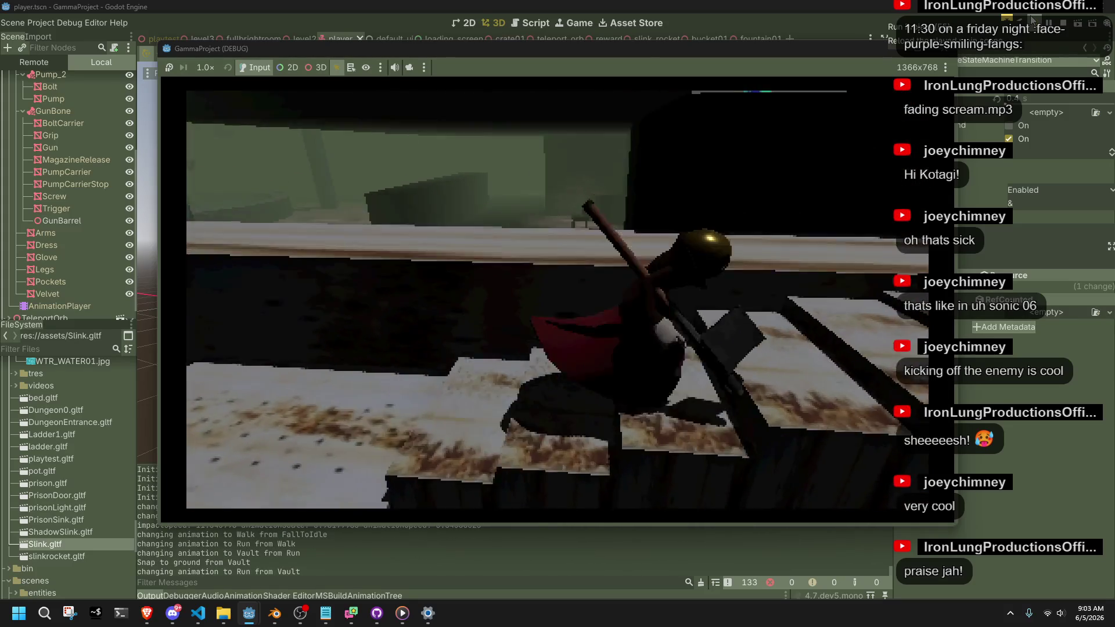
key("space")
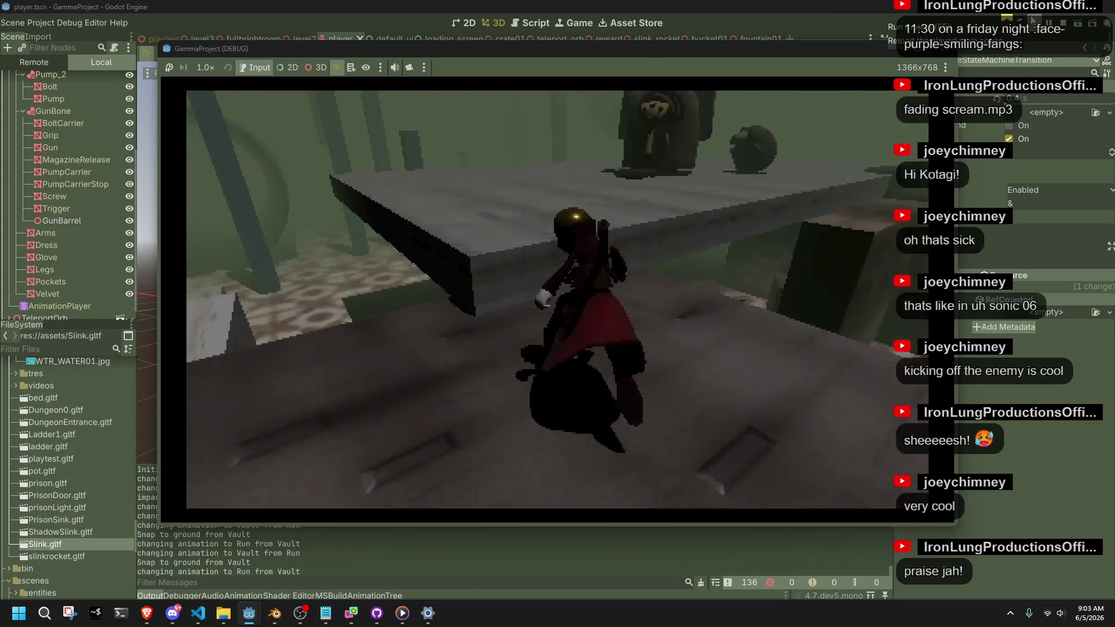
key("space")
key("w")
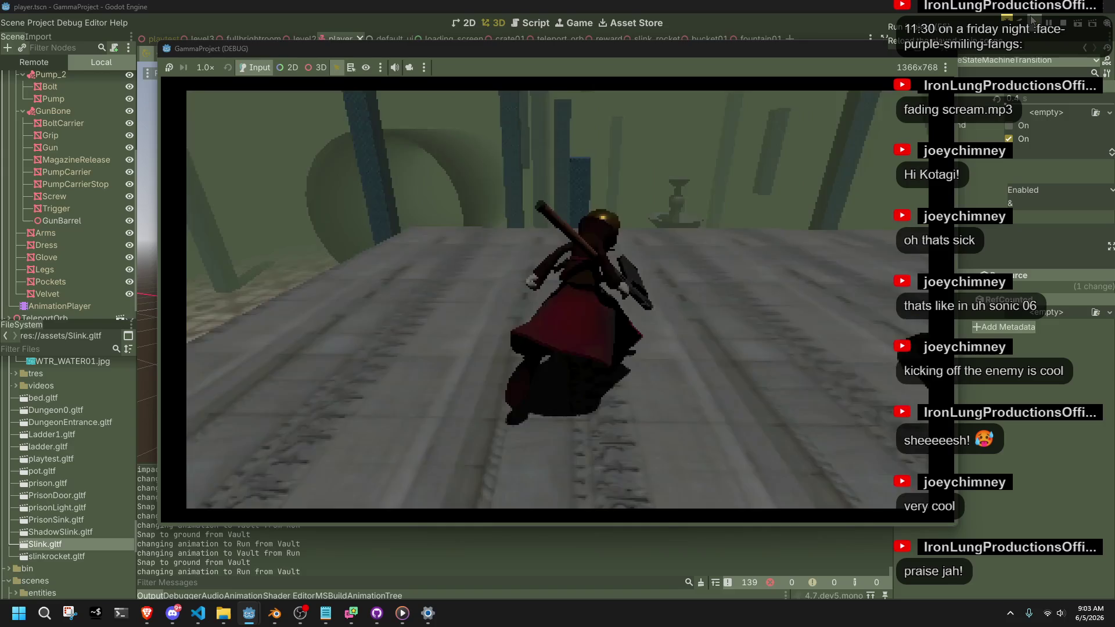
key("space")
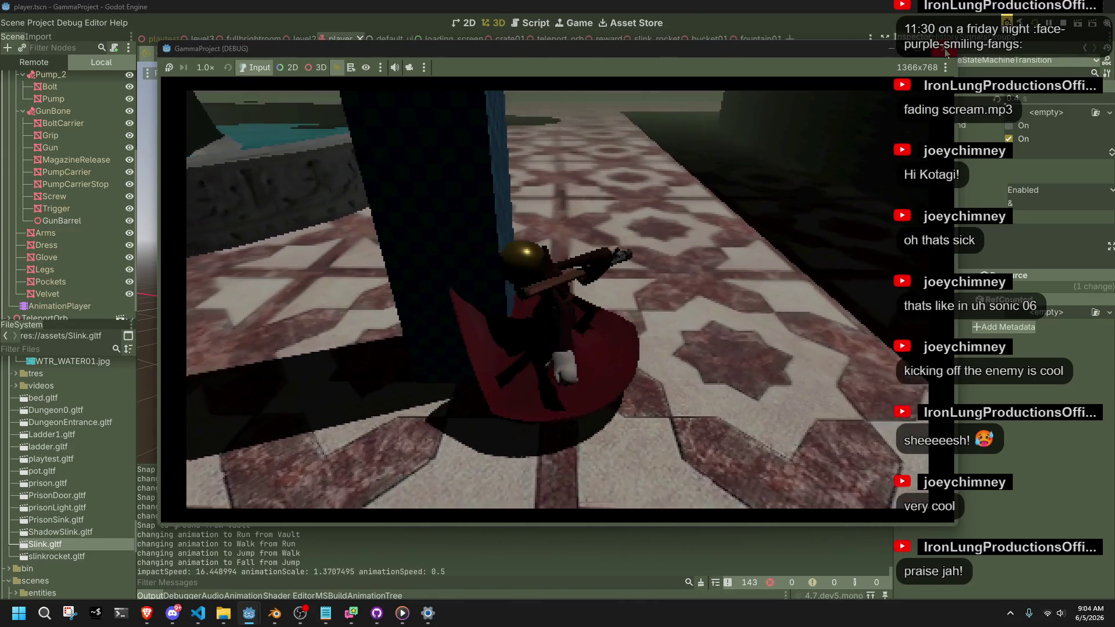
key("F8")
left_click(165, 39)
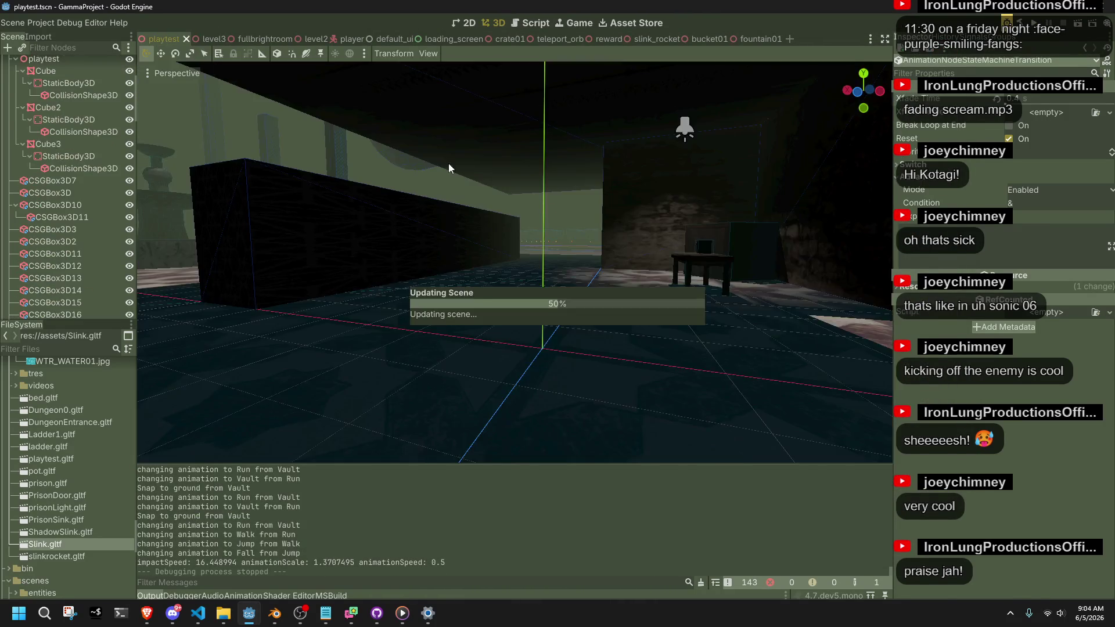
Step: Duplicate the tall pillar CSGBox3D15 and move the copy and the original apart
mouse_move(488, 238)
left_mouse_down()
mouse_move(654, 394)
mouse_move(643, 312)
mouse_move(142, 239)
mouse_move(407, 220)
mouse_move(630, 172)
mouse_move(630, 242)
left_mouse_up()
left_click(616, 318)
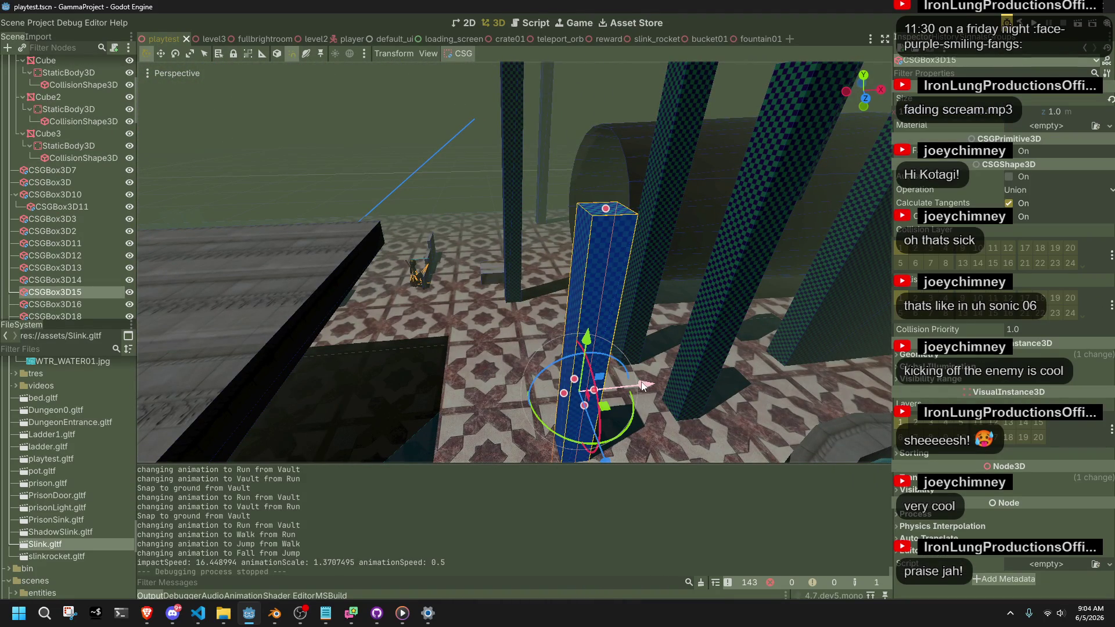
key("ctrl+d")
mouse_move(643, 385)
left_mouse_down()
mouse_move(407, 430)
mouse_move(471, 419)
mouse_move(525, 344)
mouse_move(518, 323)
left_mouse_up()
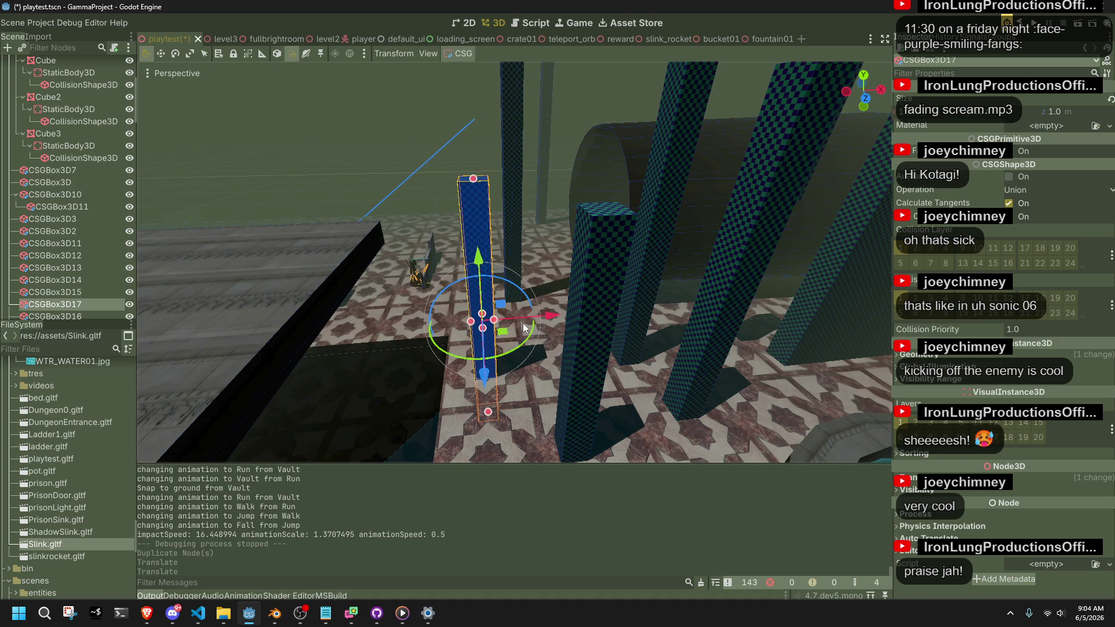
left_click(615, 361)
left_click_drag(633, 402, 654, 402)
Step: Resize the duplicate CSGBox3D17 with its top handle, save playtest.tscn, and launch the game
left_click(482, 338)
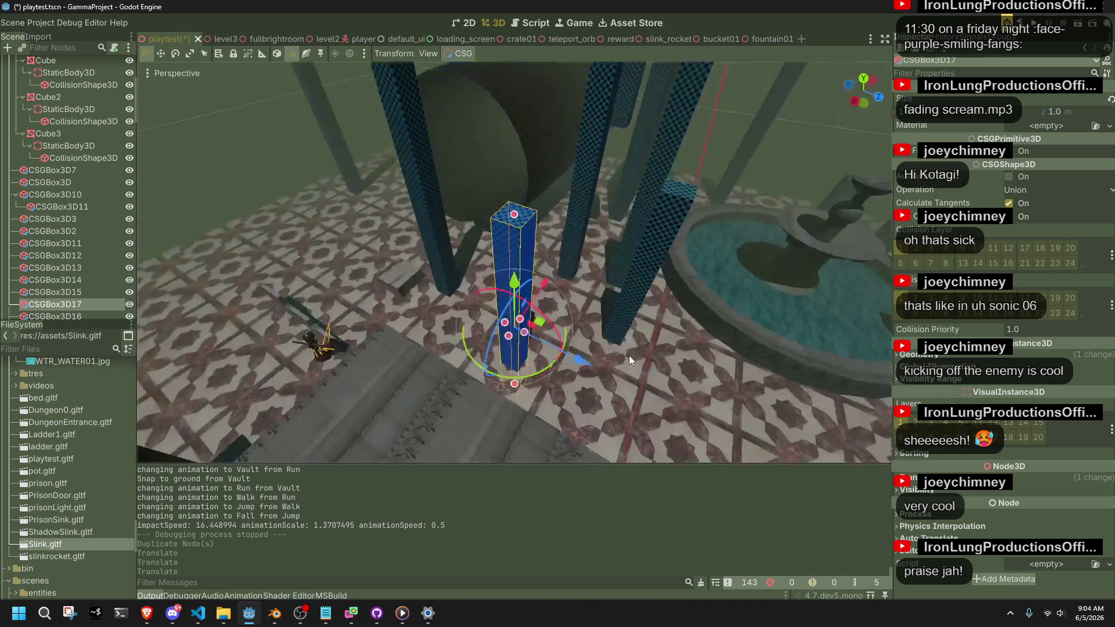
mouse_move(530, 195)
left_mouse_down()
mouse_move(546, 354)
mouse_move(441, 274)
mouse_move(485, 319)
mouse_move(486, 237)
mouse_move(476, 299)
mouse_move(586, 349)
mouse_move(705, 378)
mouse_move(832, 364)
mouse_move(830, 343)
mouse_move(744, 385)
mouse_move(469, 236)
mouse_move(811, 110)
left_mouse_up()
key("ctrl+s")
scroll(811, 111, "up", 2)
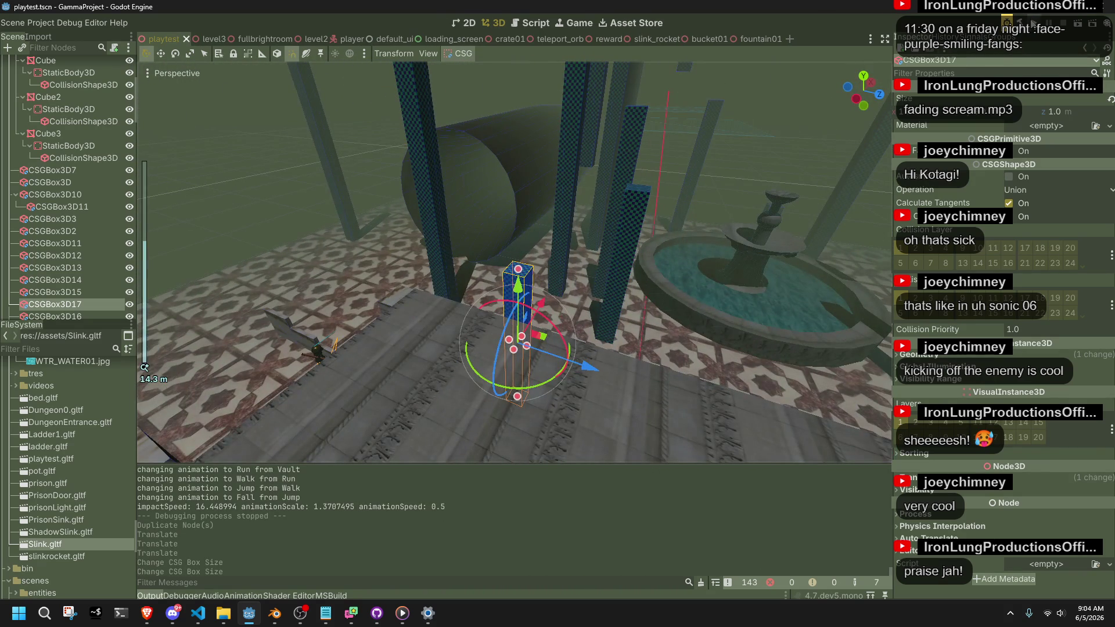
key("F5")
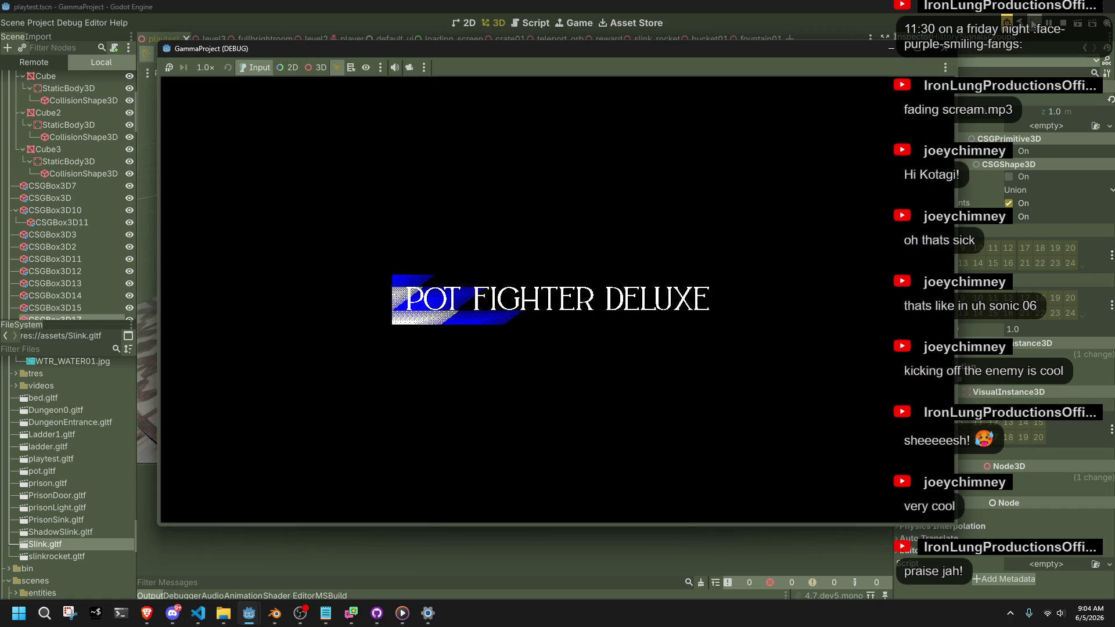
Step: Jump and land repeatedly around the blue pillar and short block to log impactSpeed and animationScale
key("w")
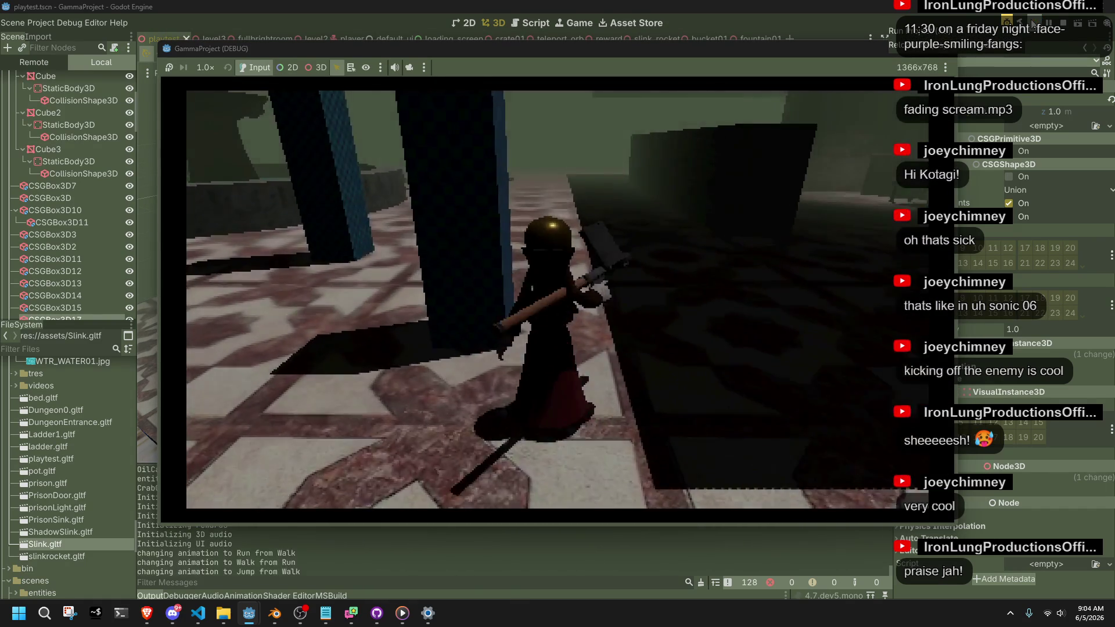
key("space")
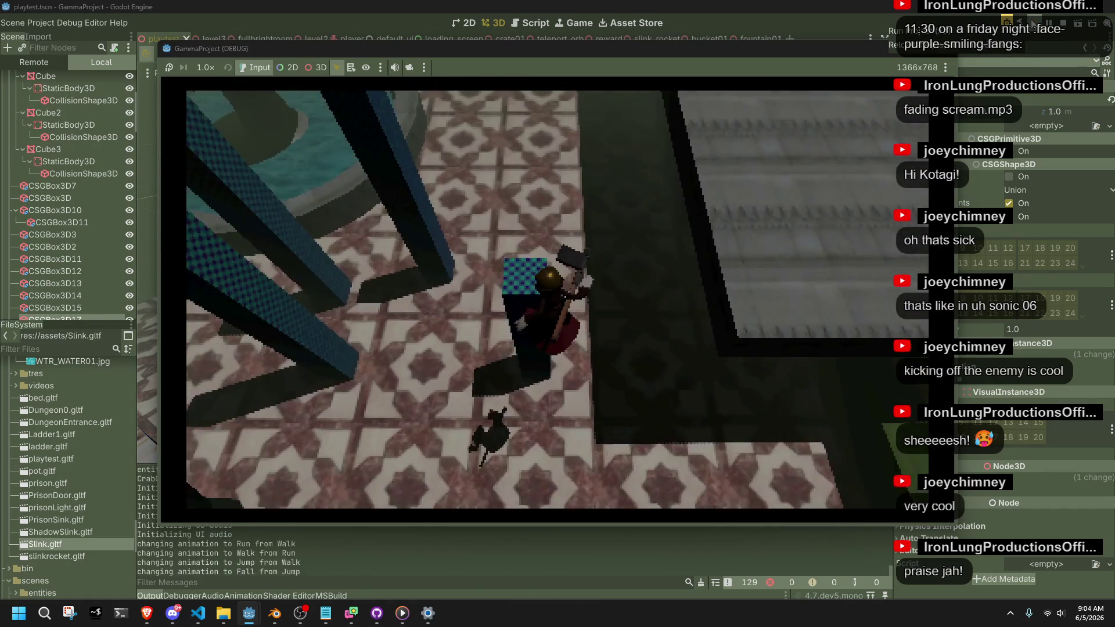
key("w")
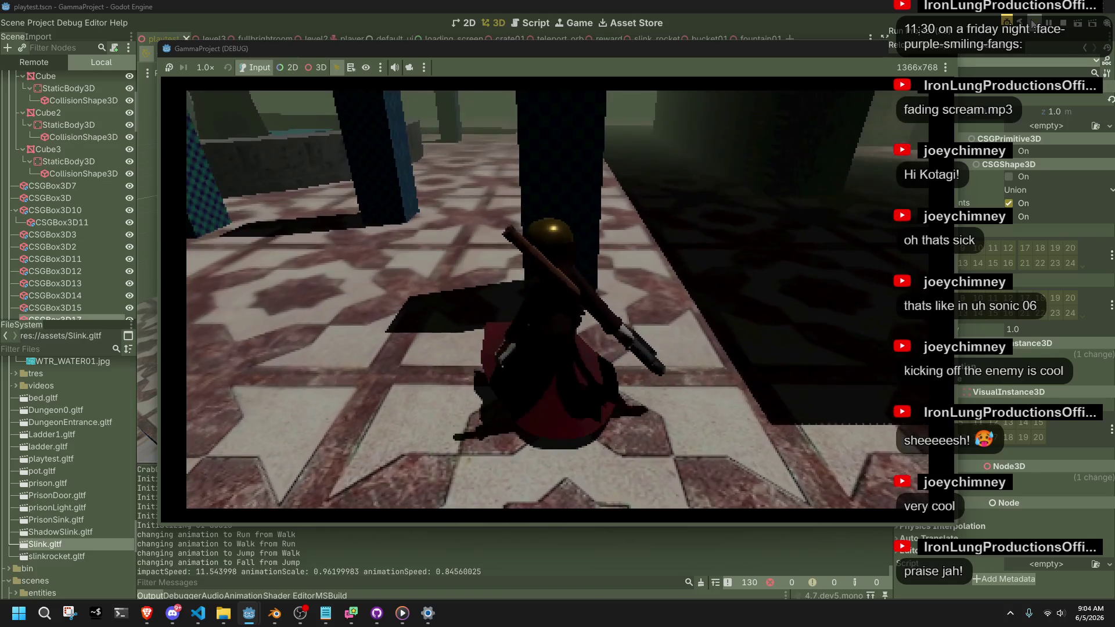
key("space")
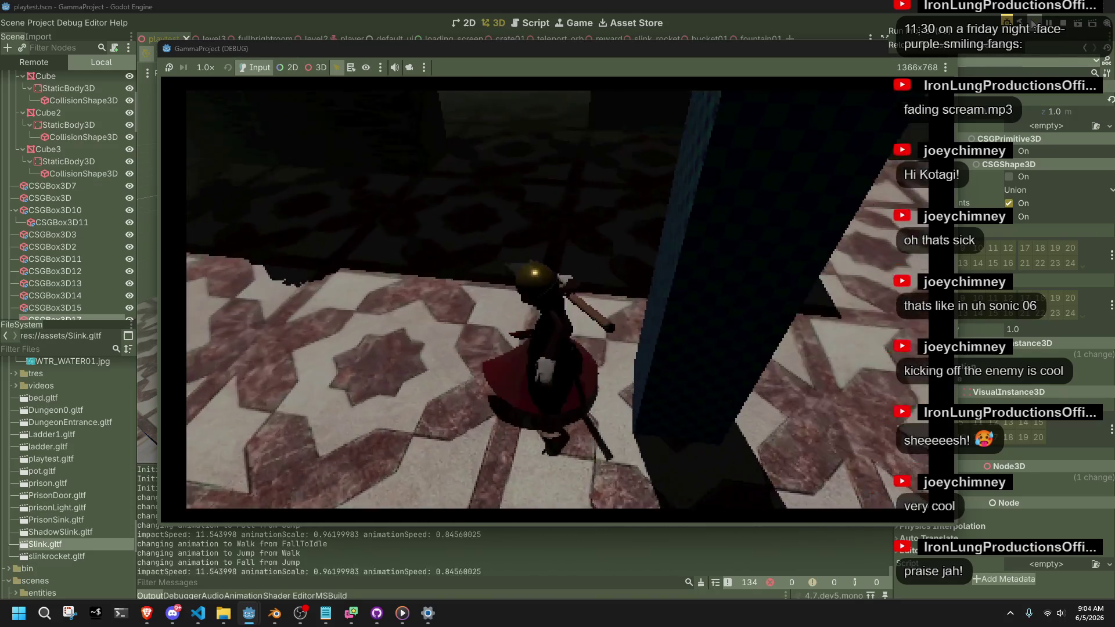
key("w")
key("space")
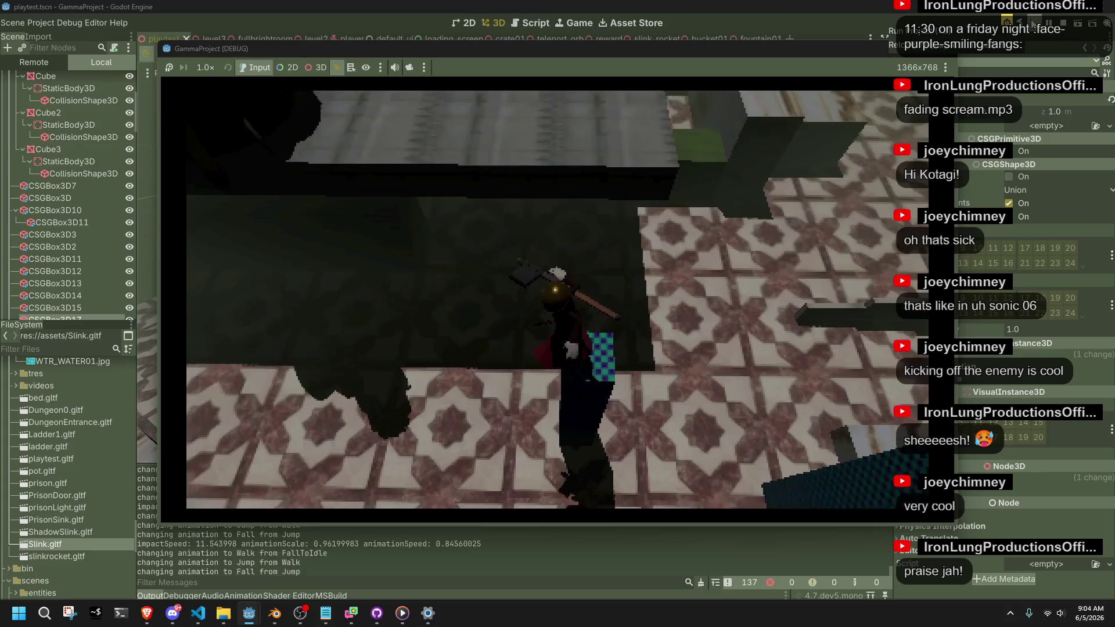
key("w")
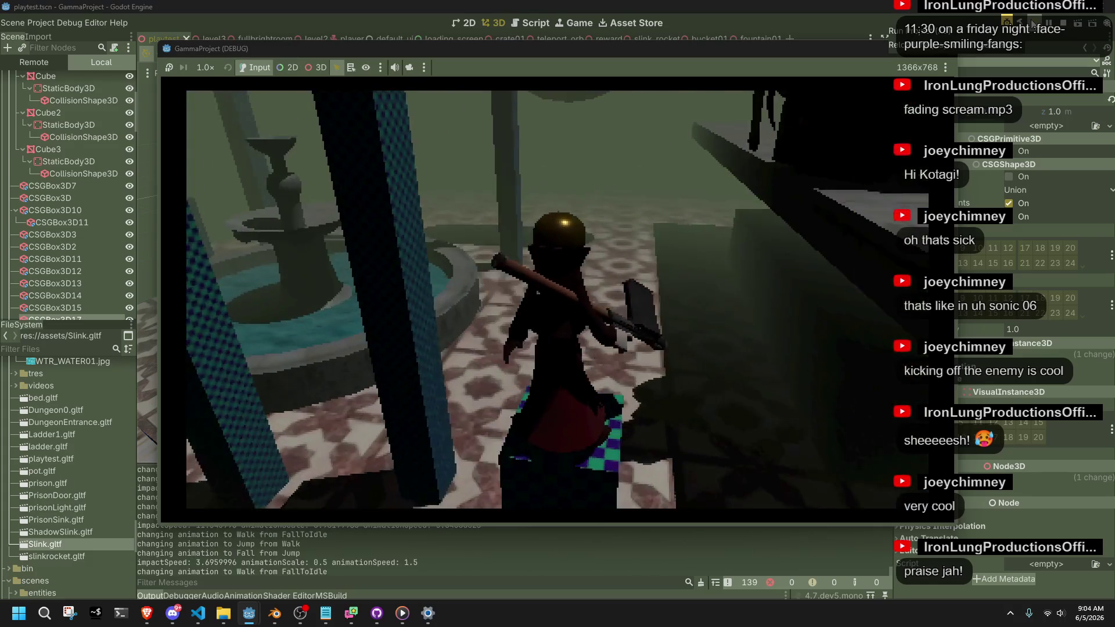
key("space")
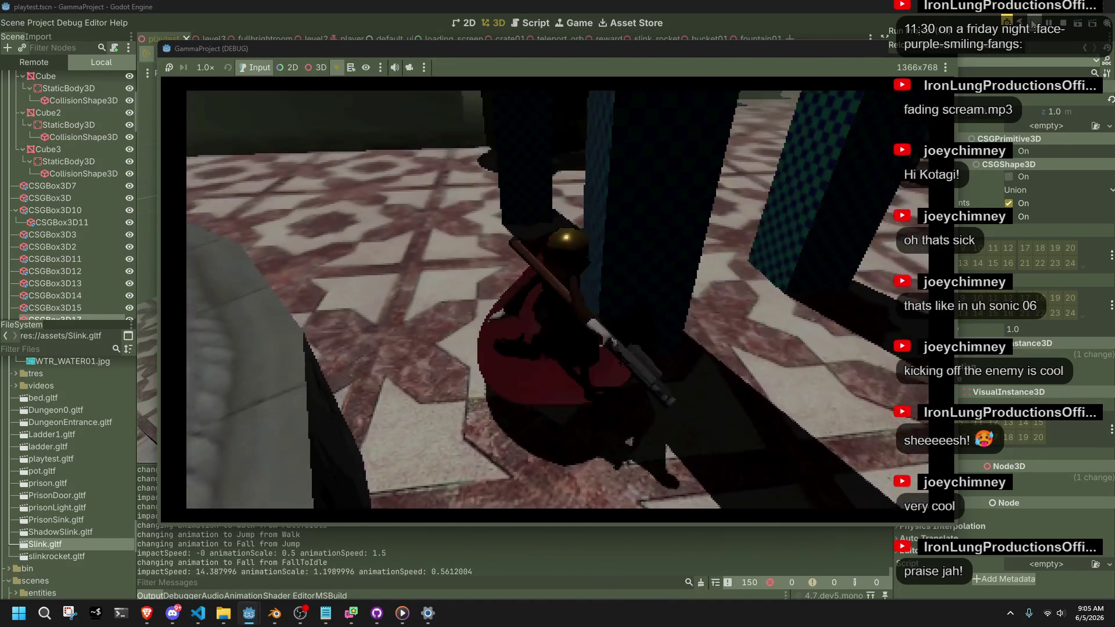
key("w")
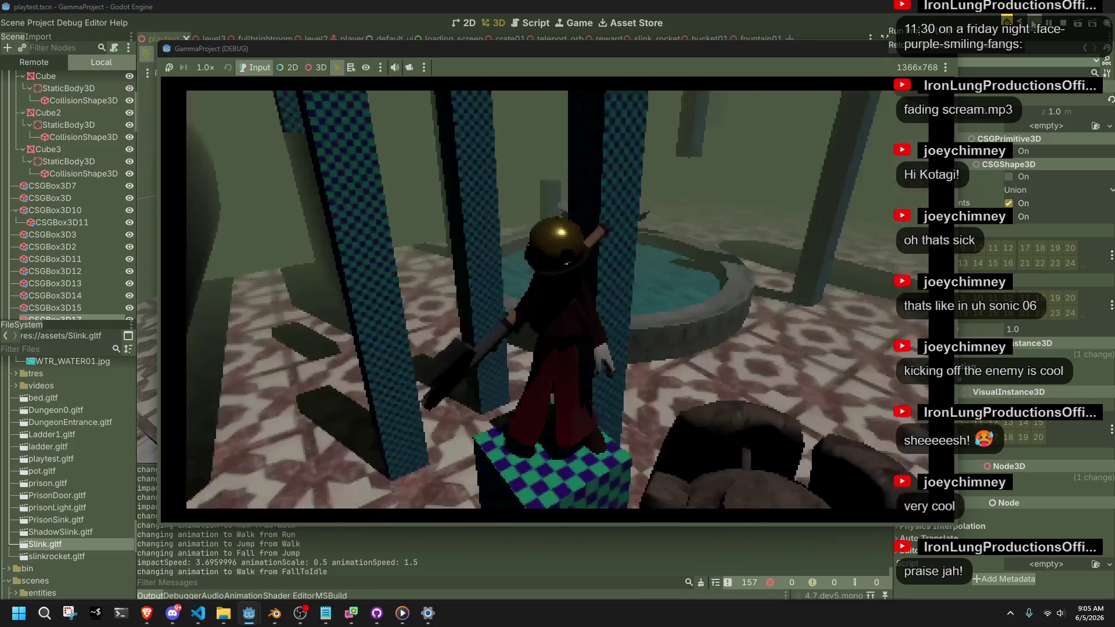
key("space")
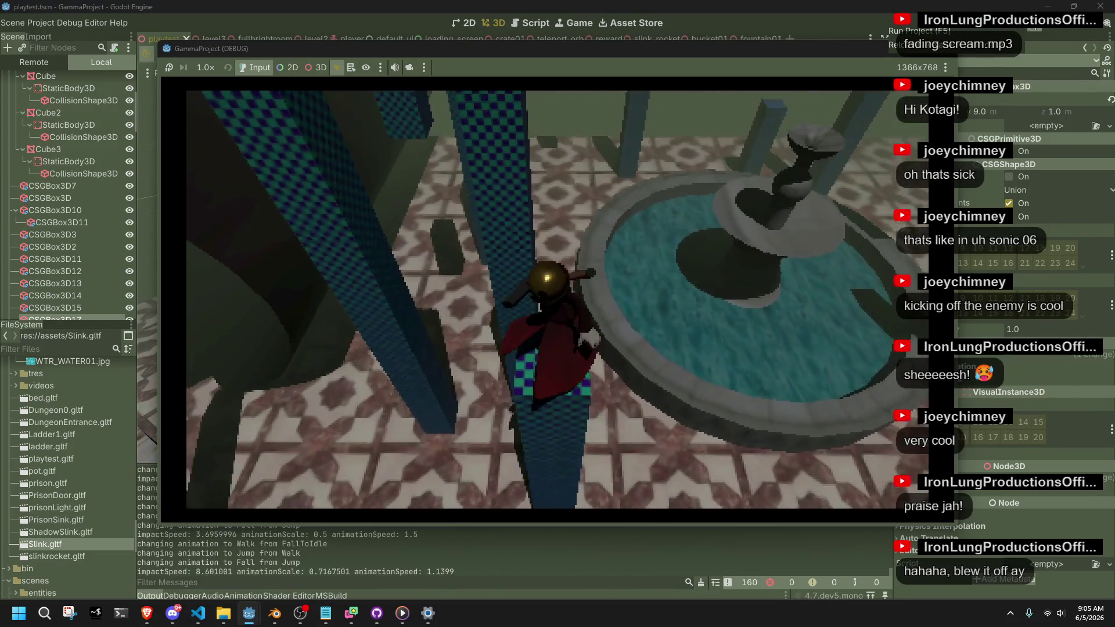
key("space")
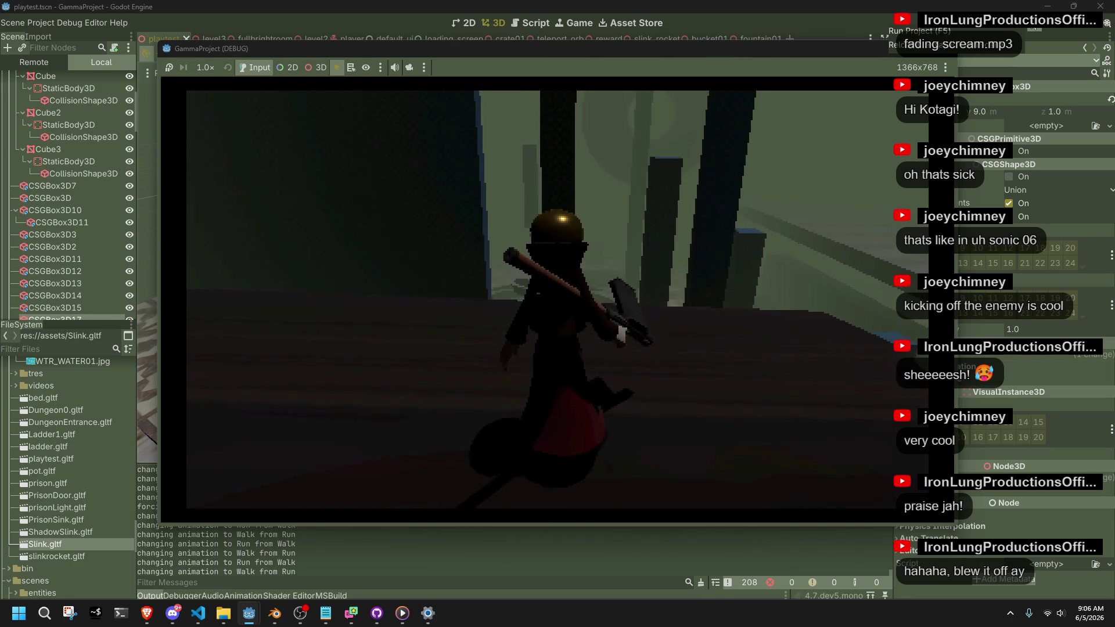
Step: Jump at the wall, grab it, then drop off and run on
key("space")
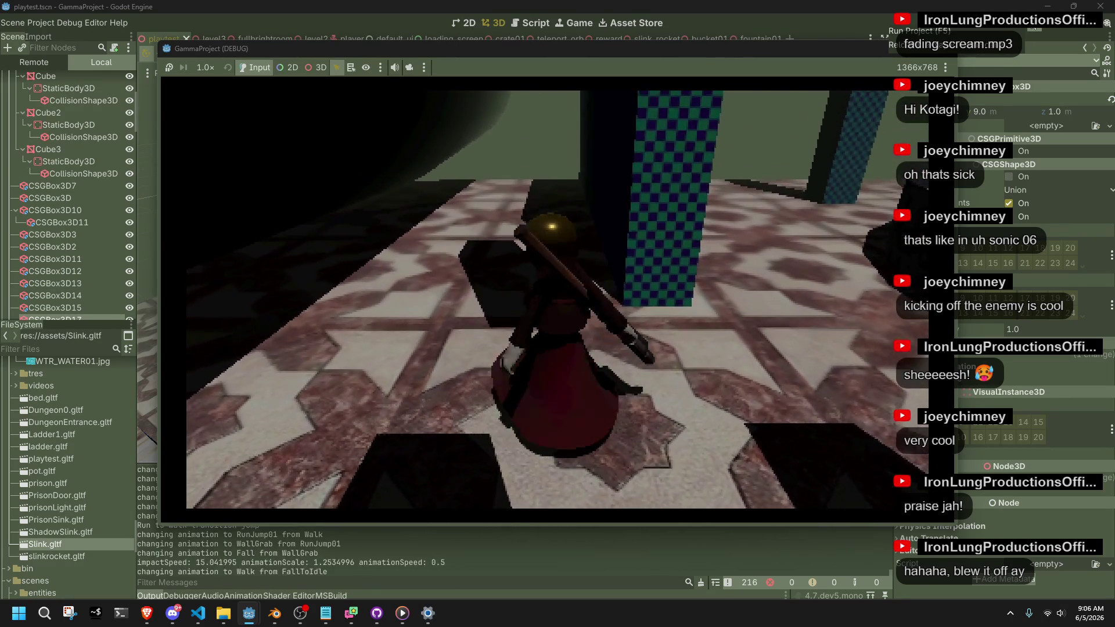
key("space")
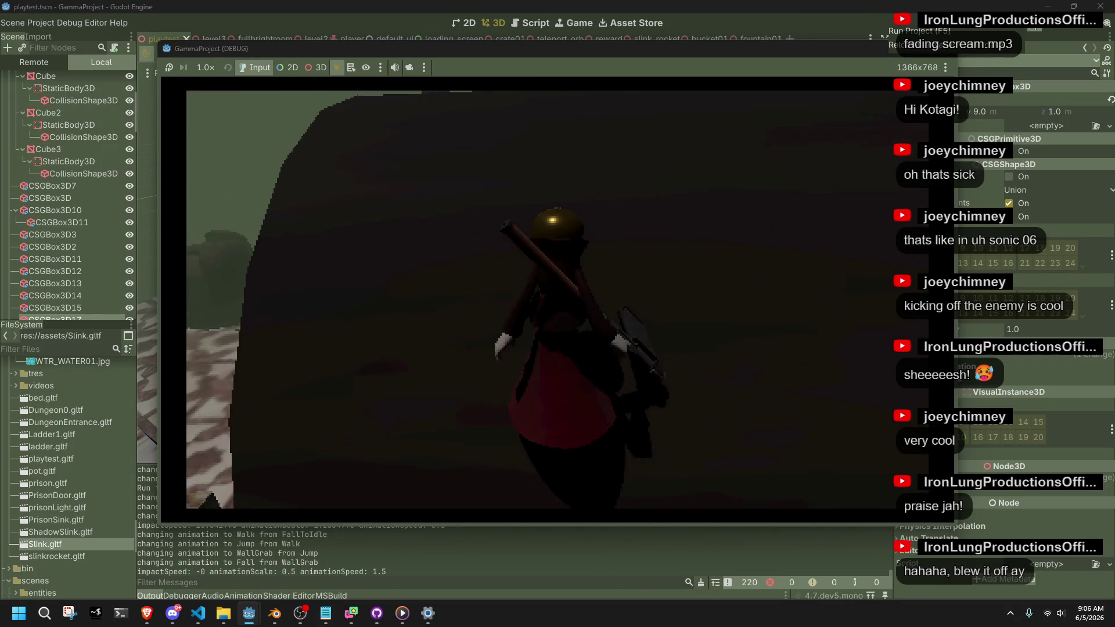
key("shift")
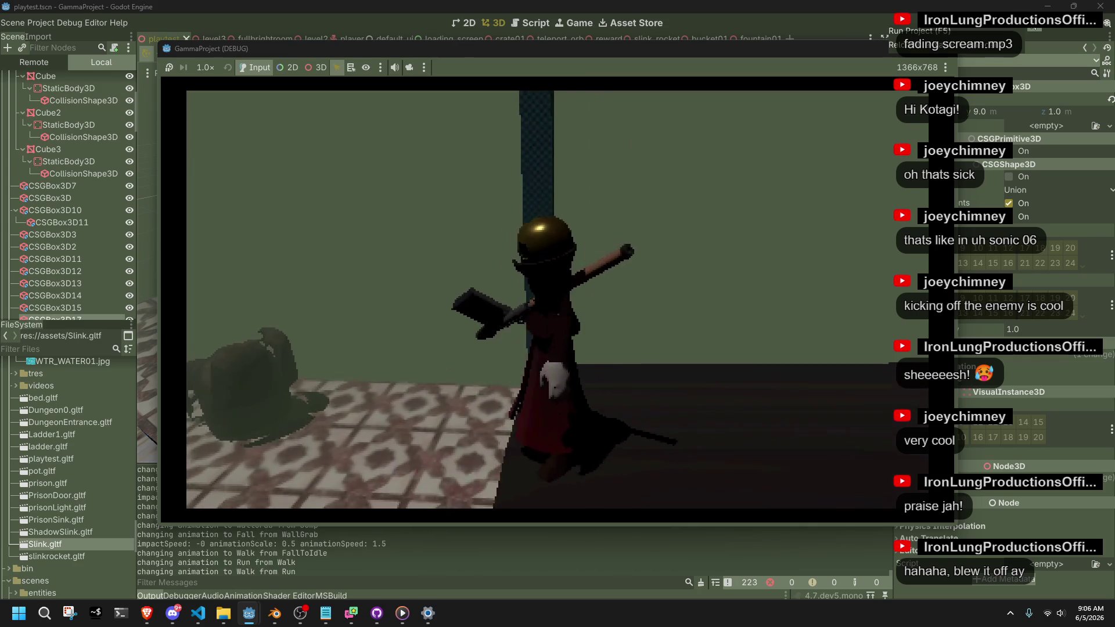
key("space")
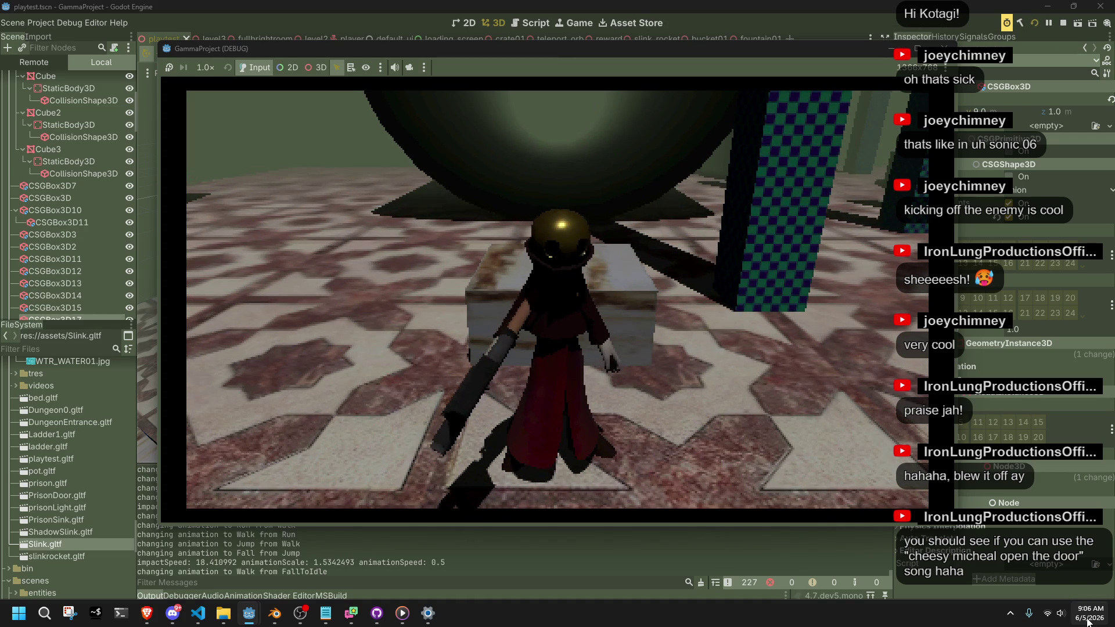
Step: Run and vault over obstacles onto the ledge, then jump and roll near the fountain
key("w")
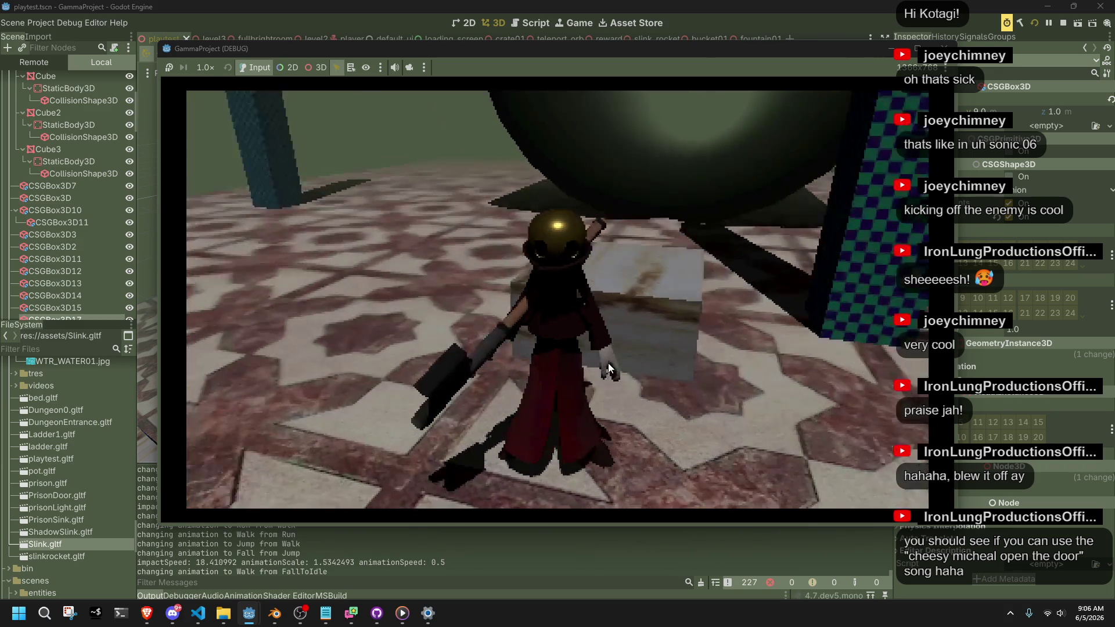
key("space")
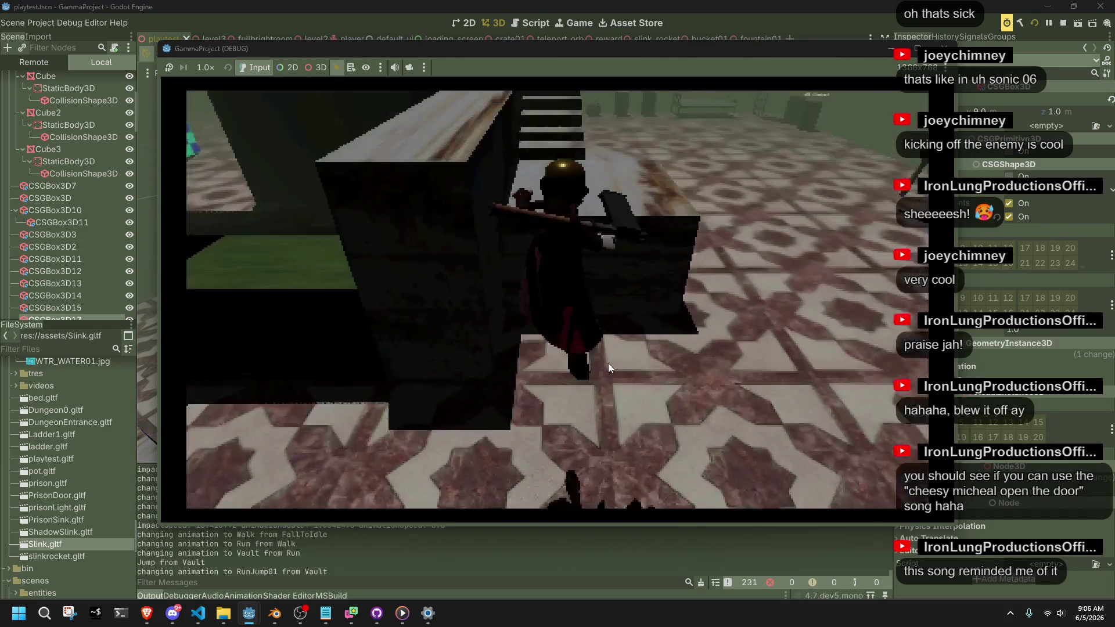
key("w")
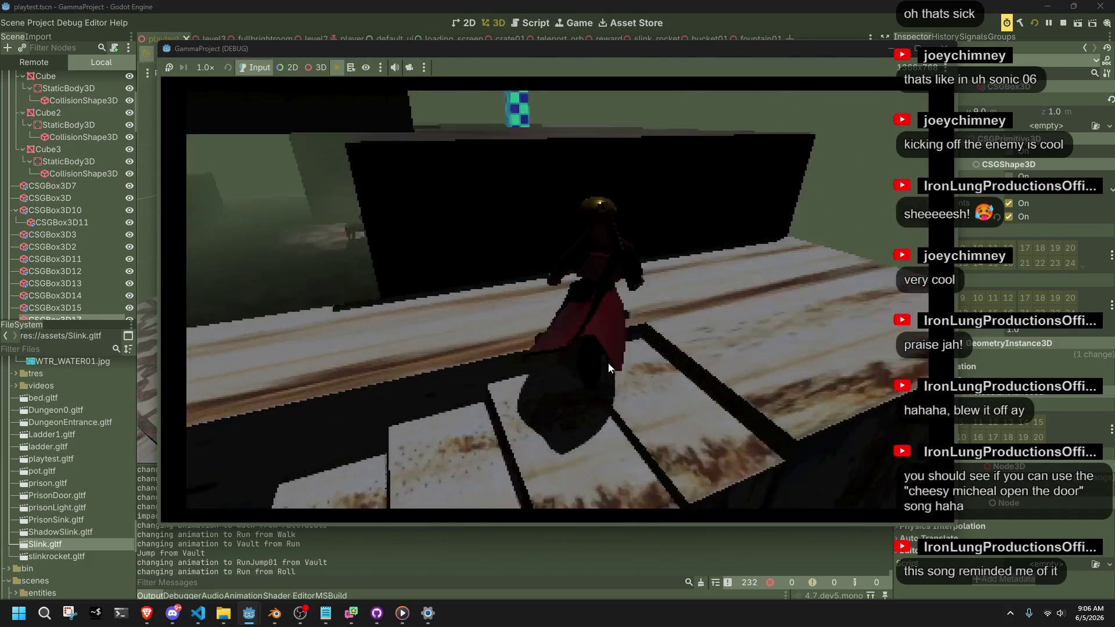
key("w")
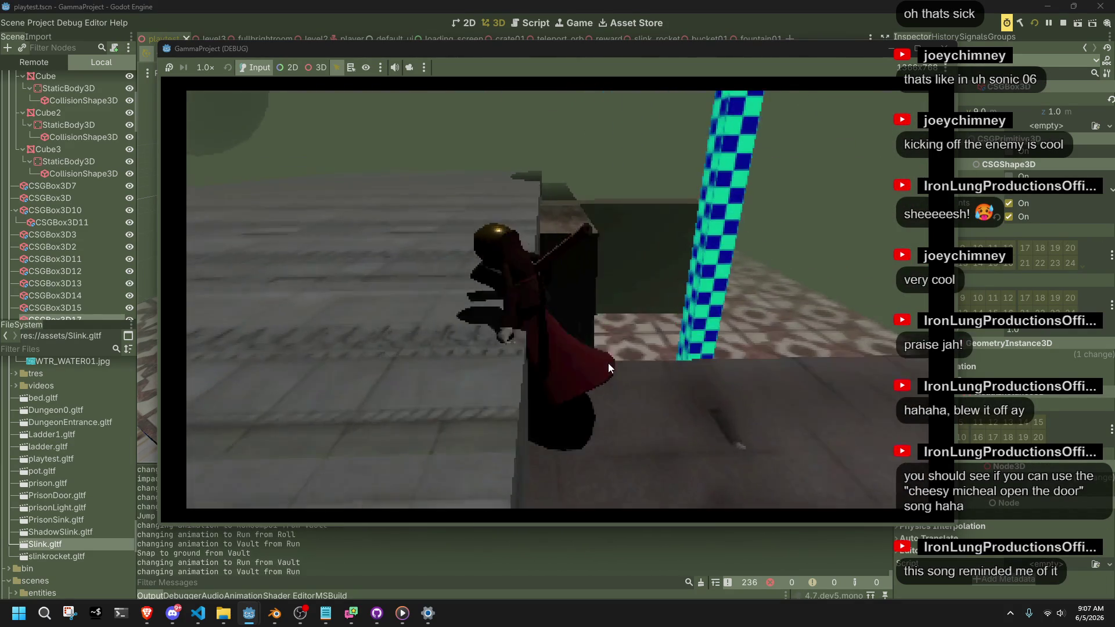
key("w")
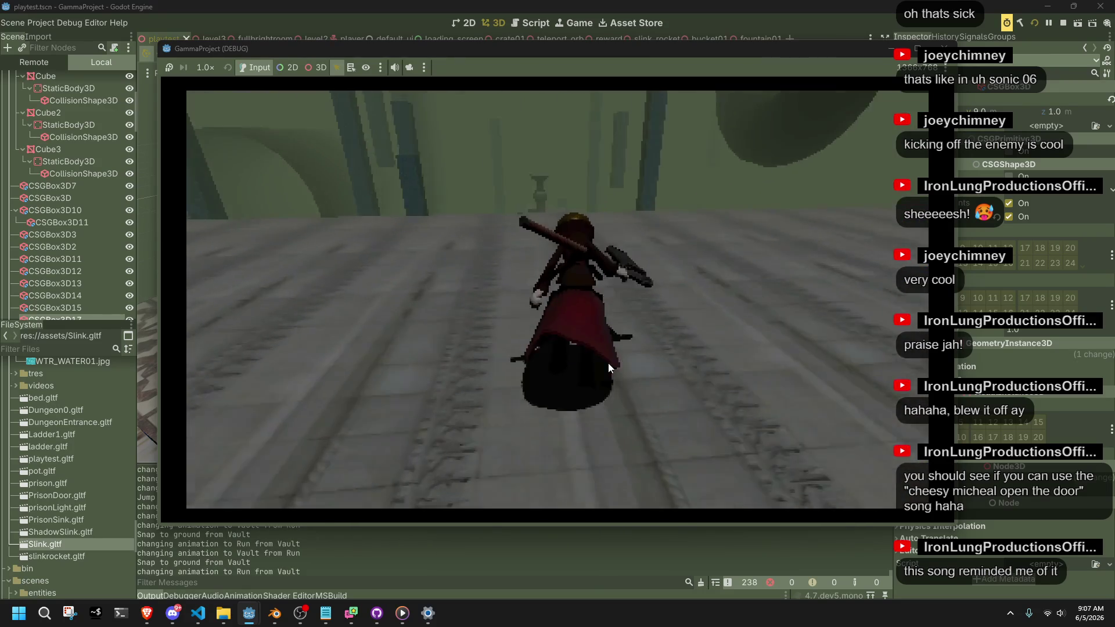
key("w")
key("space")
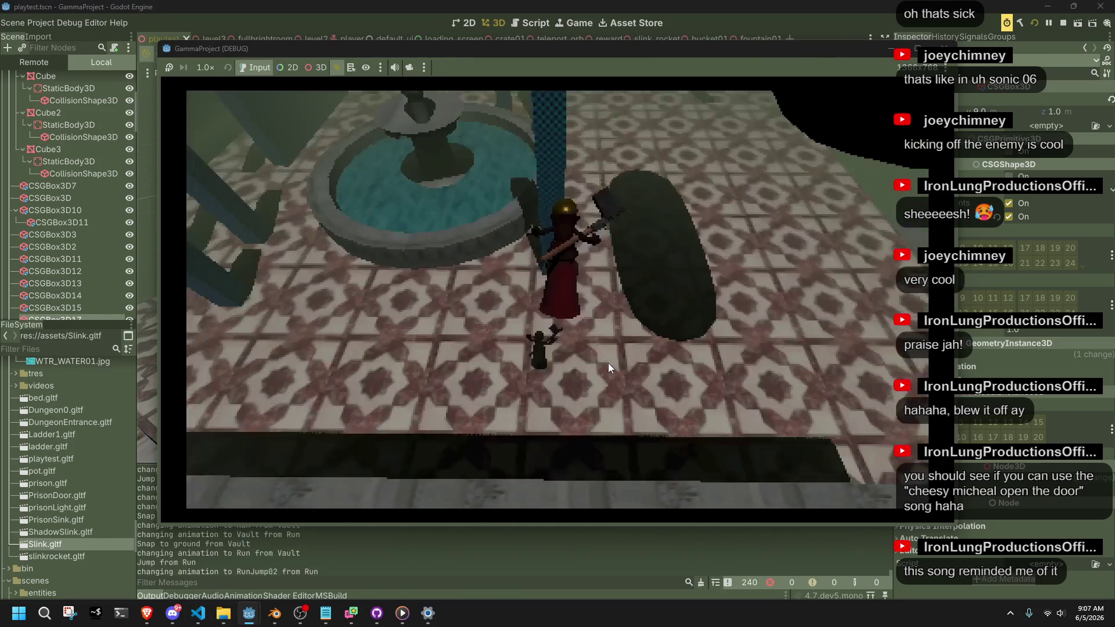
Step: Wall-jump off the checkered pillar, land with a roll, and vault along the fountain rim
key("w")
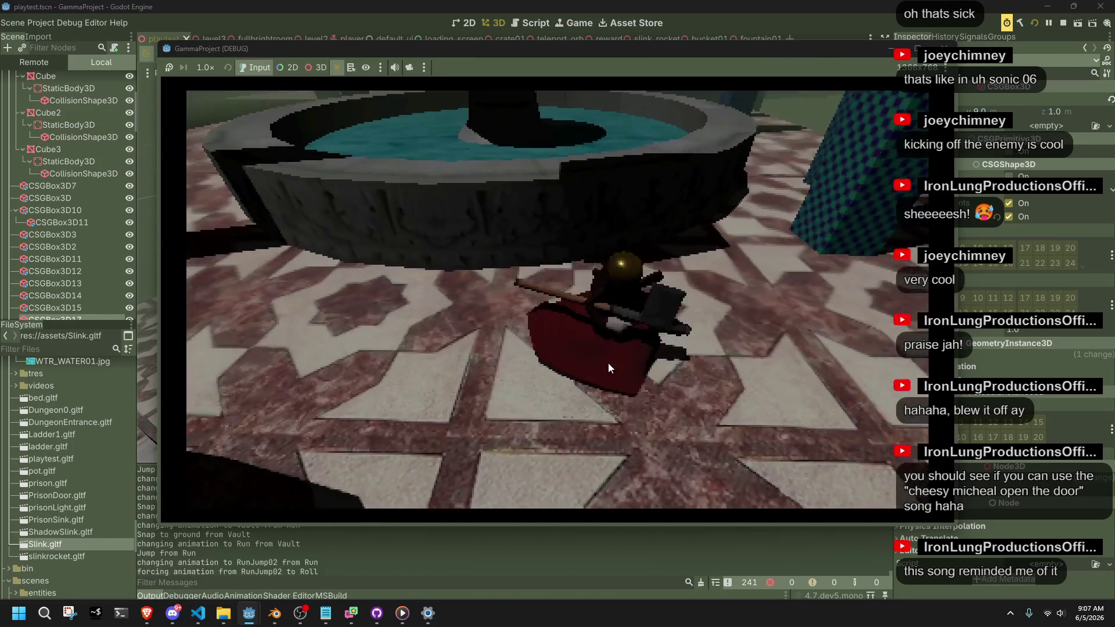
key("w")
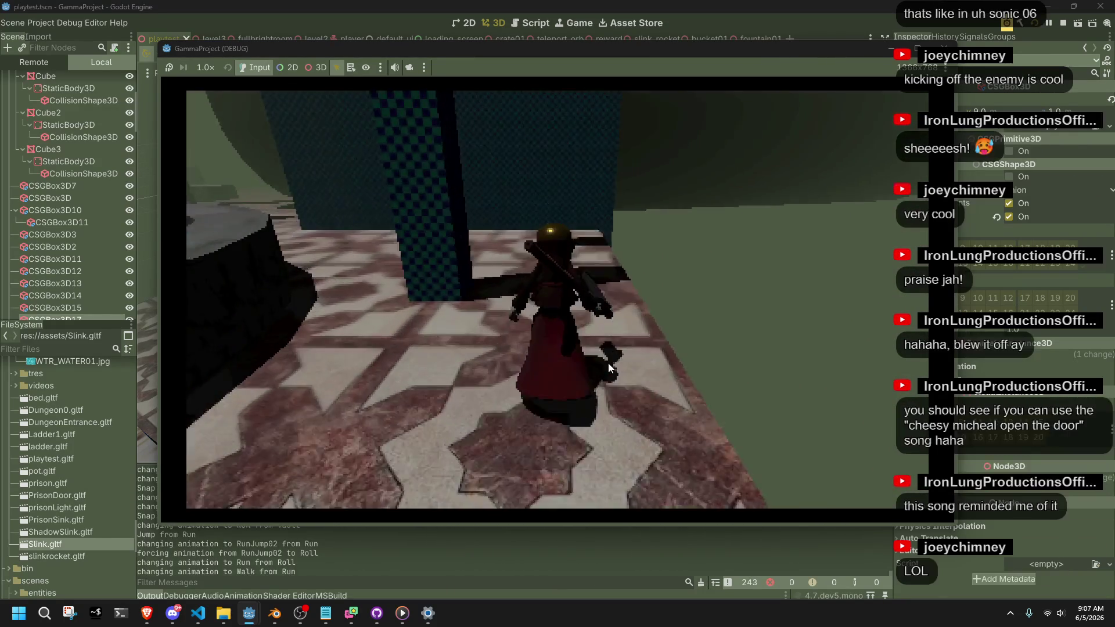
key("space")
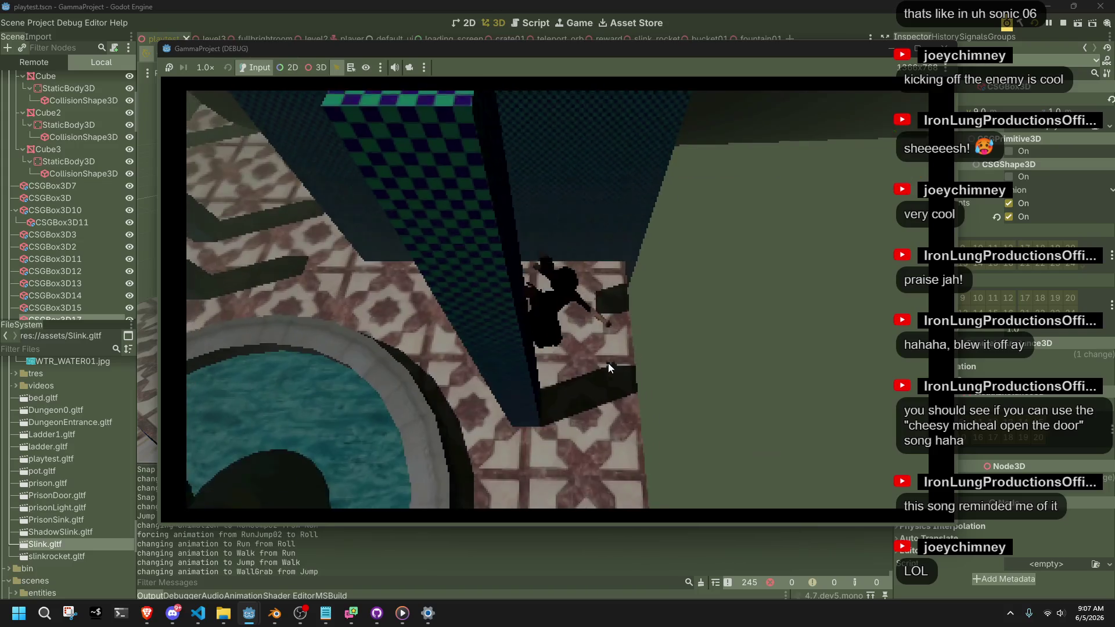
key("space")
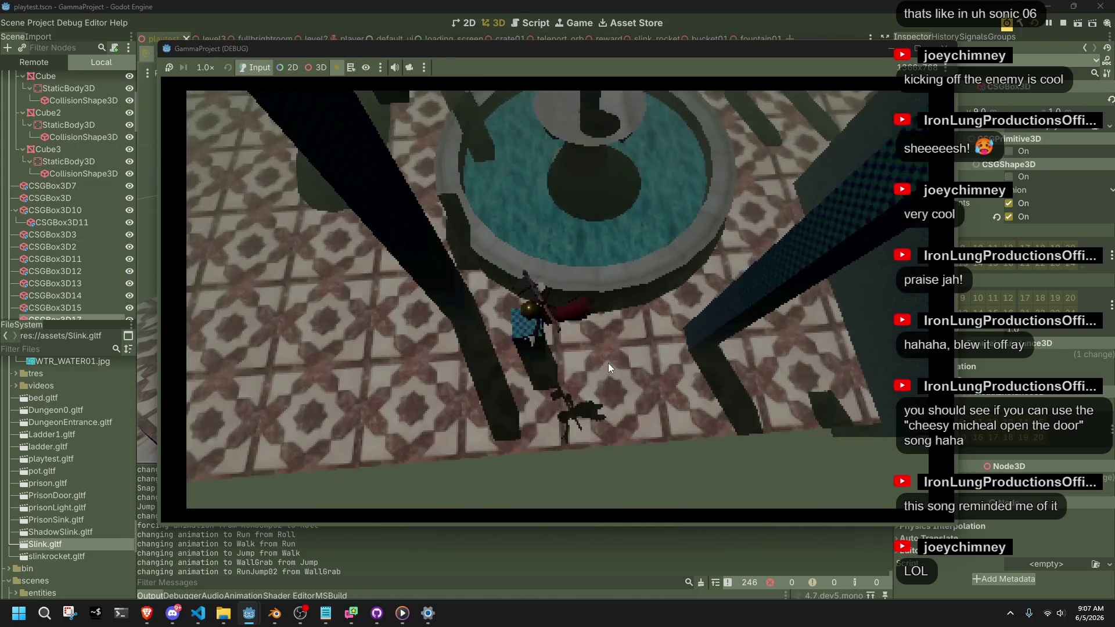
key("w")
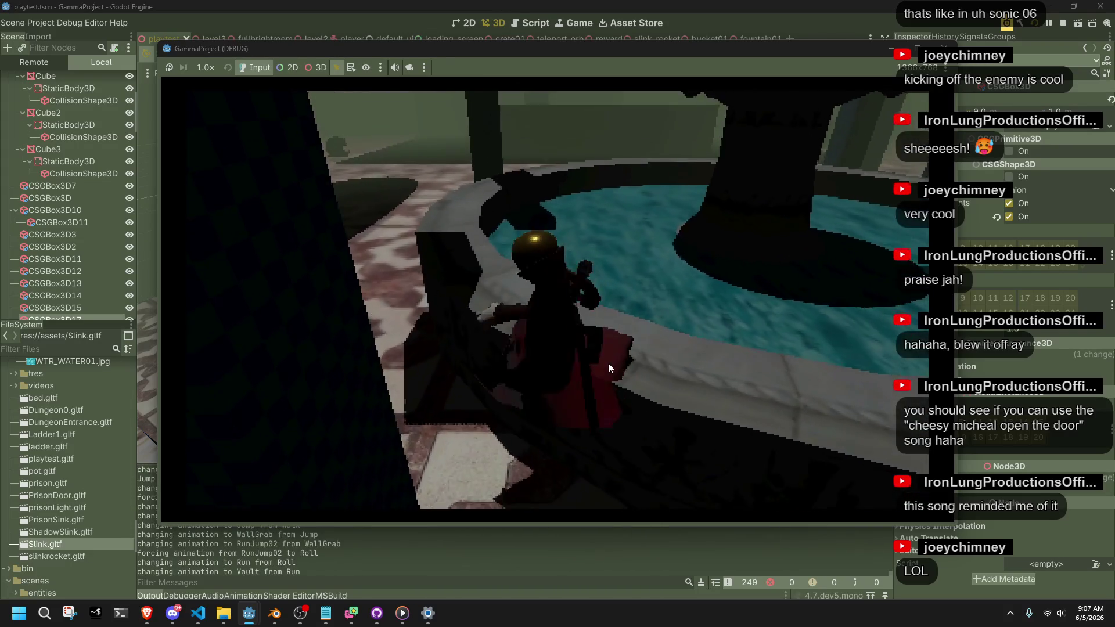
key("space")
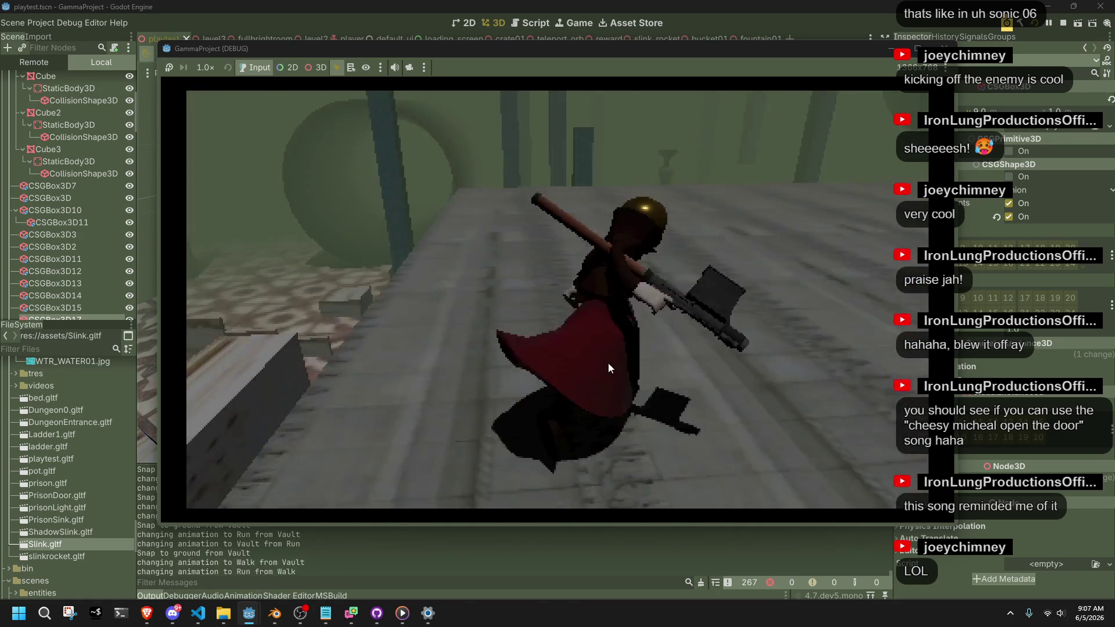
Step: Jump onto the pillar, vault the dark block, then creep along the ladder bridge toward the enemy
key("space")
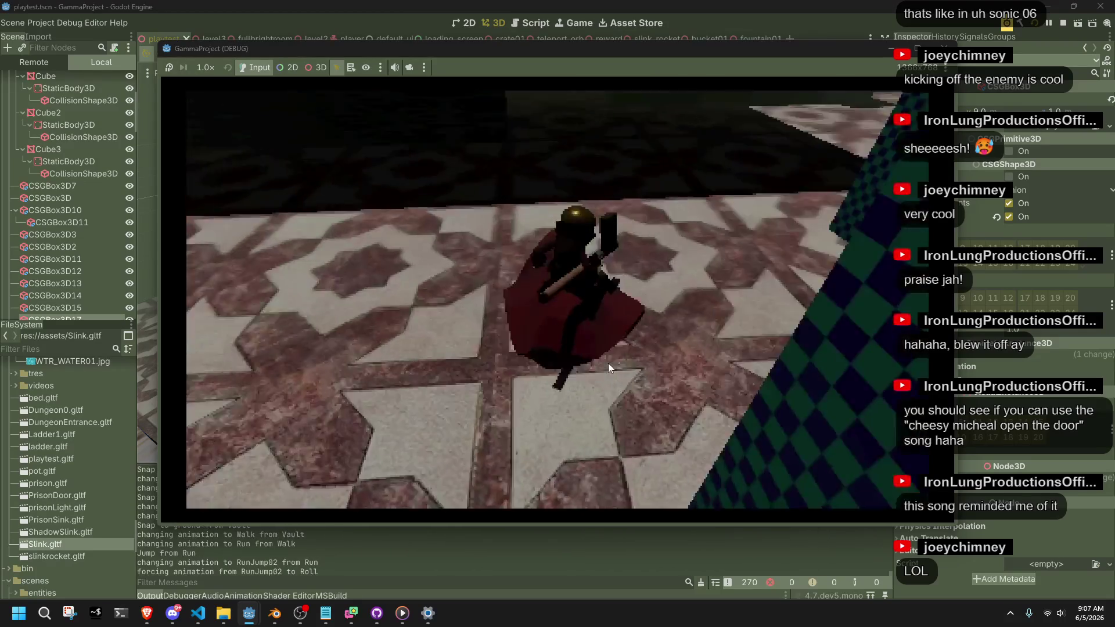
key("space")
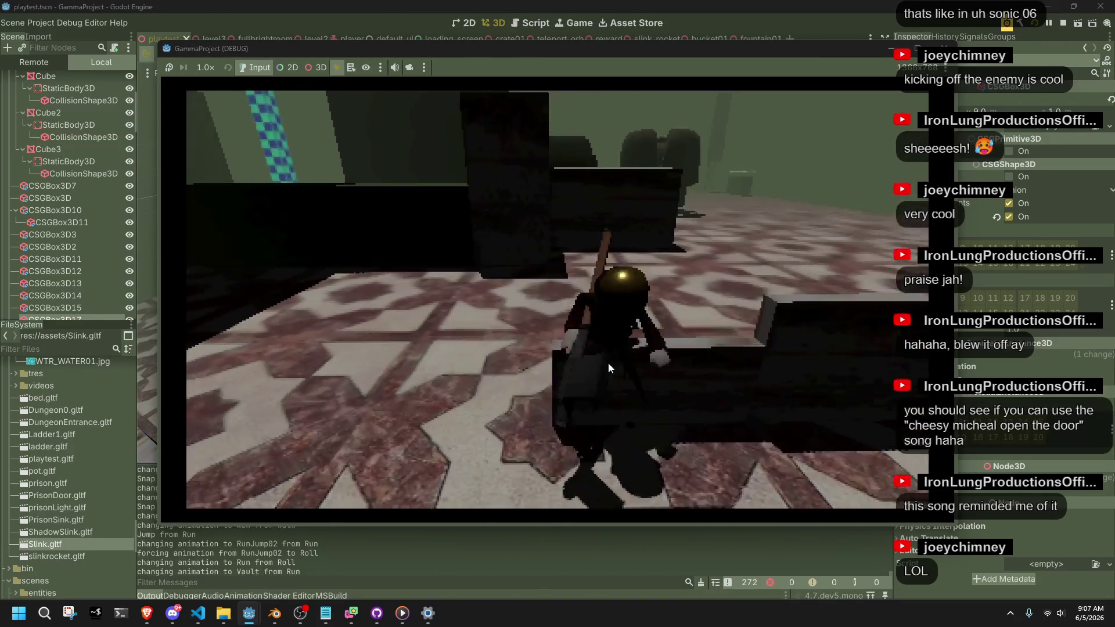
key("space")
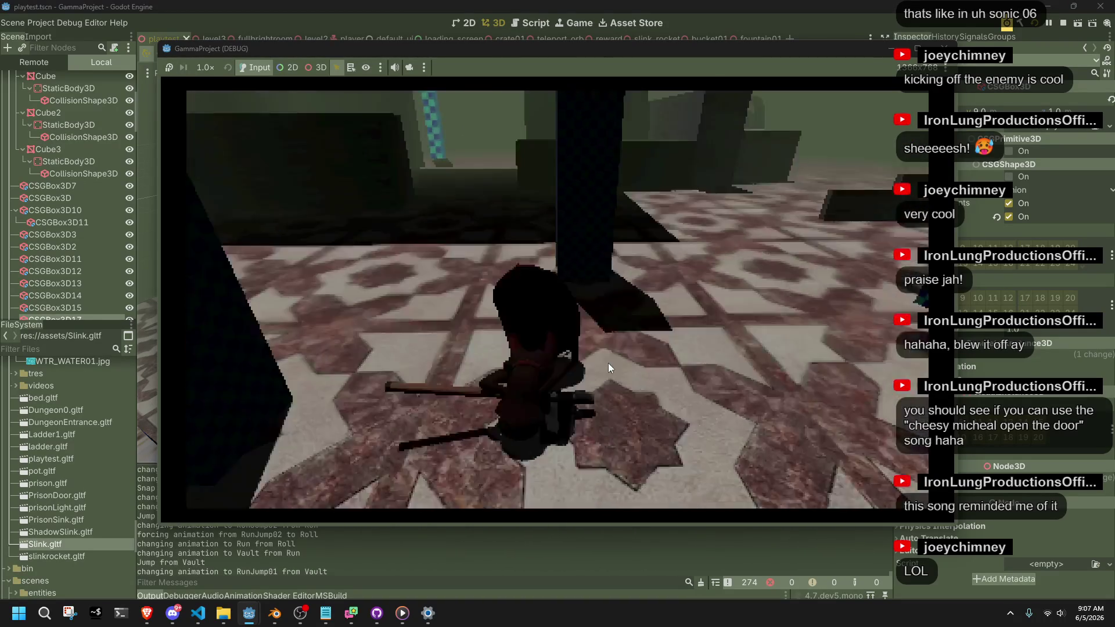
key("space")
key("space")
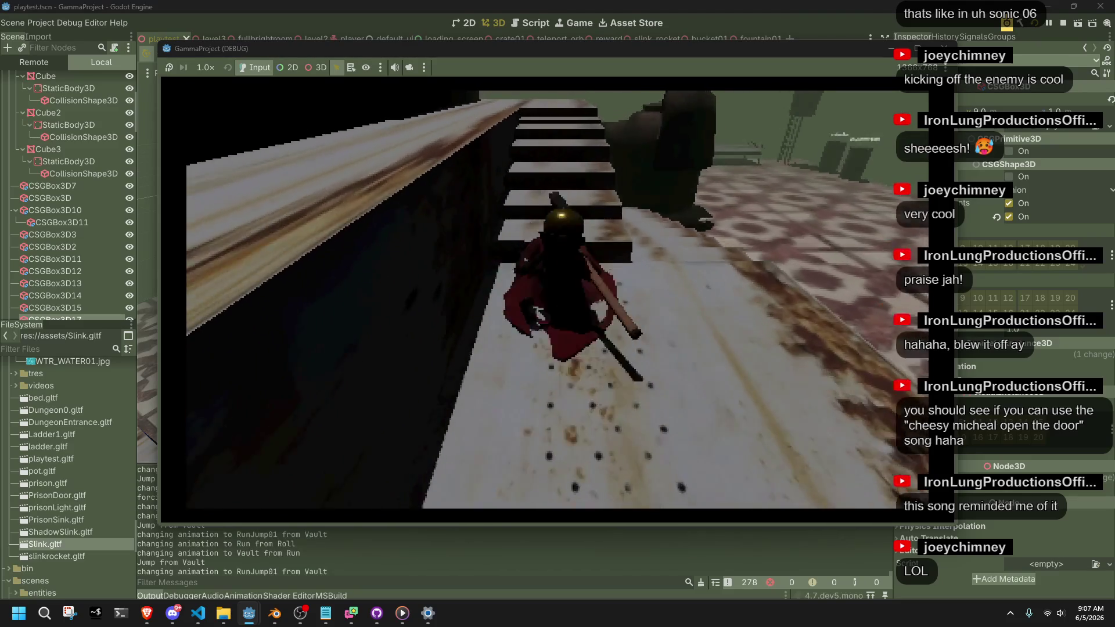
key("w")
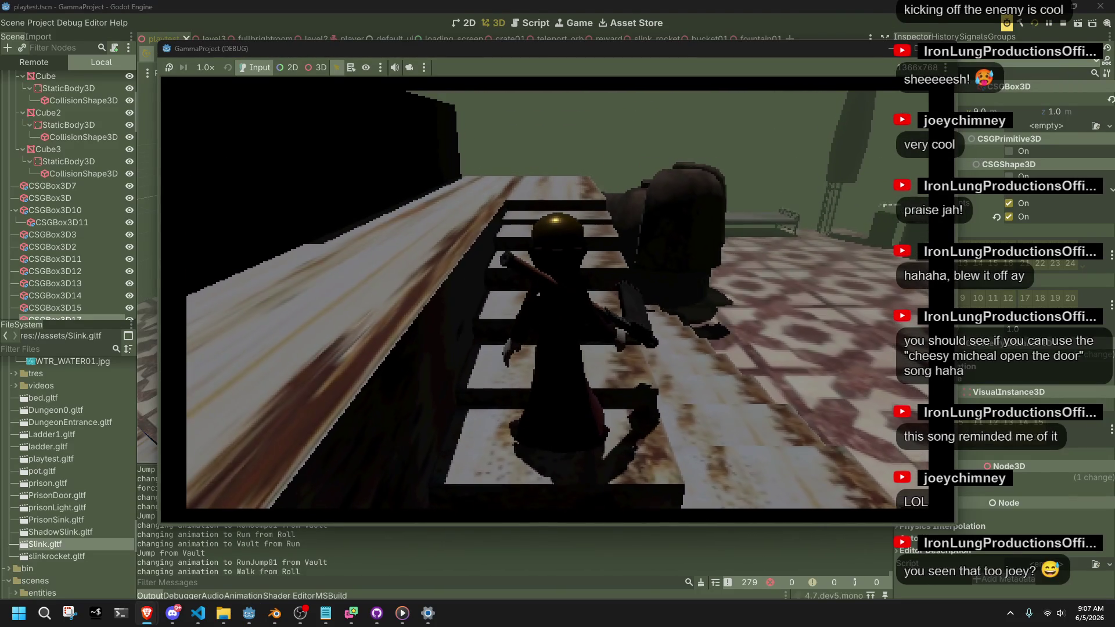
key("w")
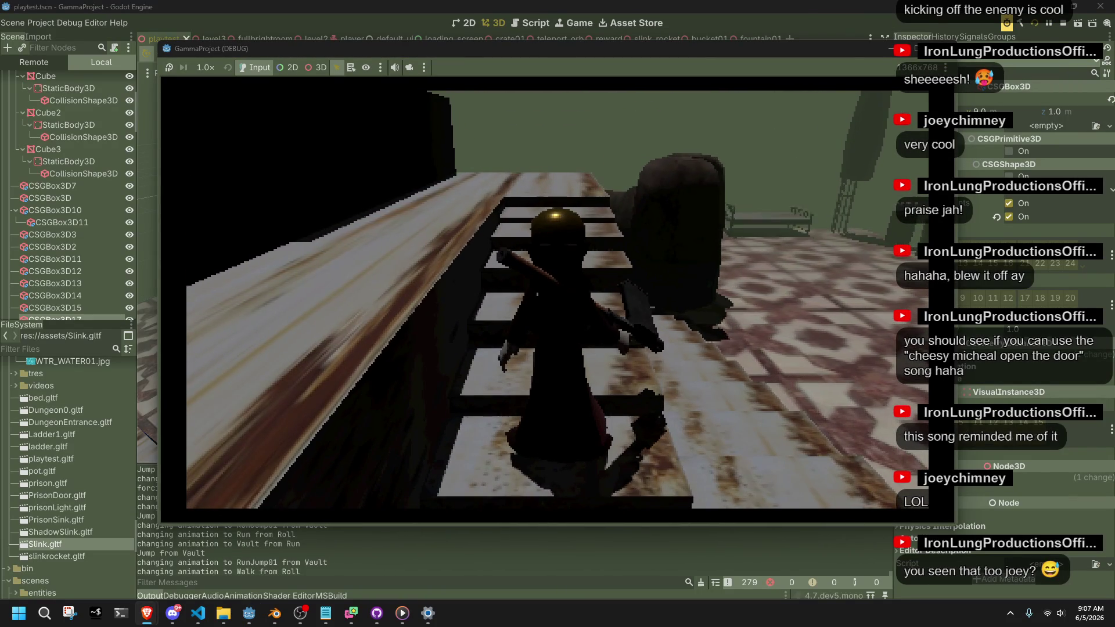
key("w")
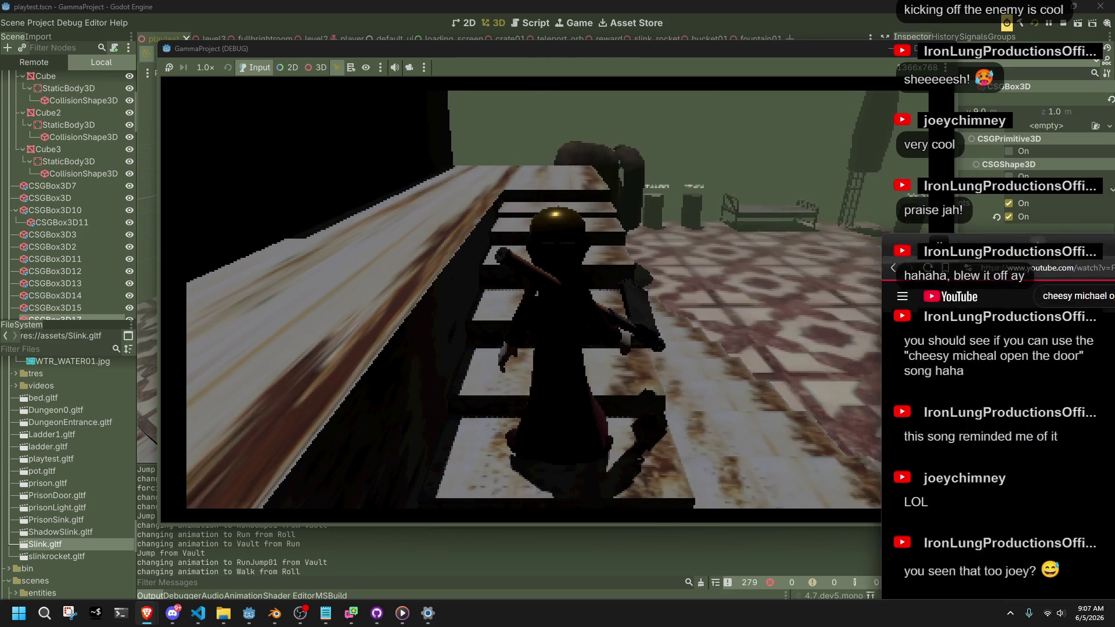
key("alt+Tab")
Step: Watch the 'cheesy michael open up the door' video fullscreen, pause it, and close its window
mouse_move(633, 145)
left_mouse_down()
mouse_move(442, 99)
mouse_move(409, 76)
left_mouse_up()
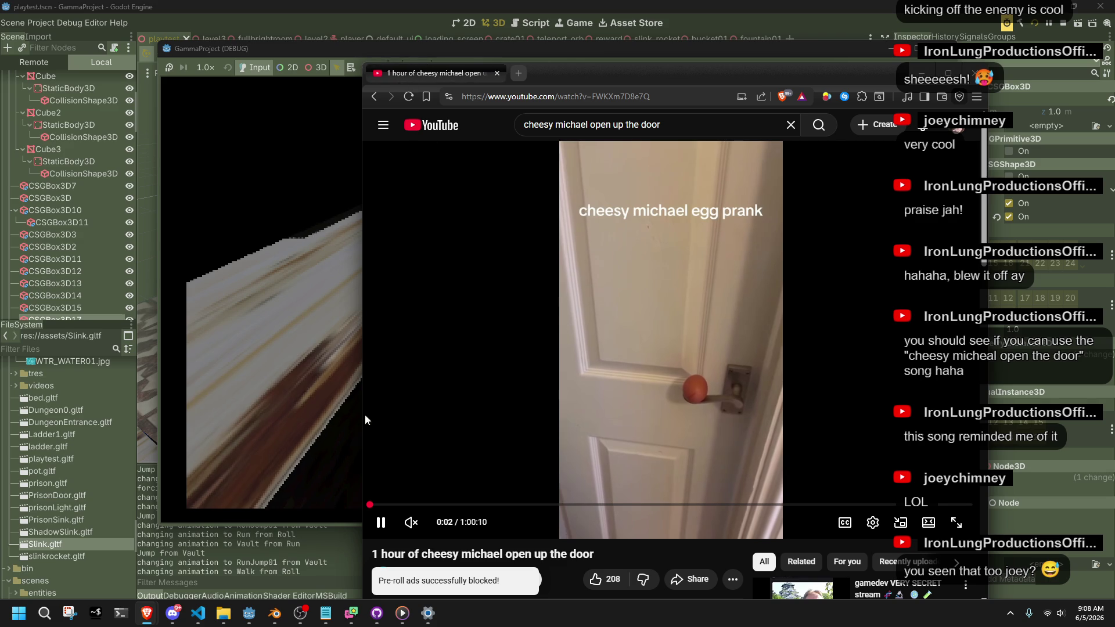
key("alt+Tab")
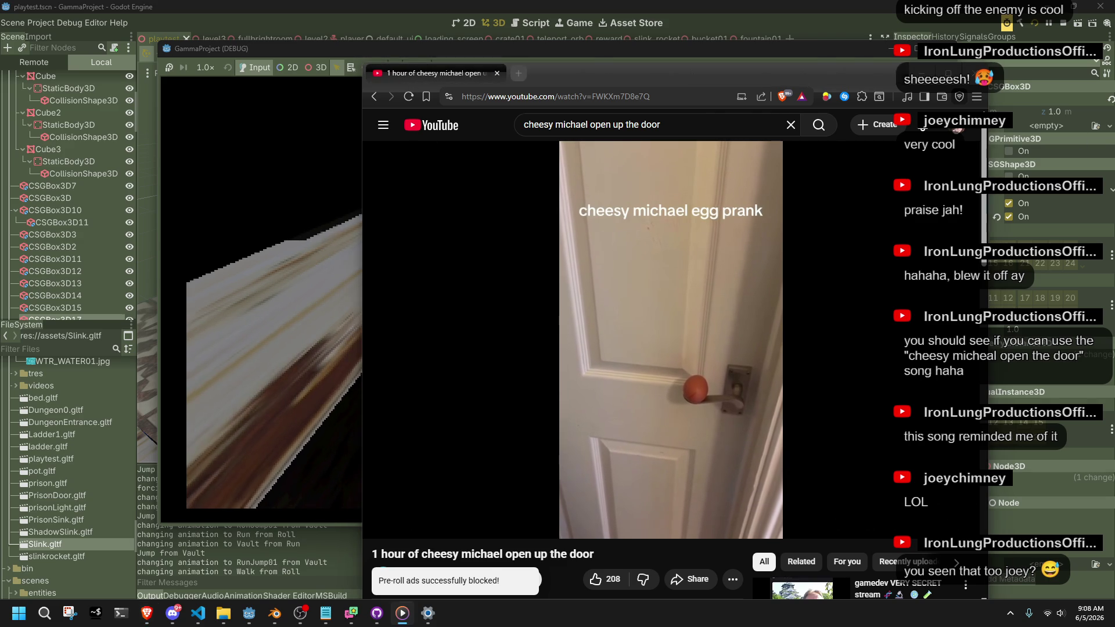
key("alt+Tab")
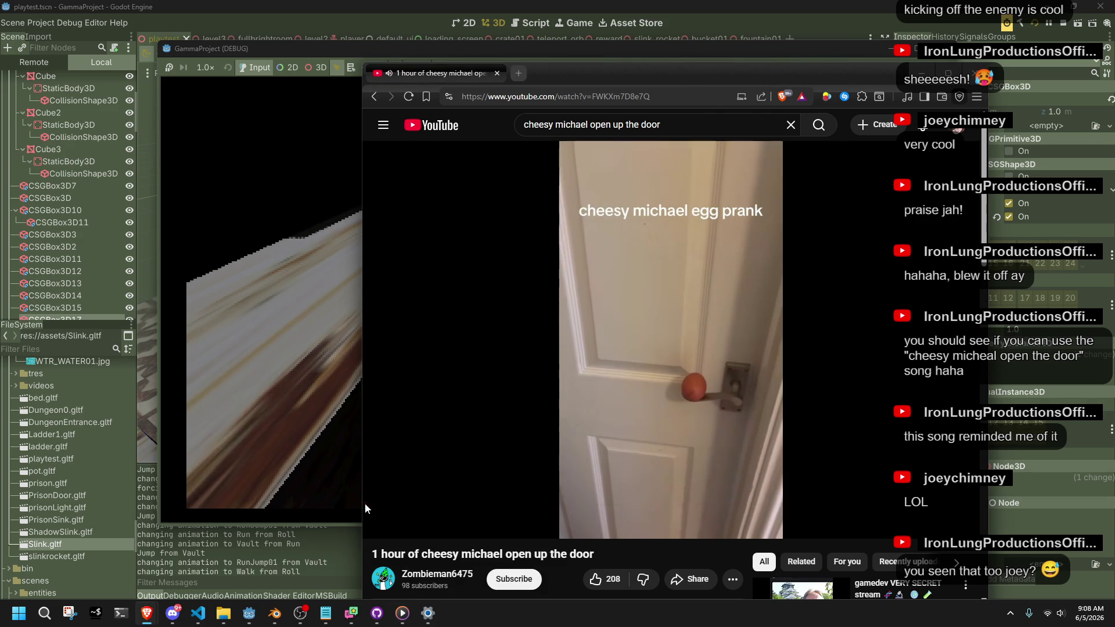
left_click(957, 526)
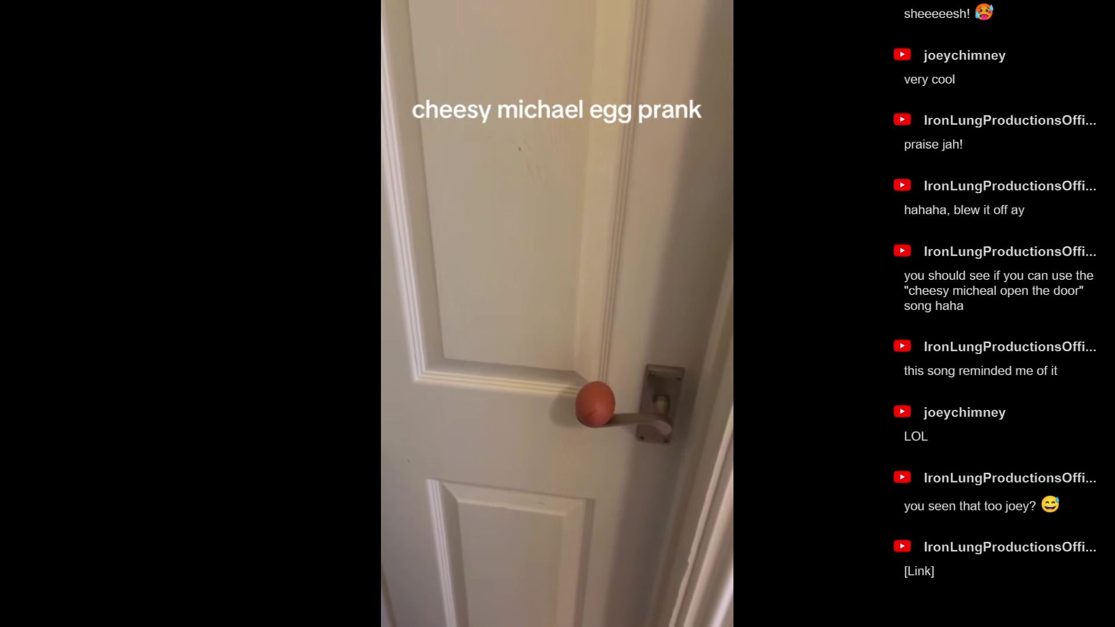
key("space")
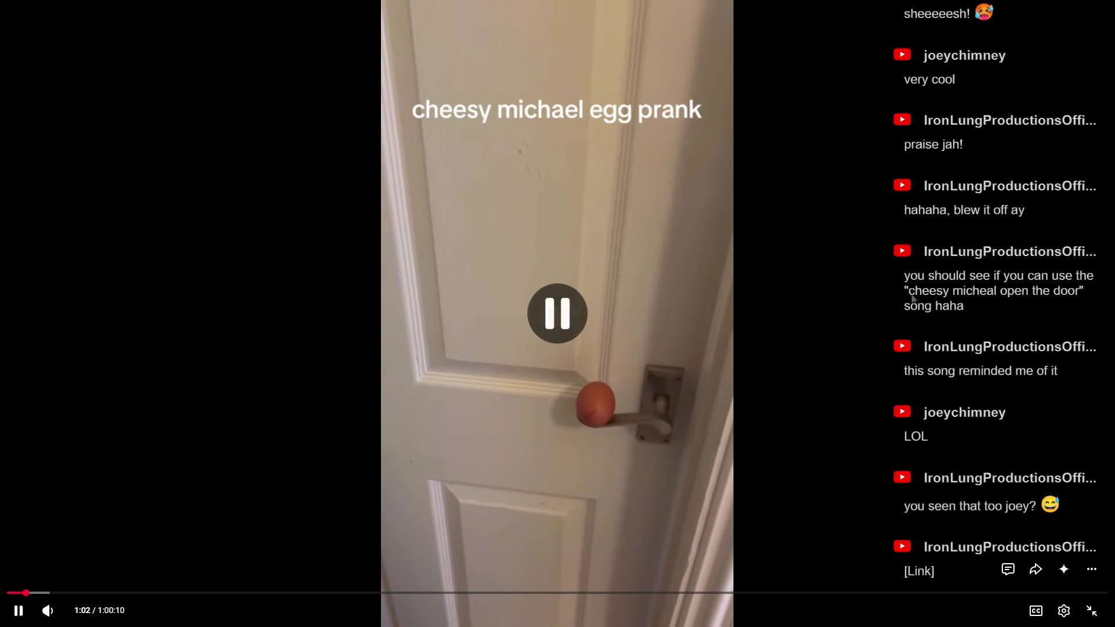
left_click(1089, 613)
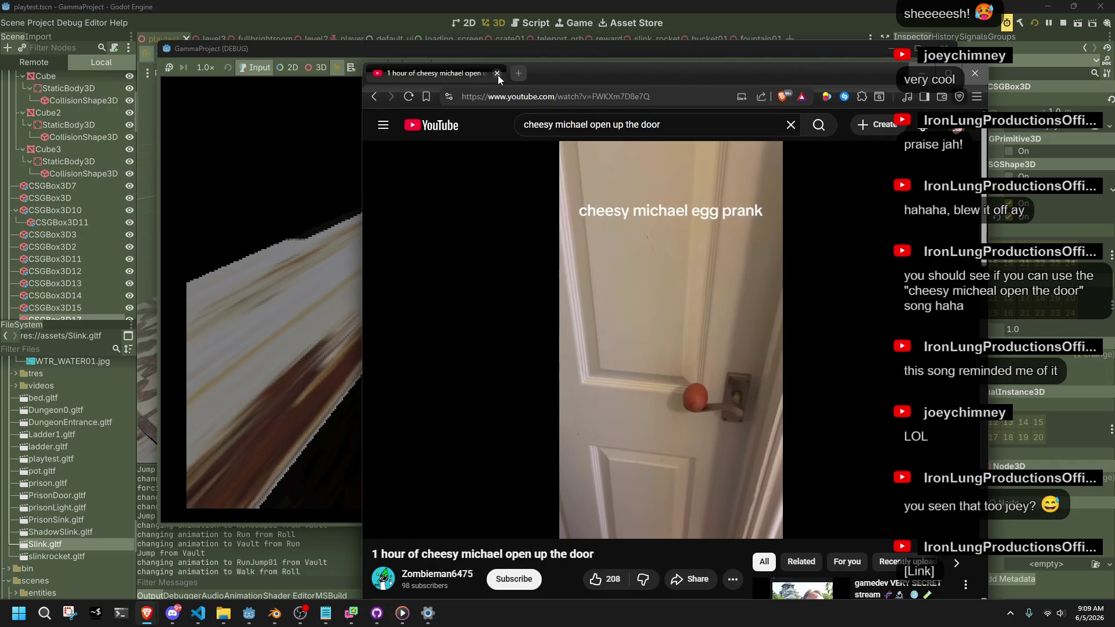
left_click(497, 73)
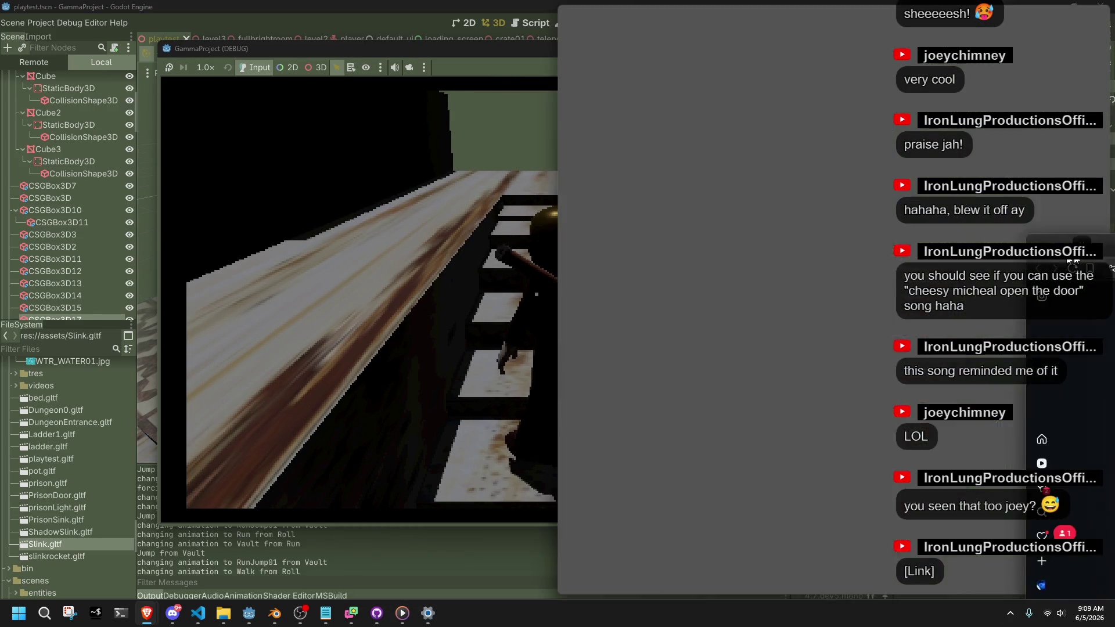
Step: Open the Cheesy Michael reel's comments and bring up the emoji picker
key("alt+Tab")
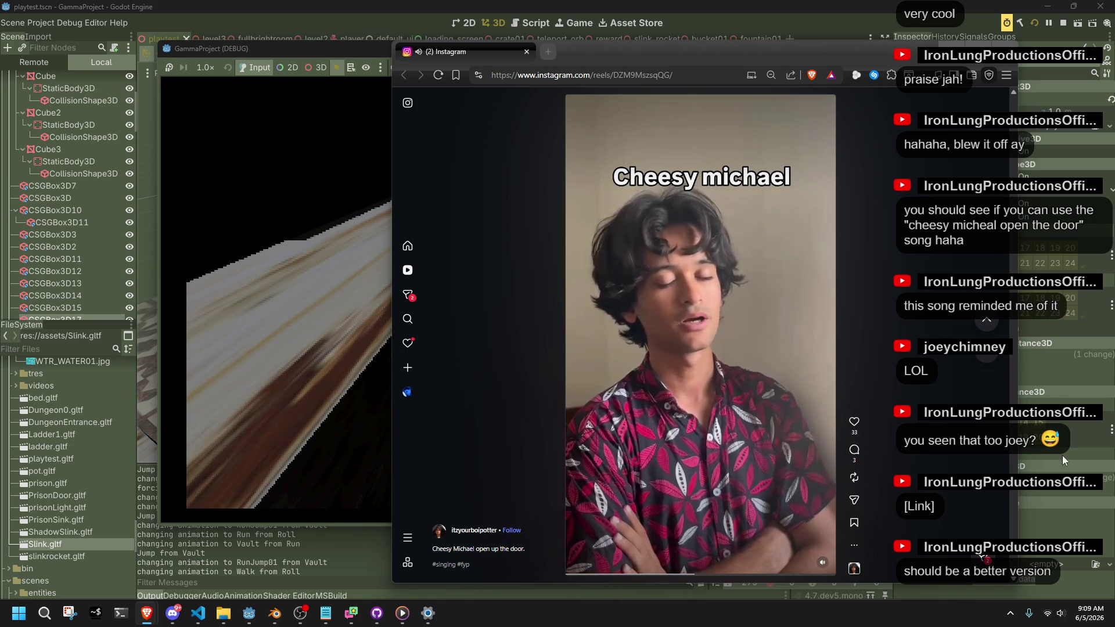
left_click(856, 453)
type("gr")
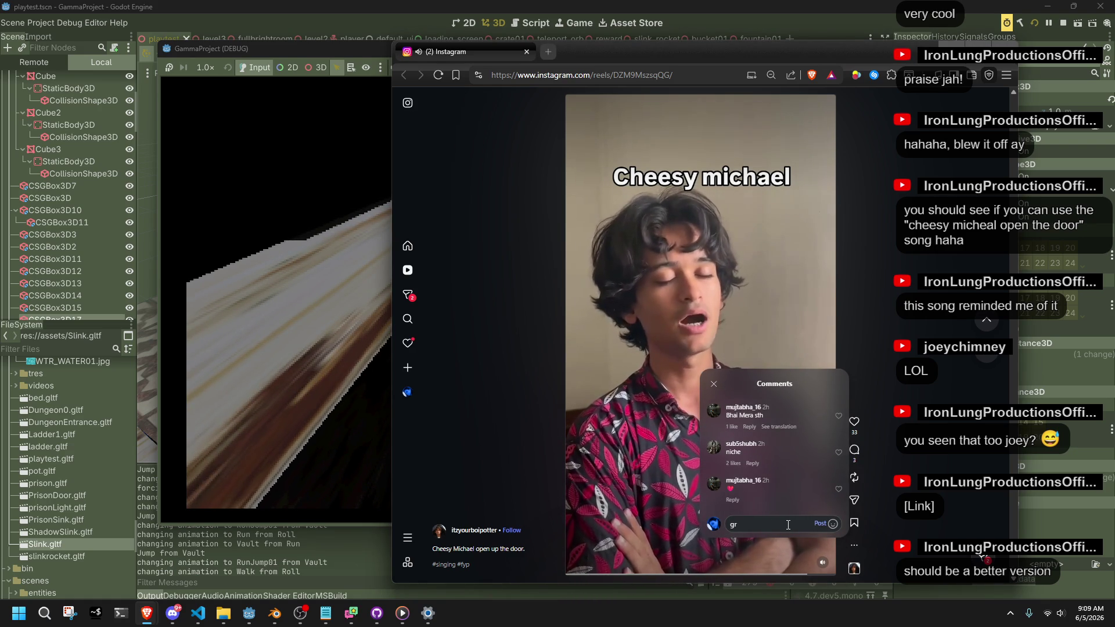
key("BackSpace")
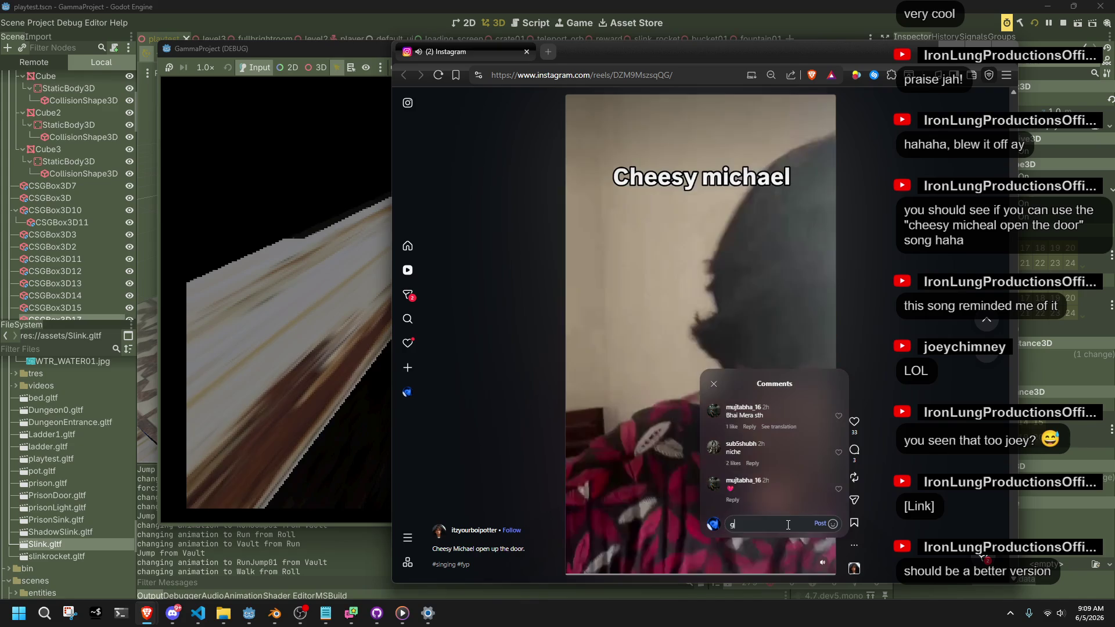
left_click(837, 525)
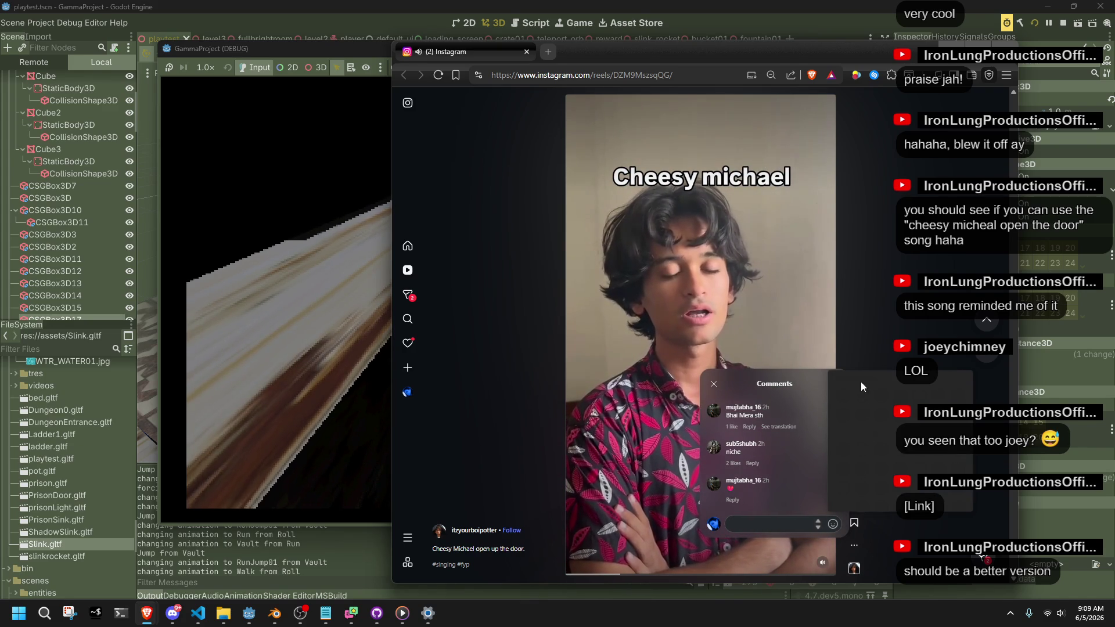
left_click(836, 526)
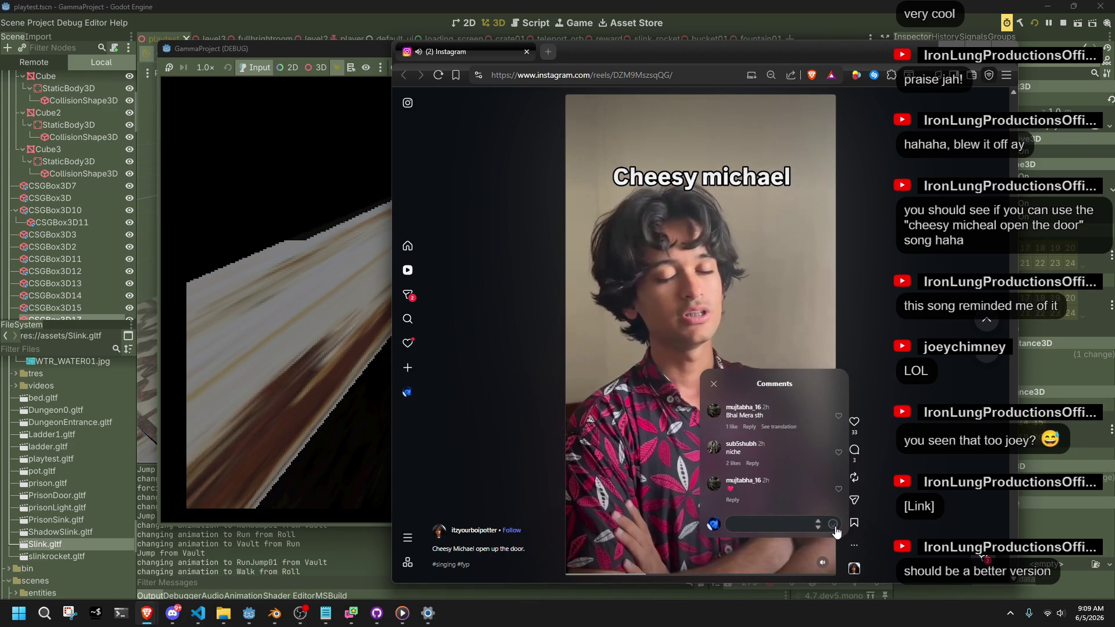
left_click(833, 524)
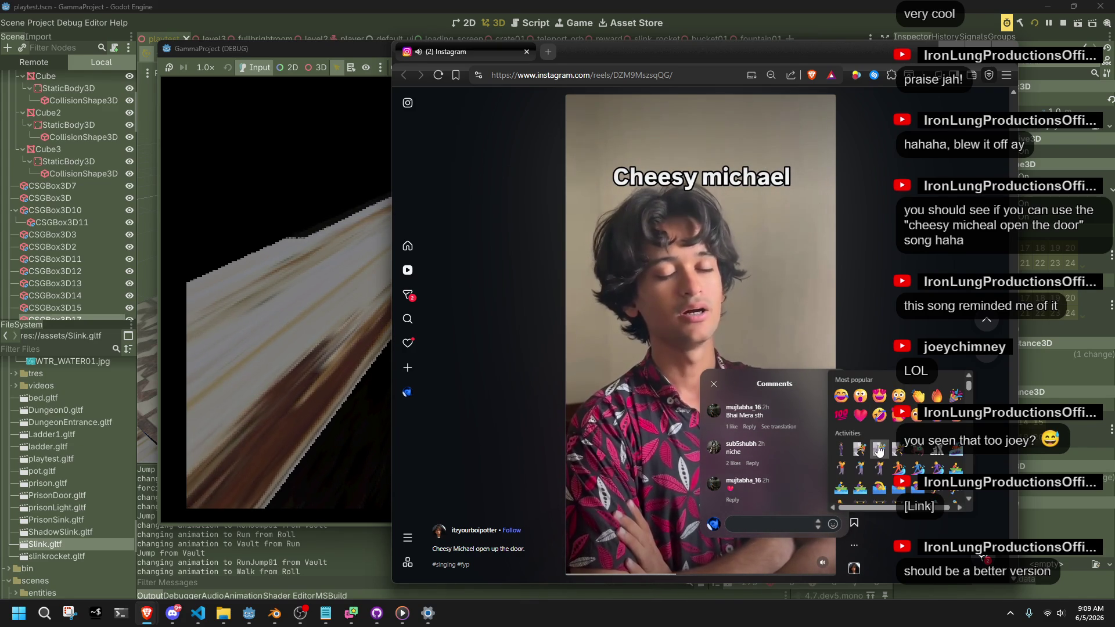
Step: Pick a green emoji, post it as a comment, and close the comments and browser window
scroll(880, 462, "down", 1)
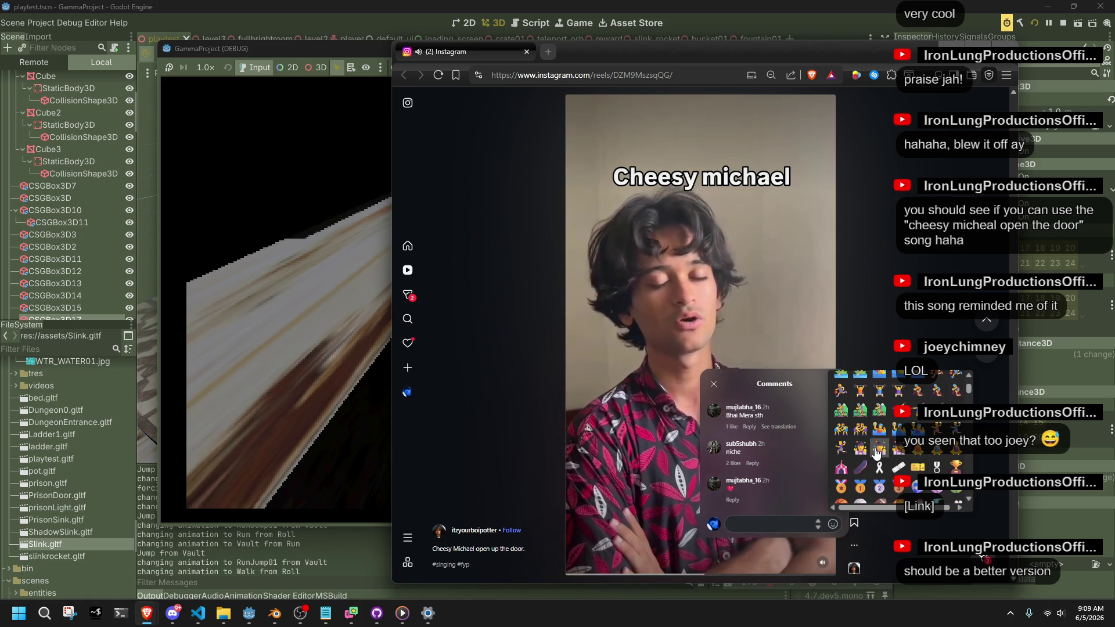
scroll(878, 470, "down", 4)
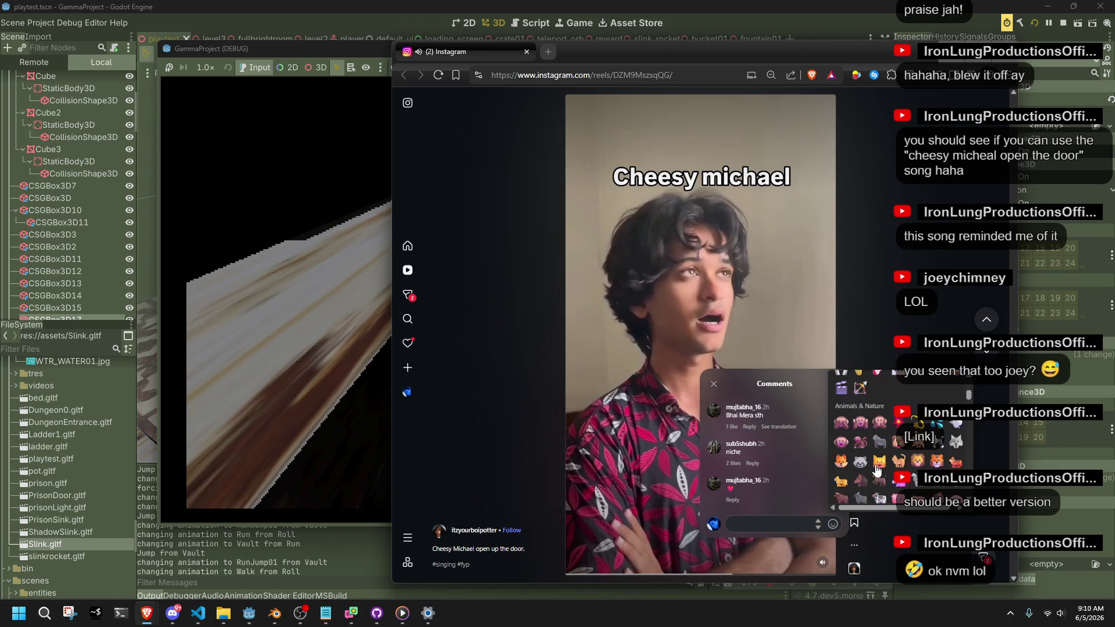
scroll(880, 468, "down", 4)
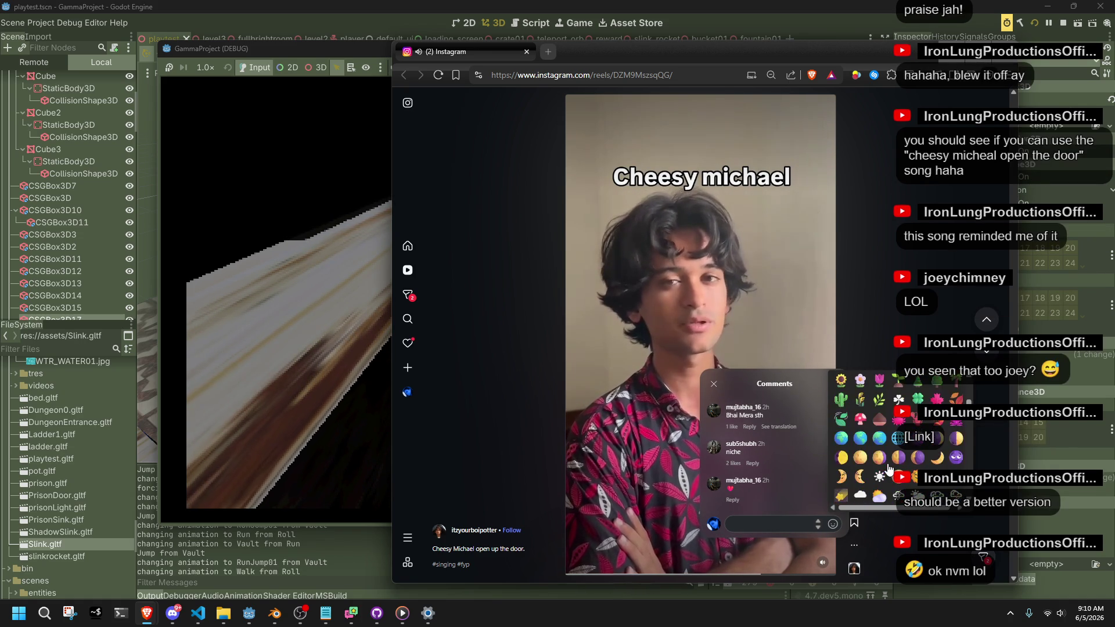
scroll(889, 468, "down", 3)
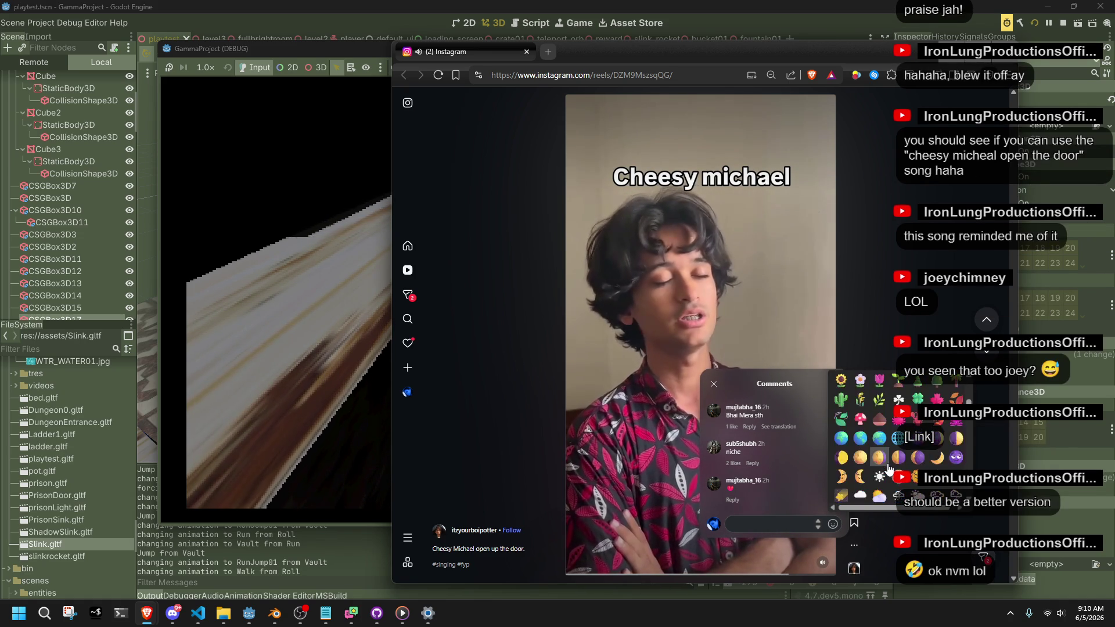
scroll(880, 470, "down", 3)
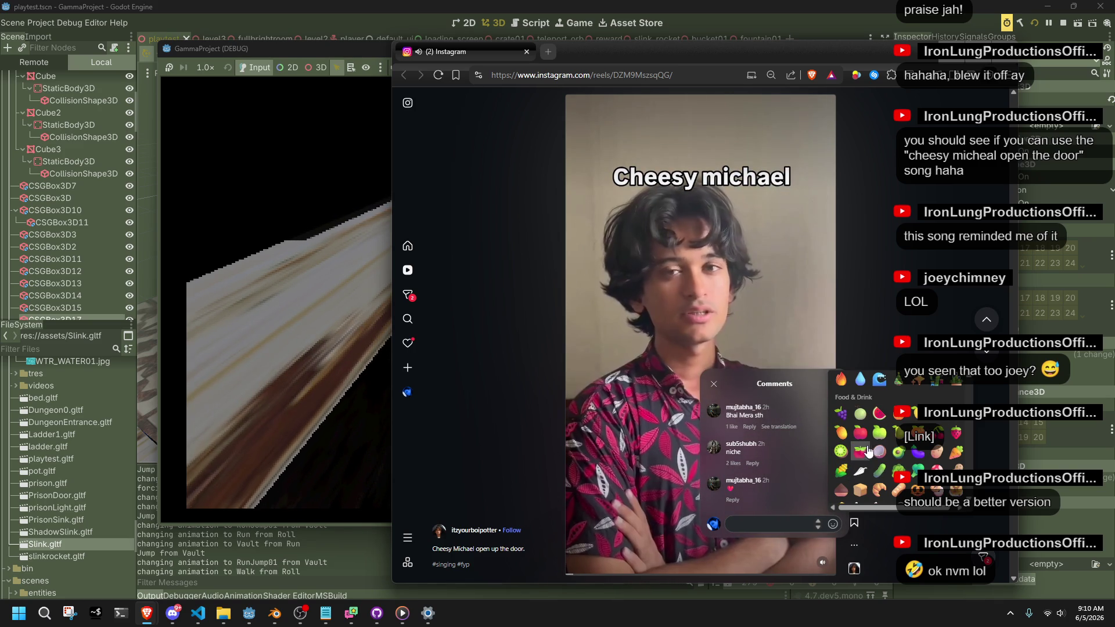
scroll(881, 440, "down", 9)
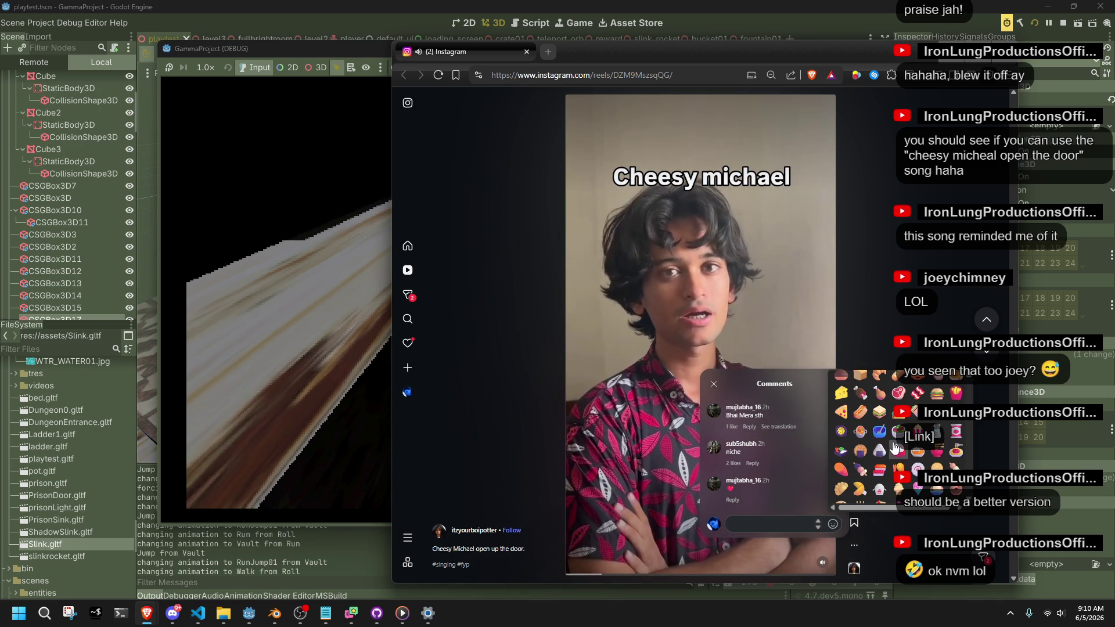
scroll(894, 447, "up", 9)
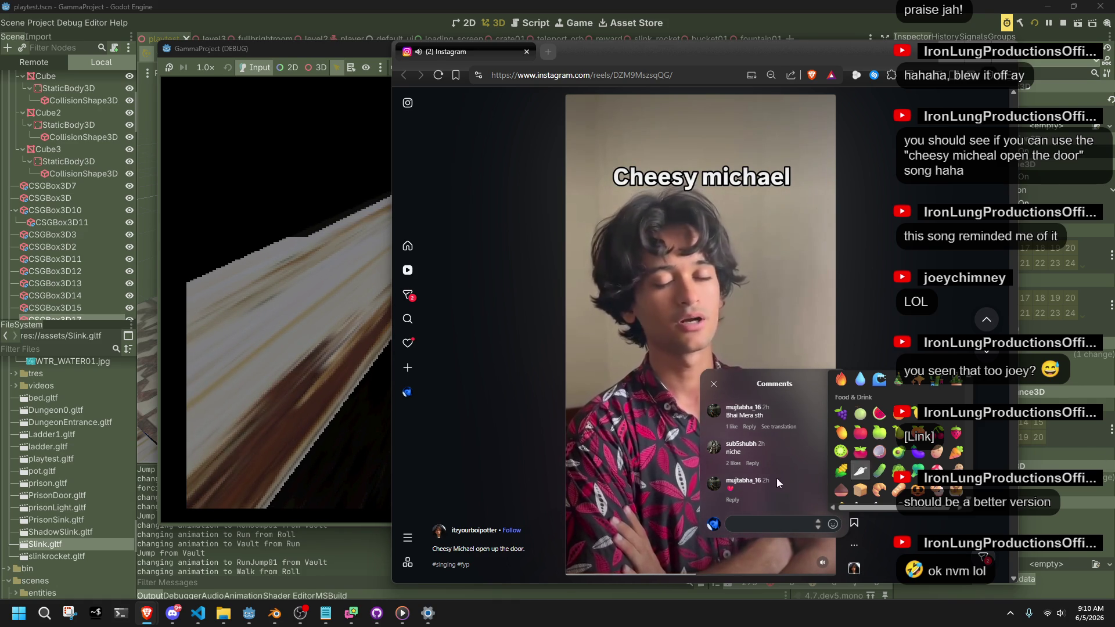
left_click(845, 474)
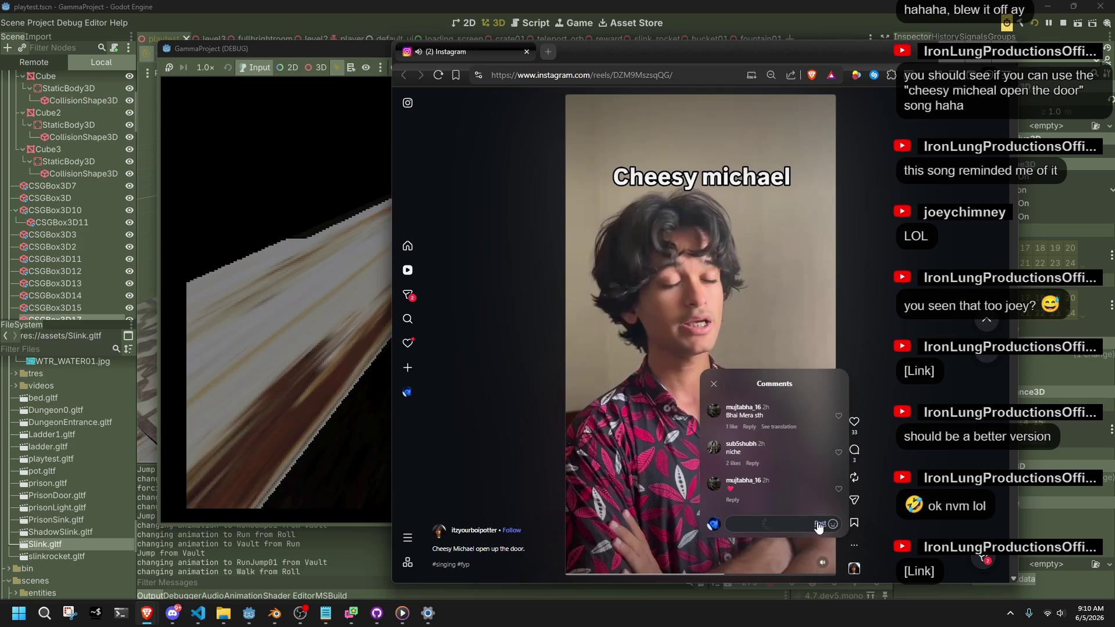
left_click(820, 525)
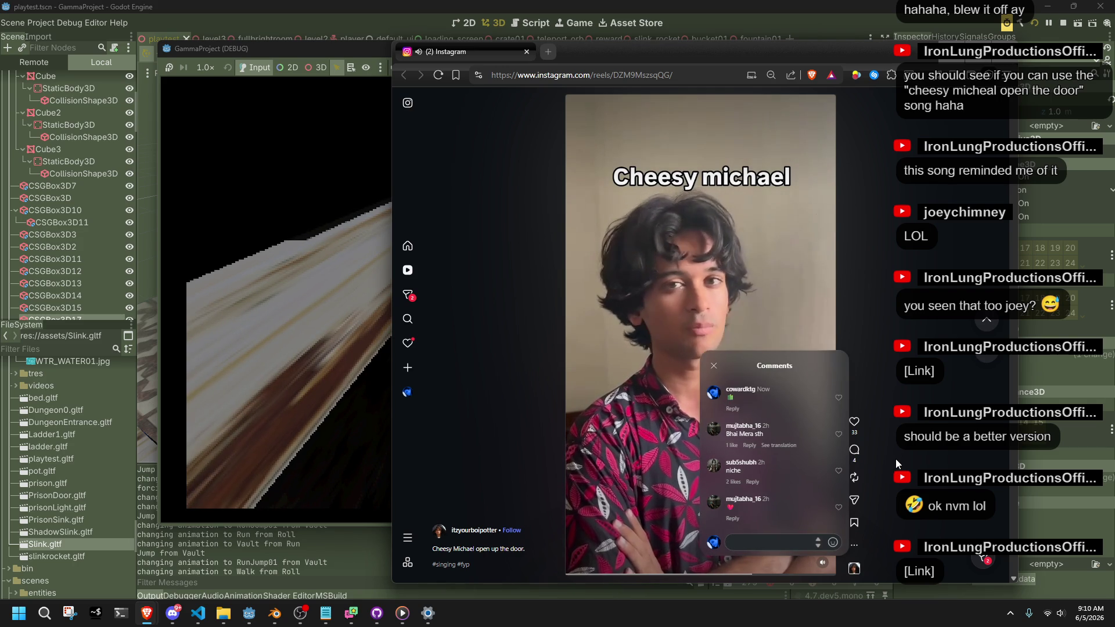
left_click(665, 309)
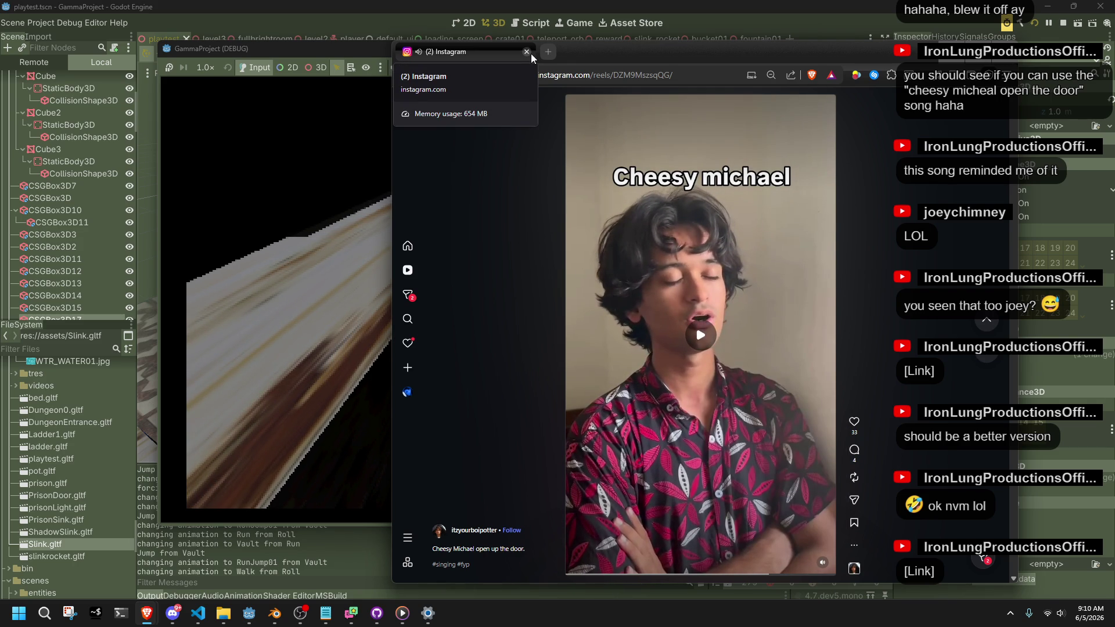
left_click(526, 53)
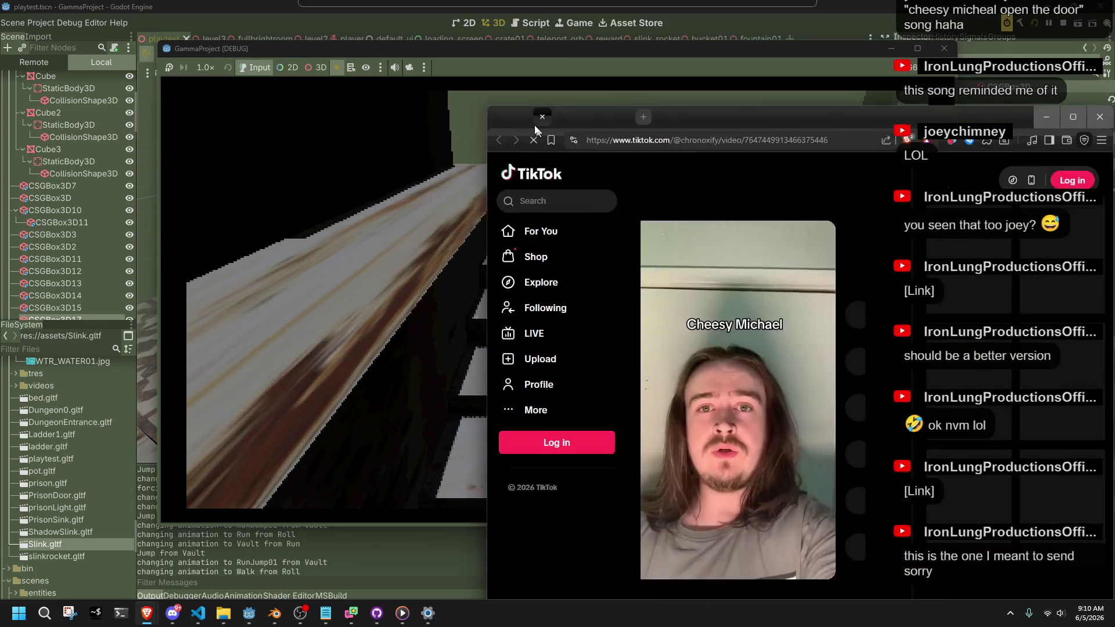
Step: Move the browser, dismiss TikTok's login prompt, and pause the Cheesy Michael cover video after watching
left_click_drag(535, 129, 490, 102)
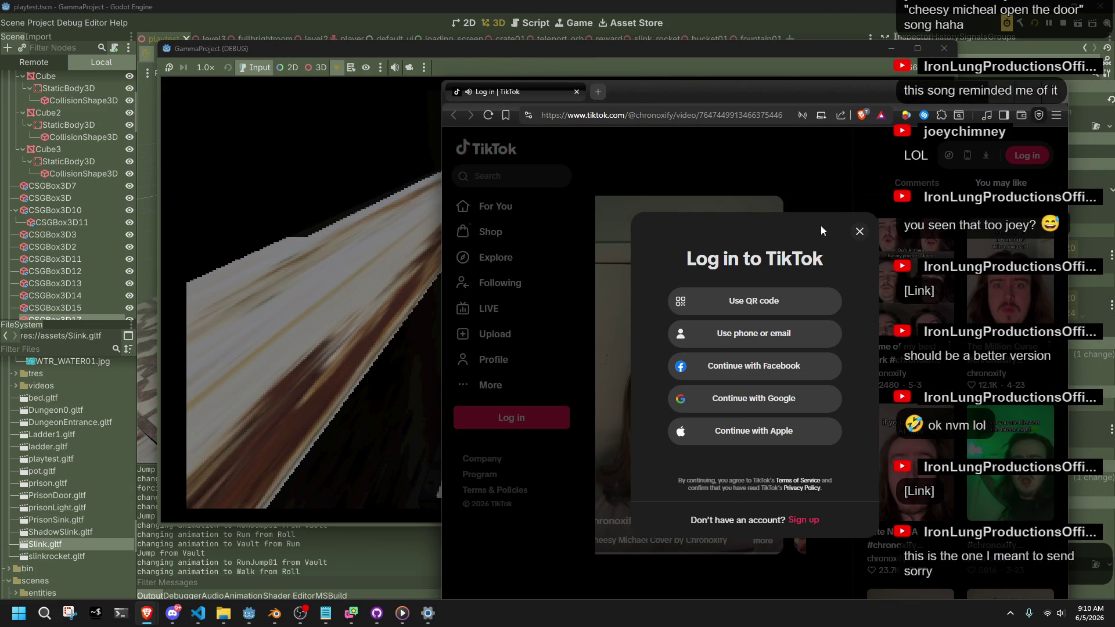
left_click(861, 233)
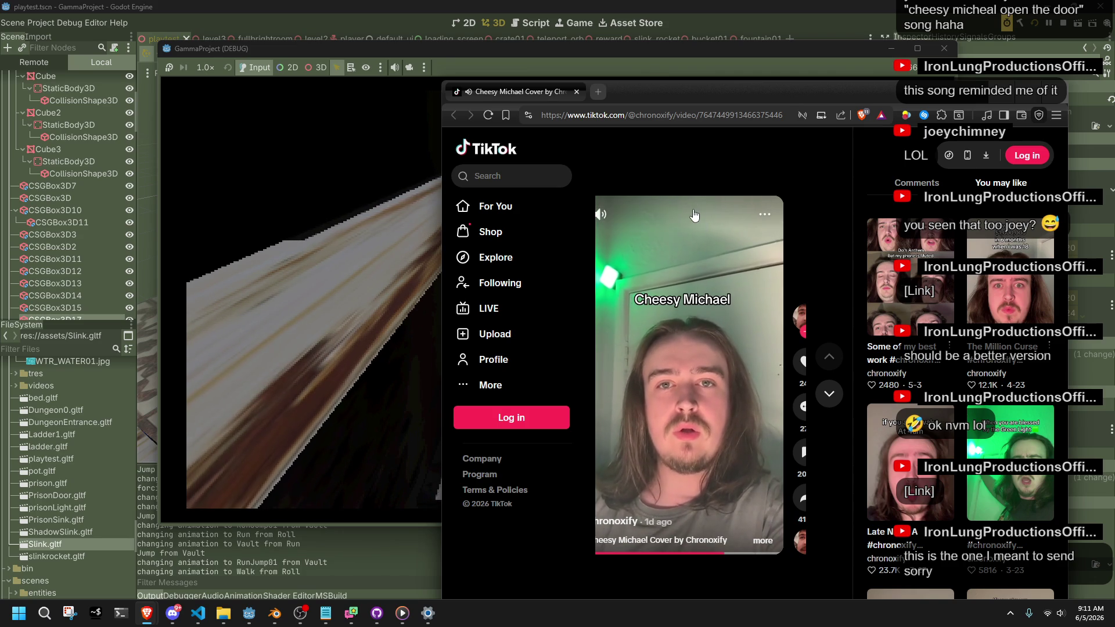
mouse_move(603, 215)
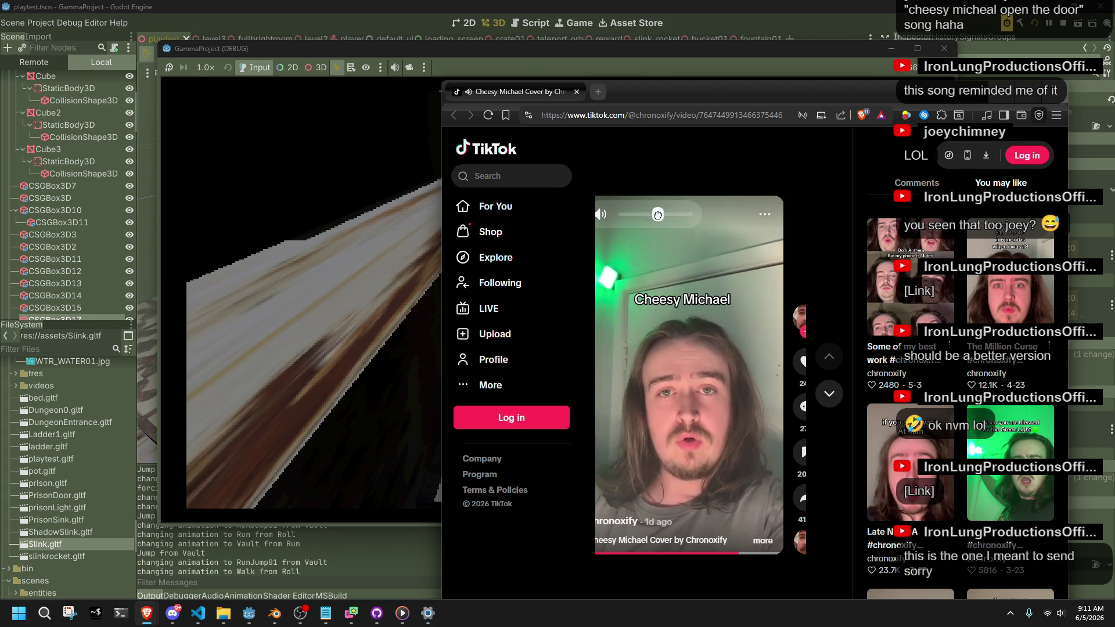
left_click(663, 261)
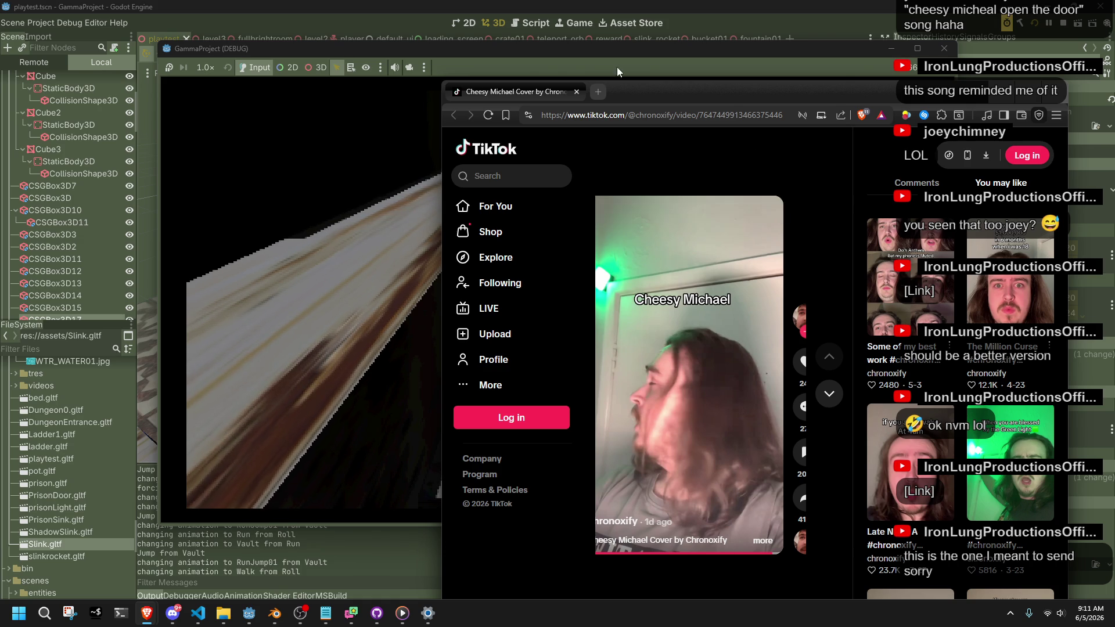
Step: Close the TikTok window, then run, jump and vault onto ledges across the level
left_click(577, 91)
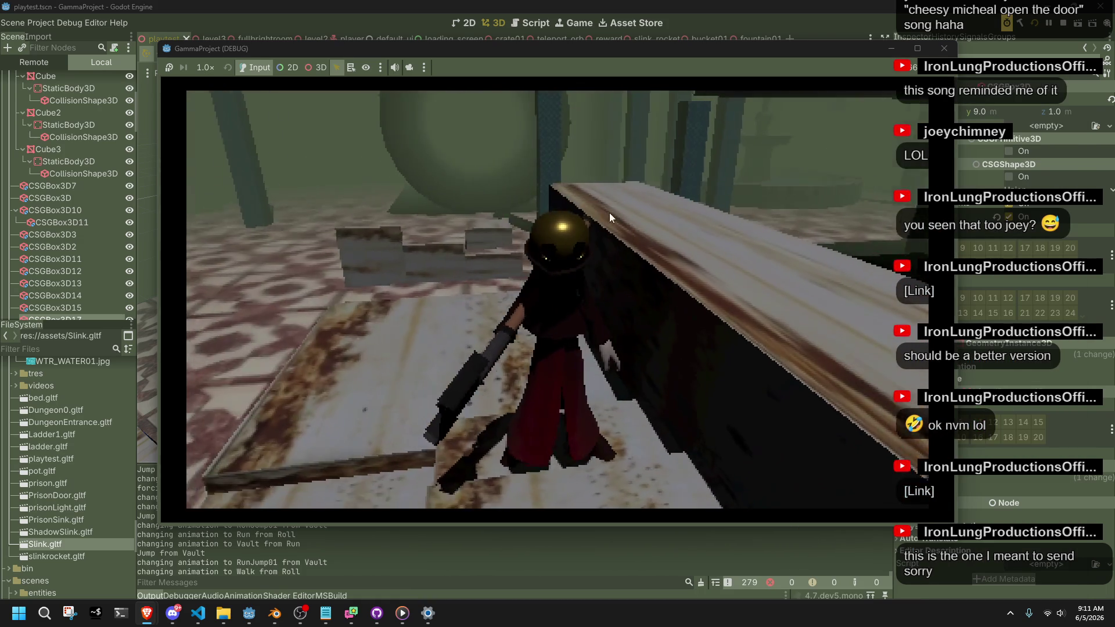
left_click(609, 213)
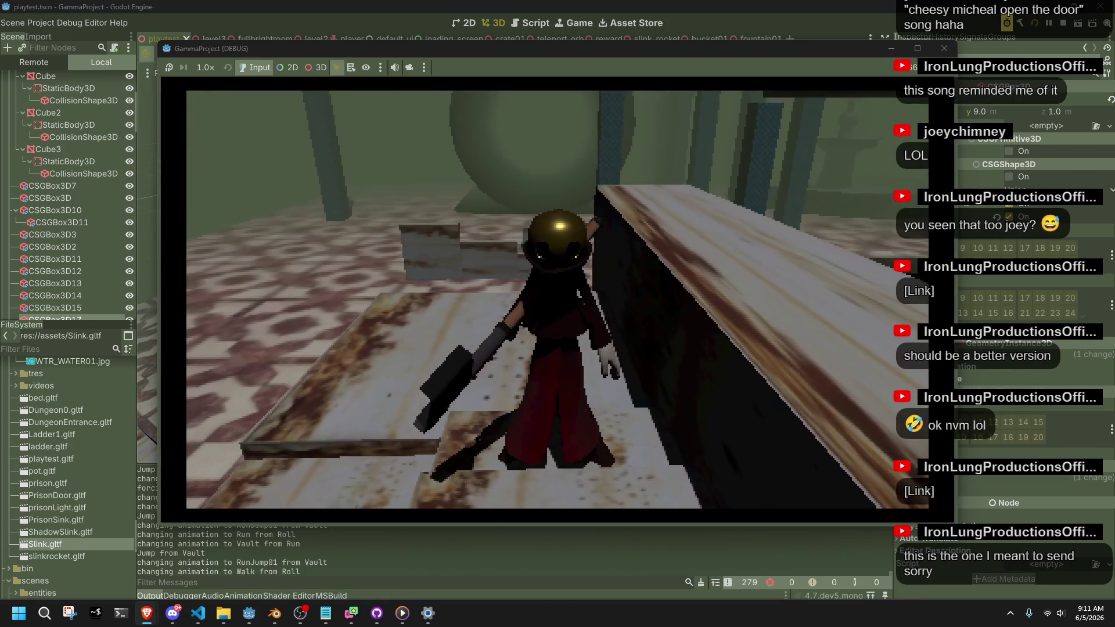
key("w")
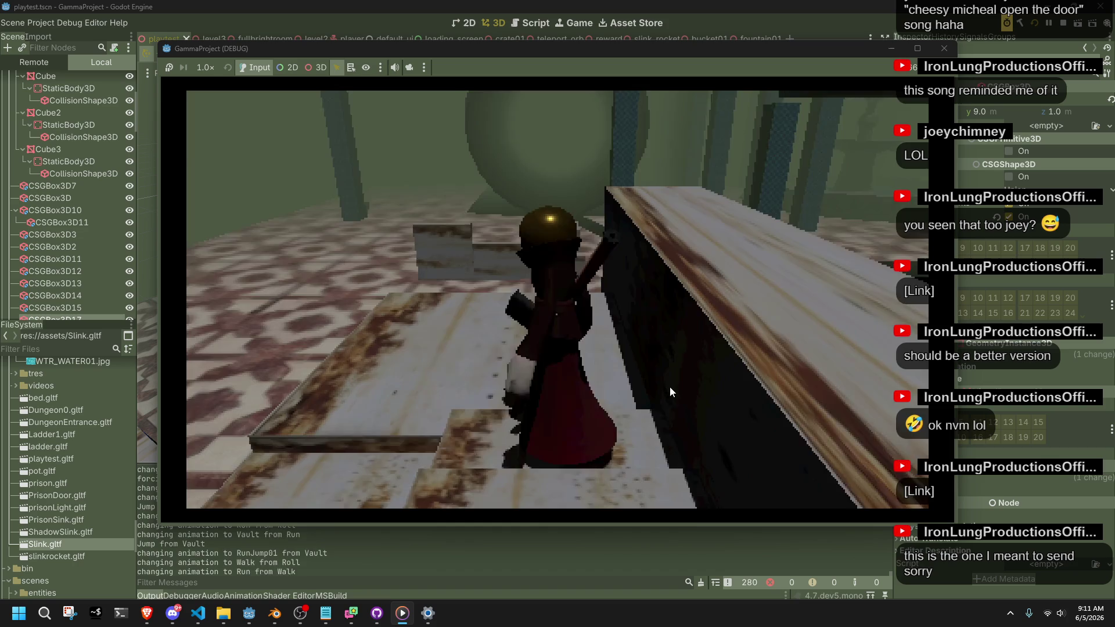
key("space")
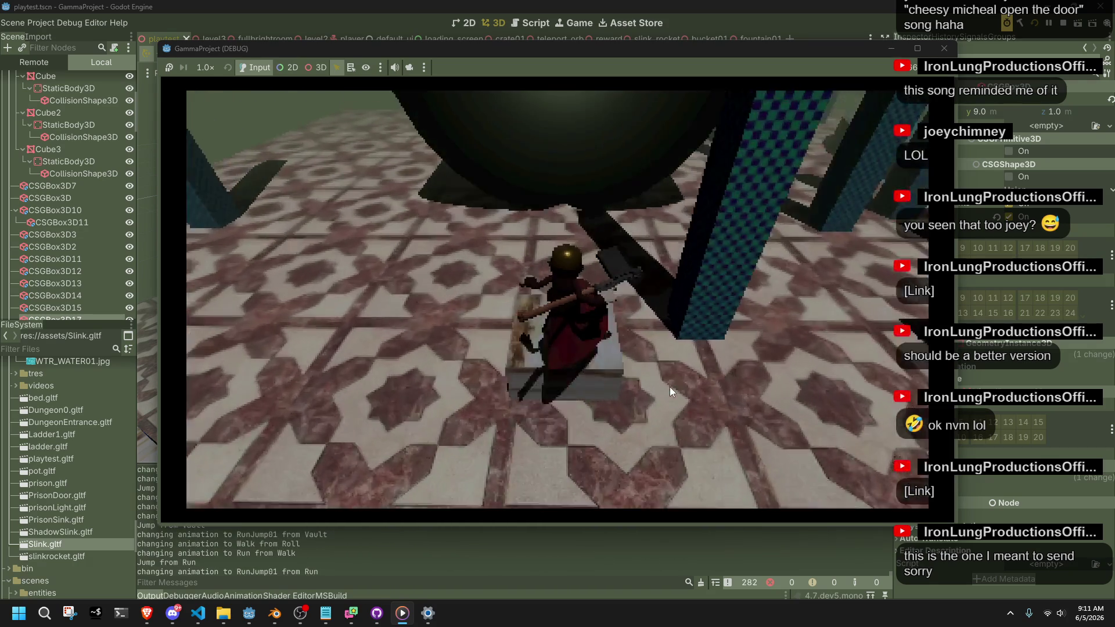
key("space")
key("space")
key("space")
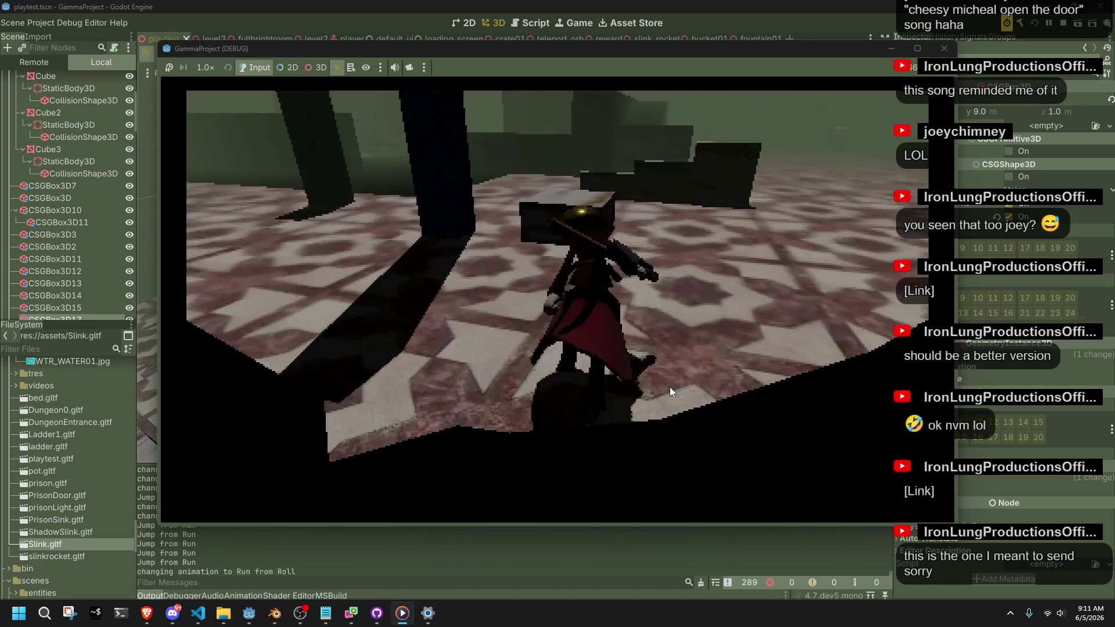
key("space")
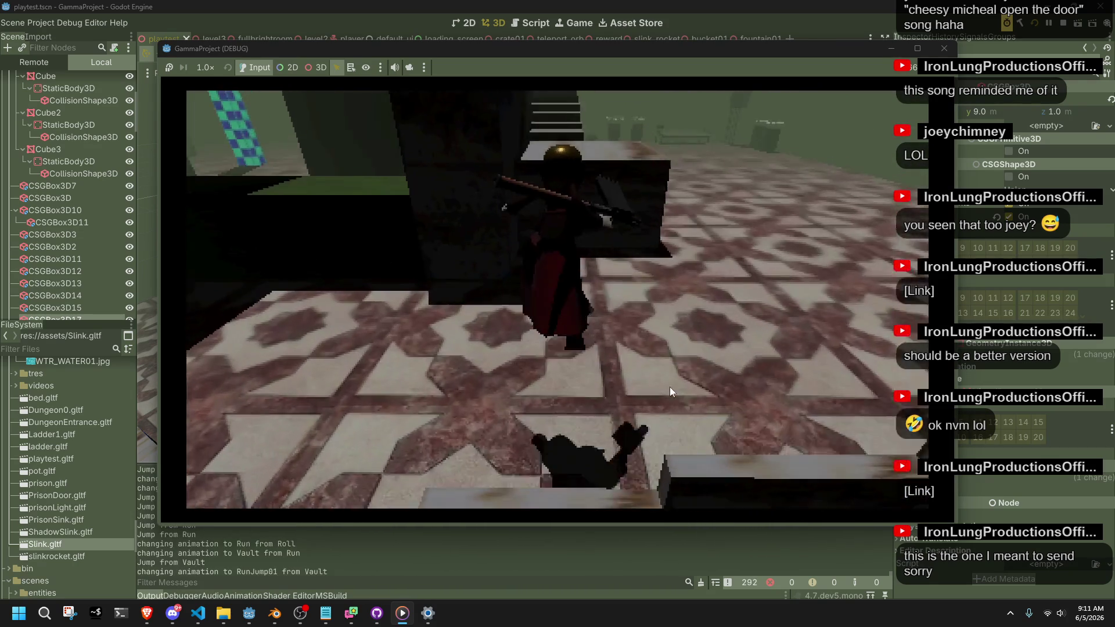
key("w")
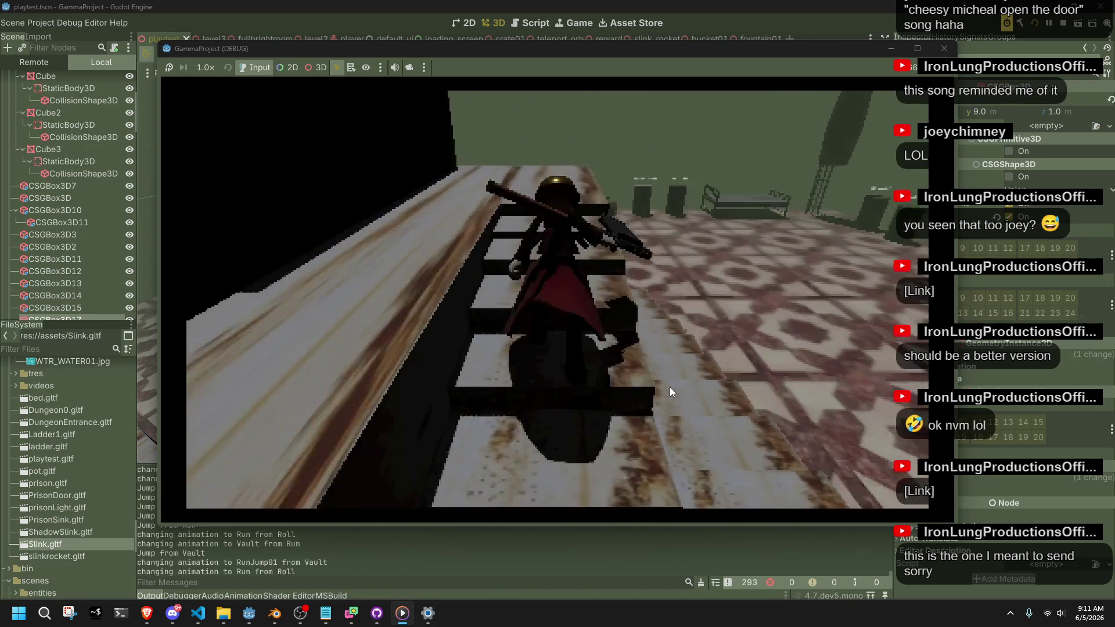
key("space")
key("space")
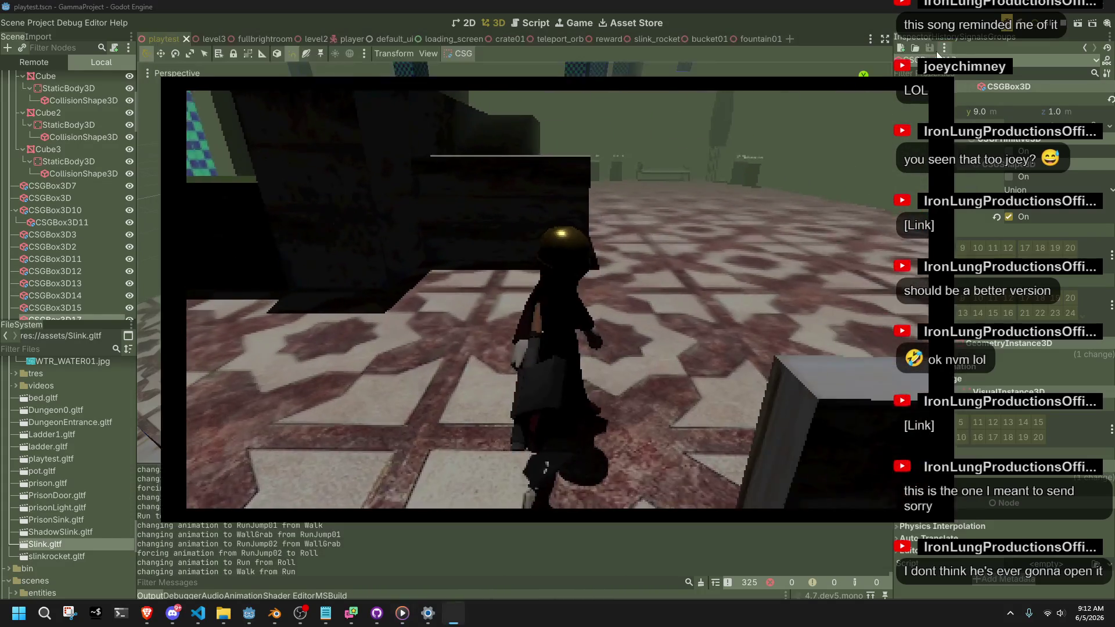
Step: Stop the game and change the wall-grab jump speed on line 501 from 8f to 12f
key("F8")
left_click(198, 613)
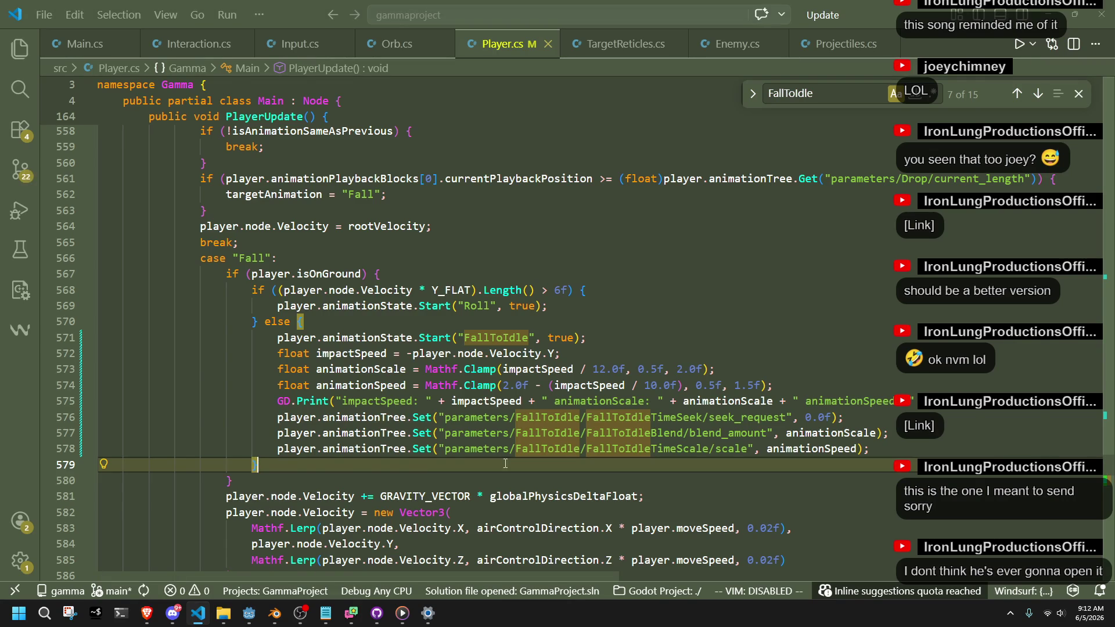
scroll(505, 463, "up", 20)
scroll(505, 463, "up", 9)
scroll(505, 462, "down", 5)
left_click(532, 420)
left_click(555, 396)
key("BackSpace")
type("1")
Step: Save Player.cs and relaunch the game in Godot
key("Down")
key("ctrl+s")
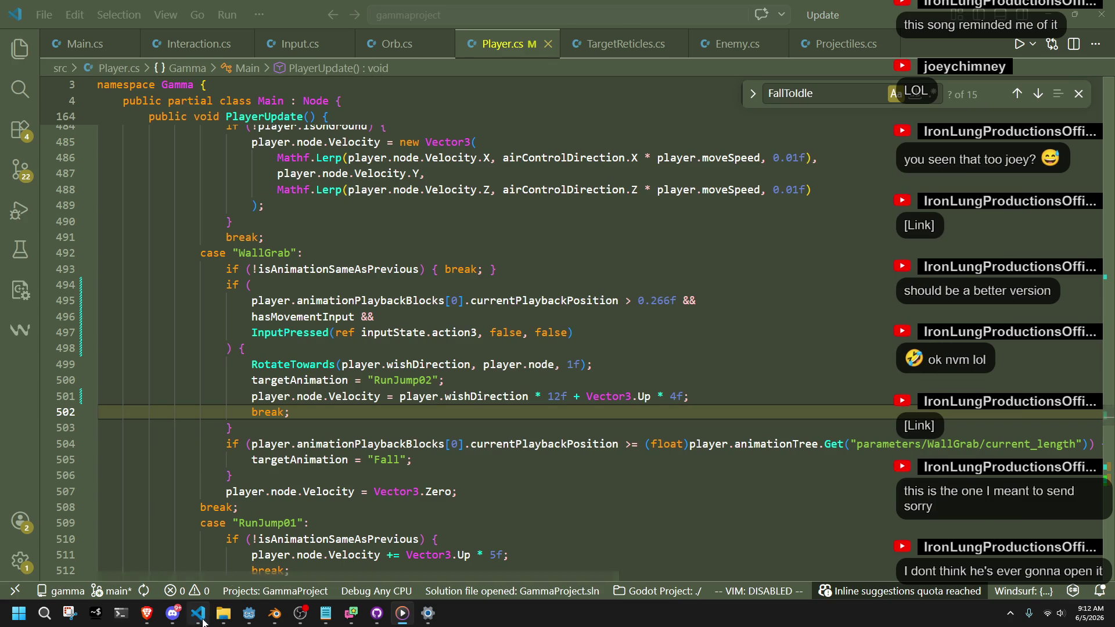
left_click(249, 613)
left_click(1037, 35)
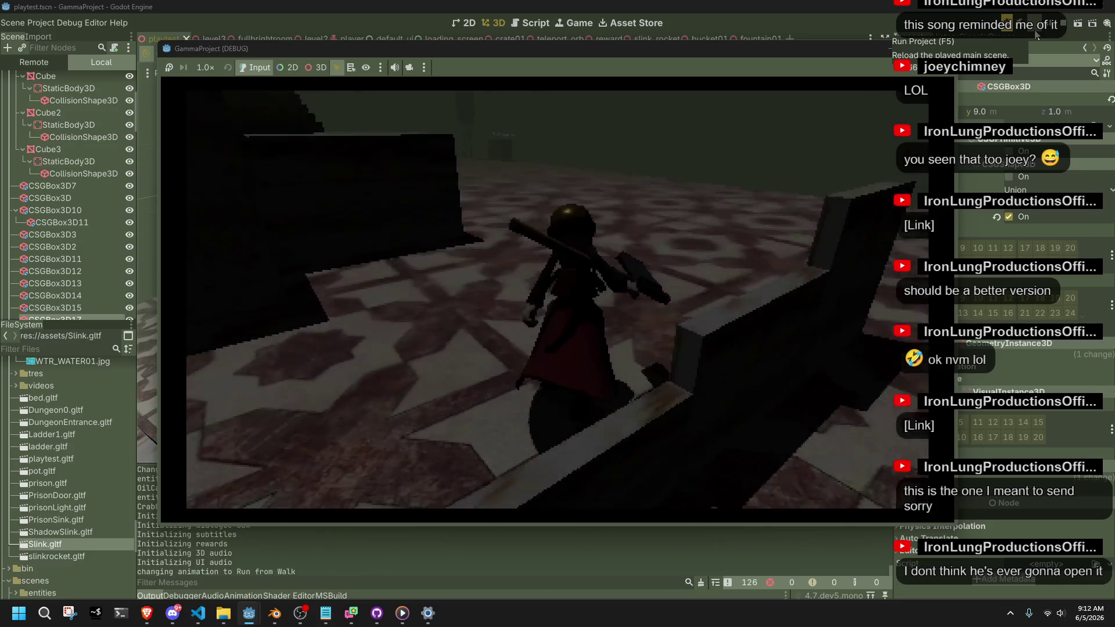
Step: Playtest the 12f wall-grab jump by running at walls, grabbing, leaping off and landing, then stop the game
key("d")
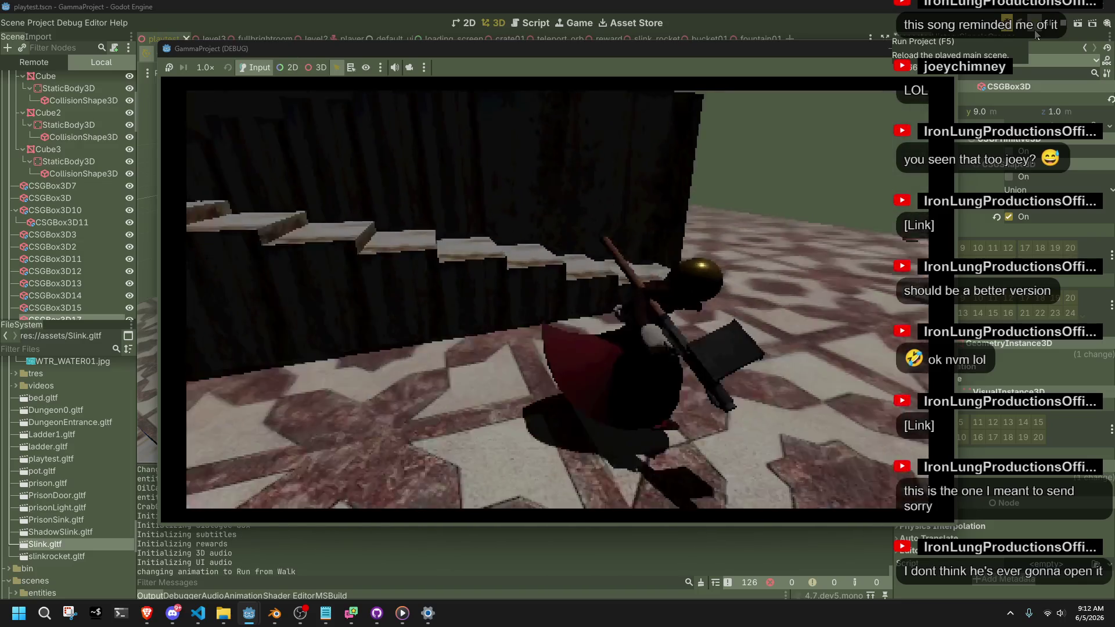
key("w")
key("space")
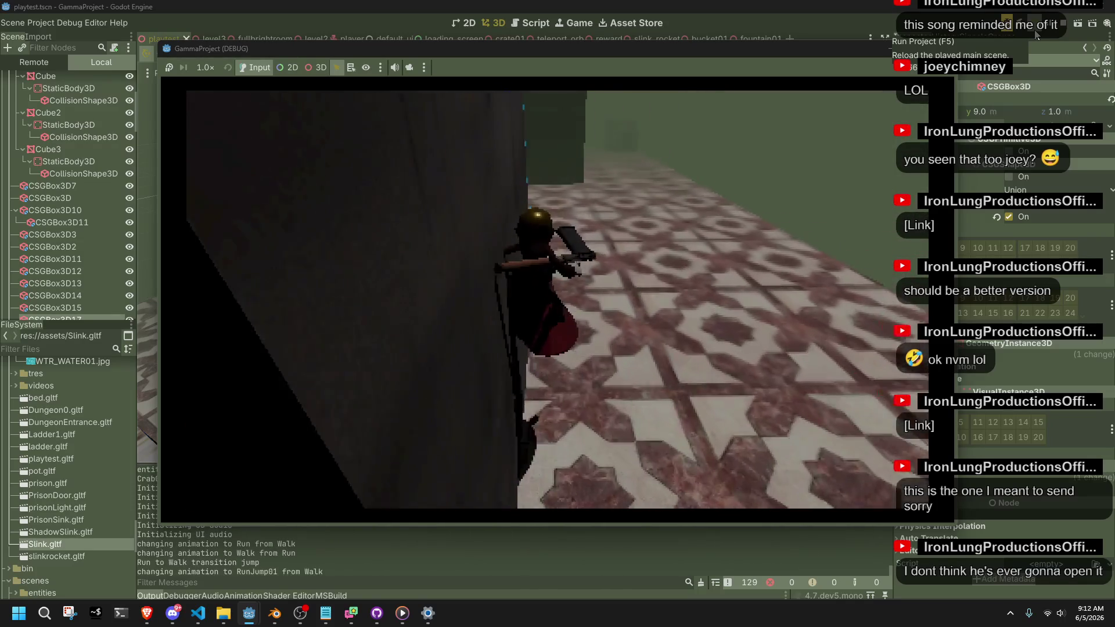
key("space")
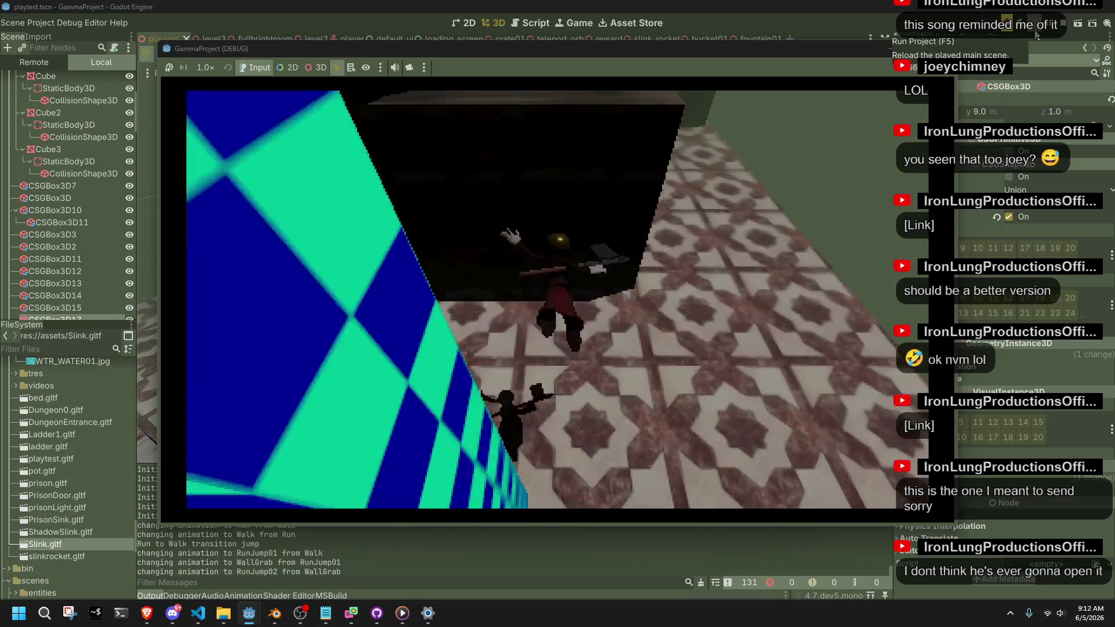
key("w")
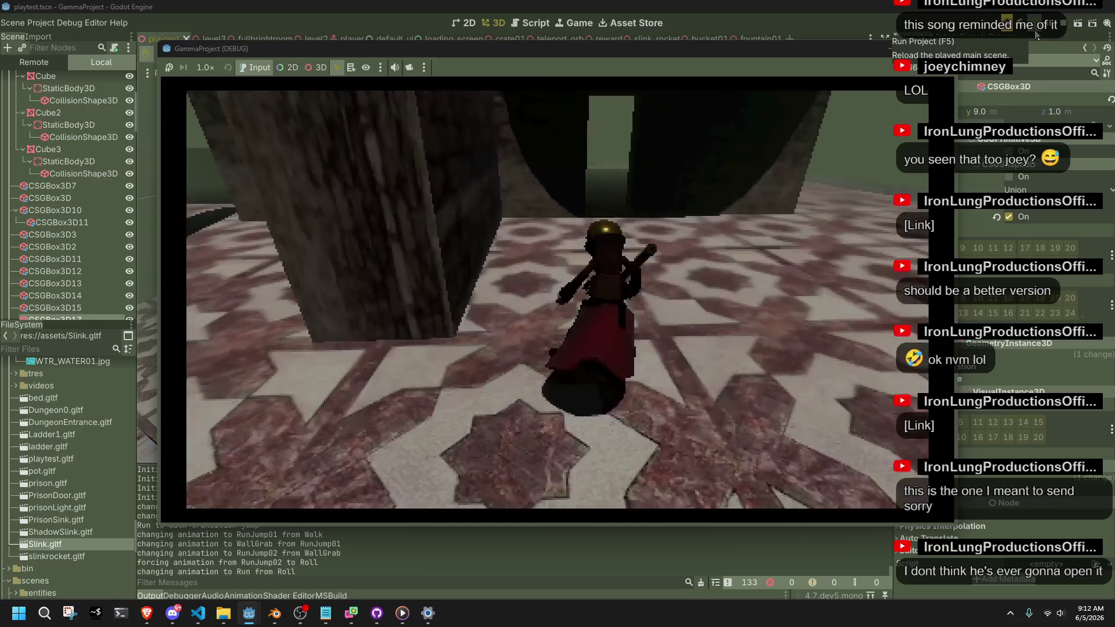
key("space")
key("space")
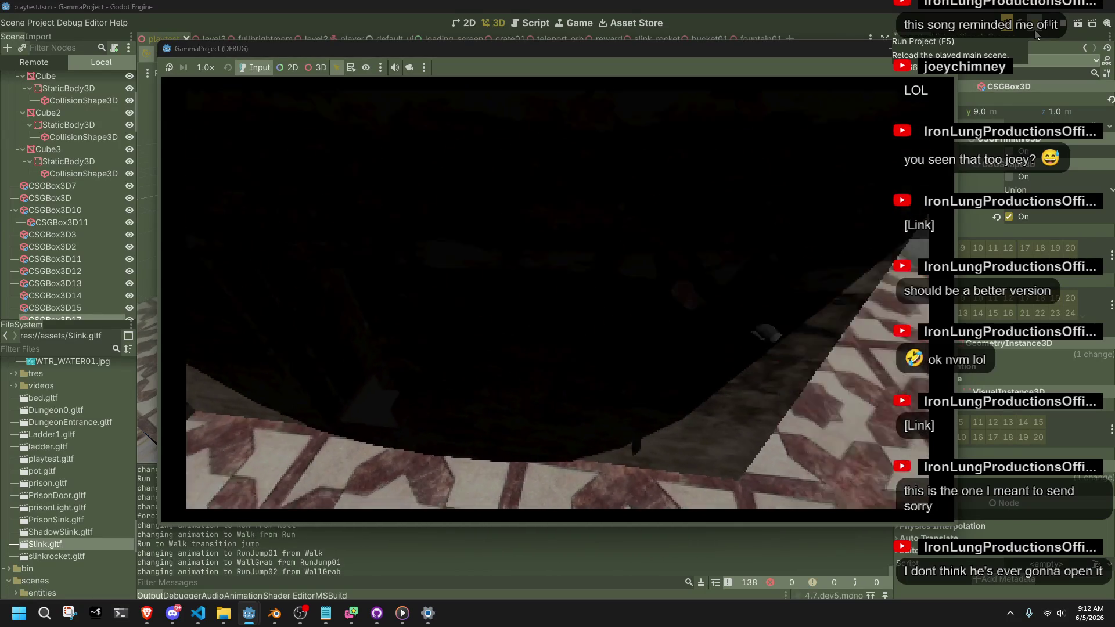
key("space")
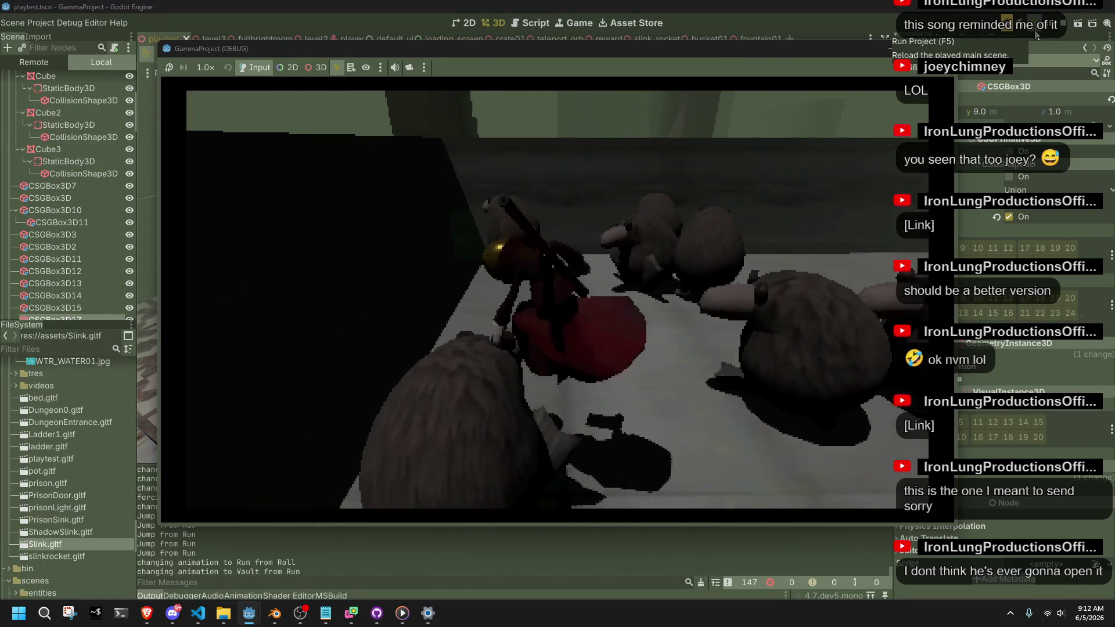
key("space")
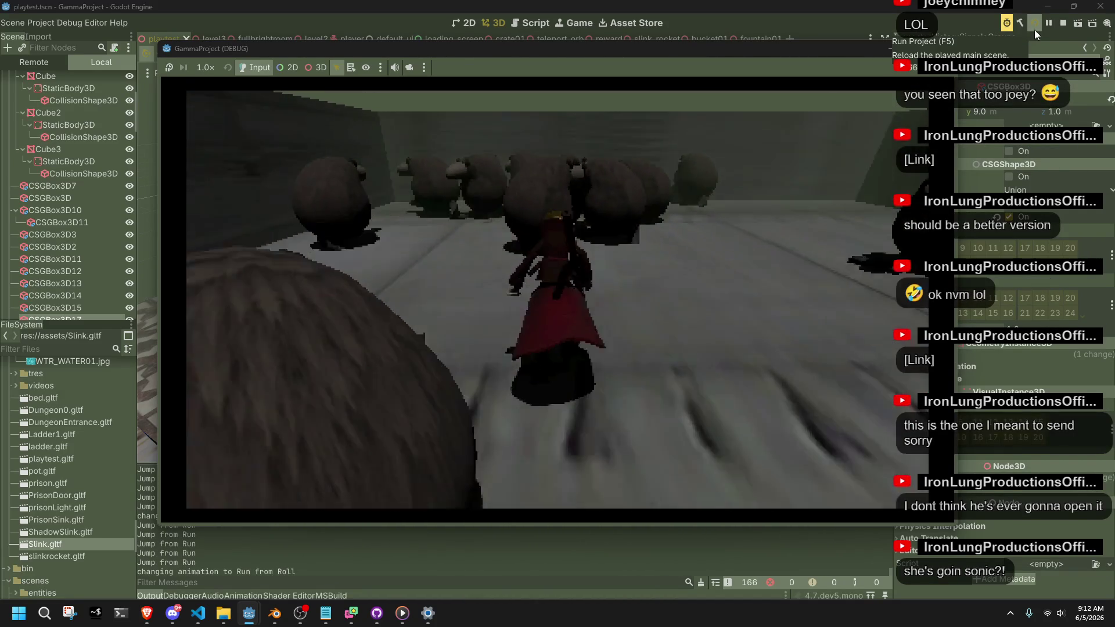
key("space")
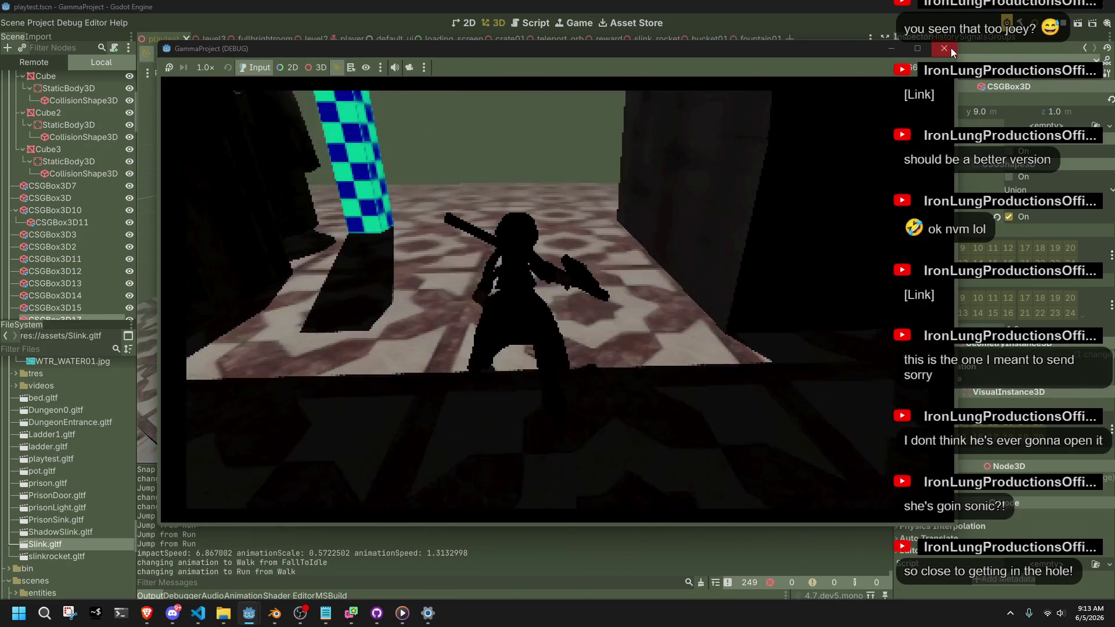
key("F8")
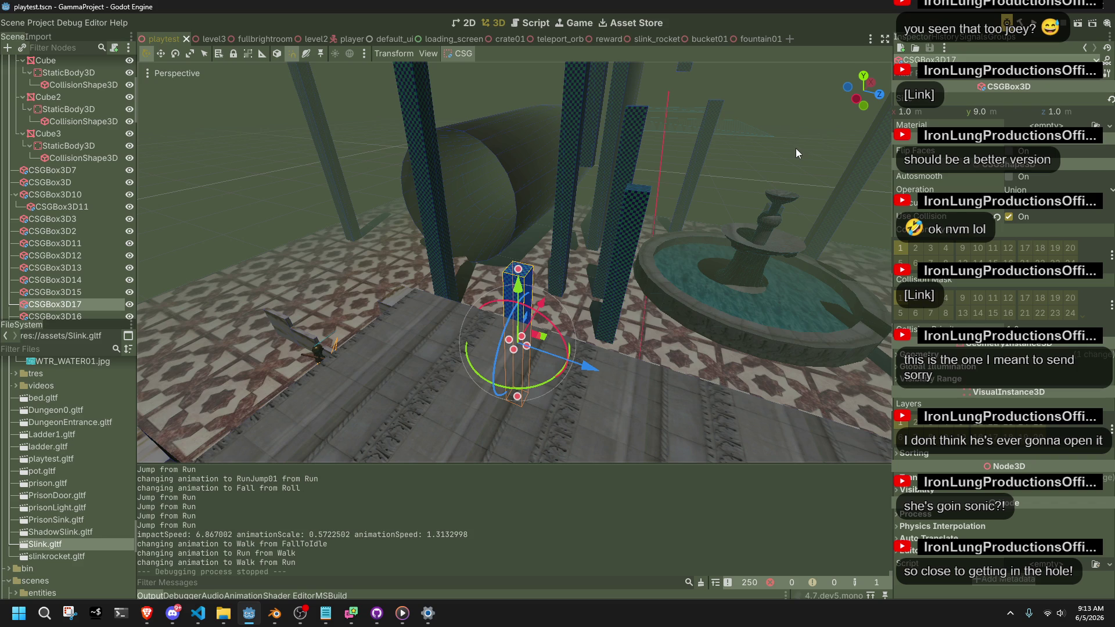
Step: Bring Player.cs forward in VS Code and scroll to the Jump case
left_click(203, 609)
scroll(488, 471, "up", 15)
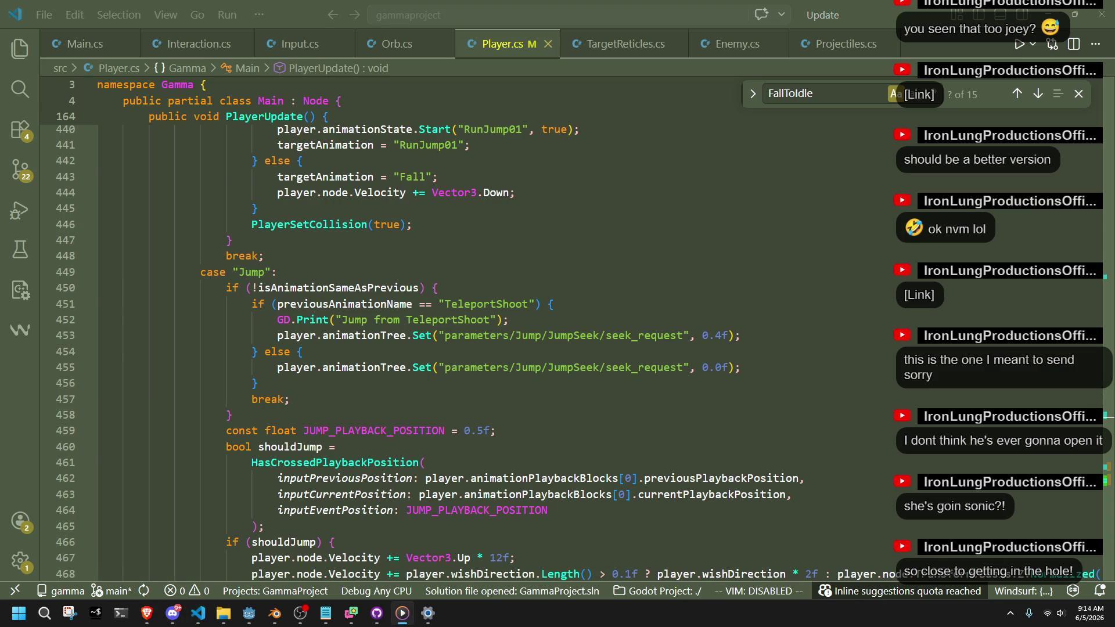
Step: Move down from the Jump case to the RunJump01 wall-grab code near line 515
left_click(711, 388)
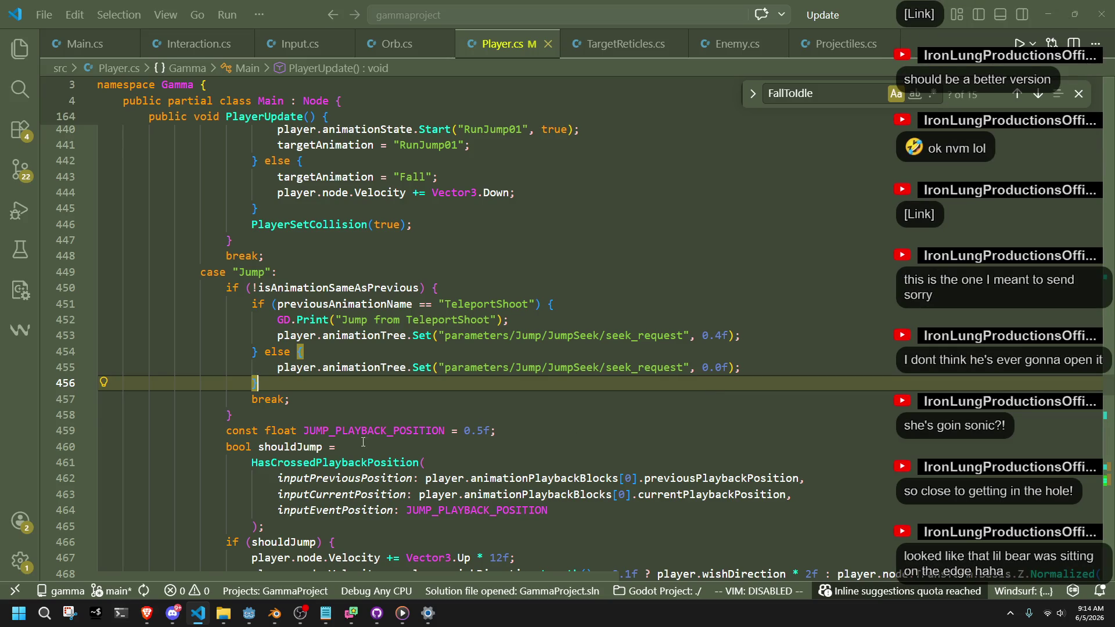
key("Down")
key("Down")
scroll(314, 514, "up", 10)
scroll(315, 514, "down", 20)
scroll(297, 456, "down", 5)
left_click(466, 335)
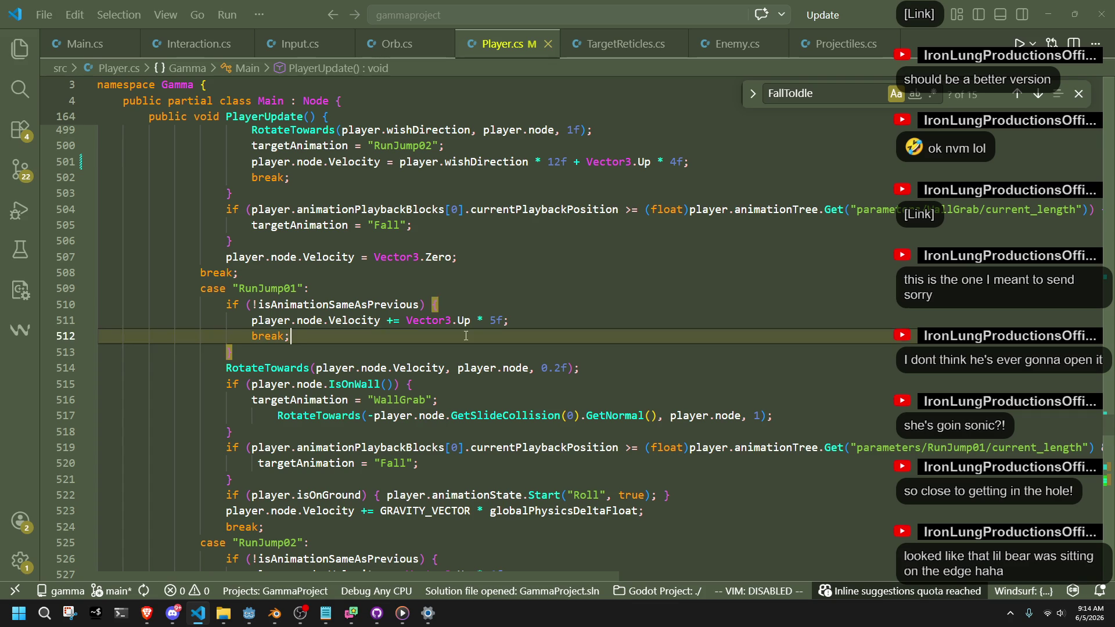
left_click(466, 320)
left_click(490, 356)
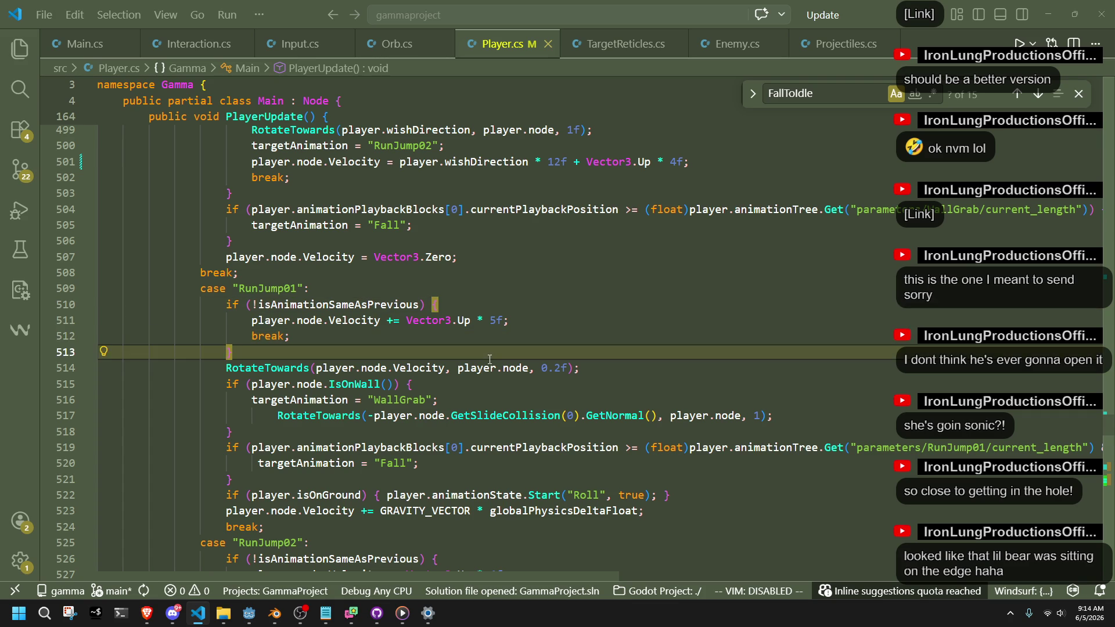
Step: Change line 515 to IsOnWall() && distanceToGround > 2f and relaunch the game
left_click(397, 384)
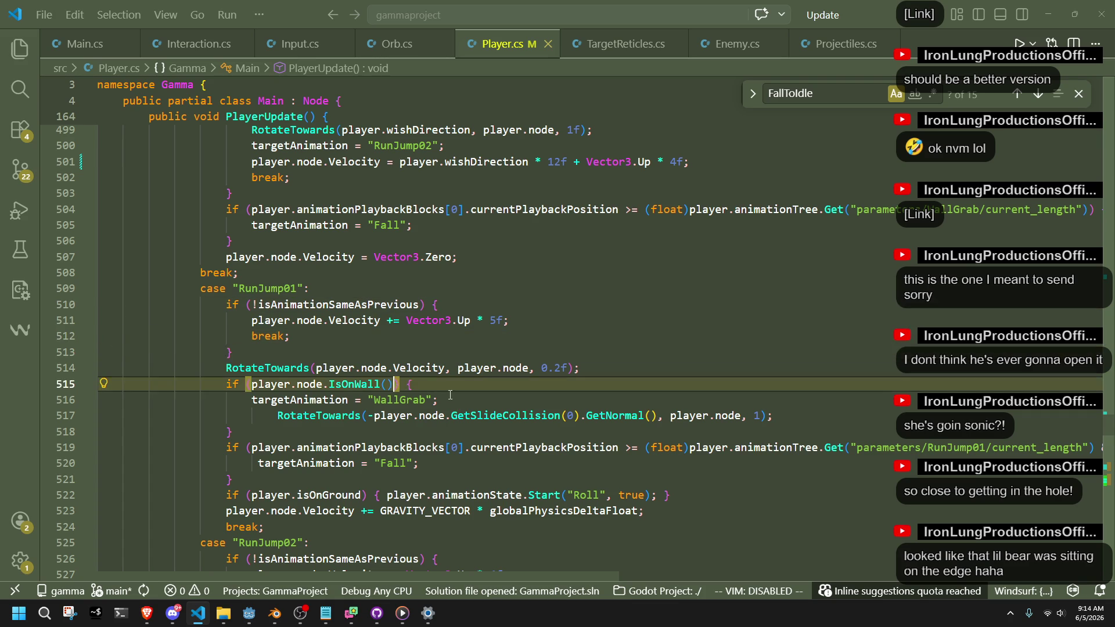
type("&& distan")
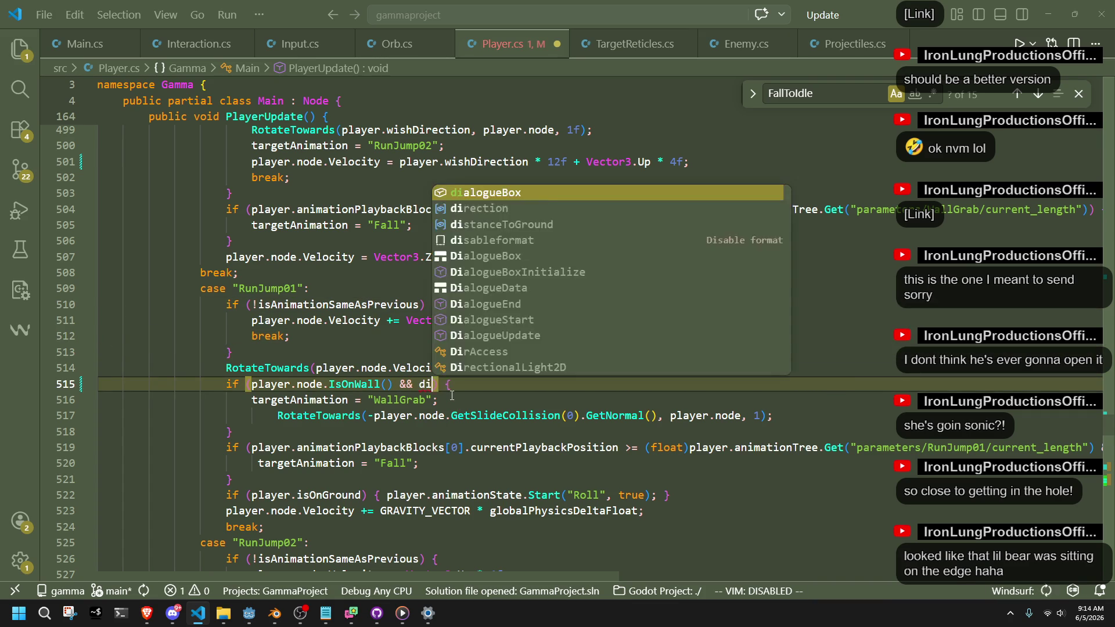
key("Tab")
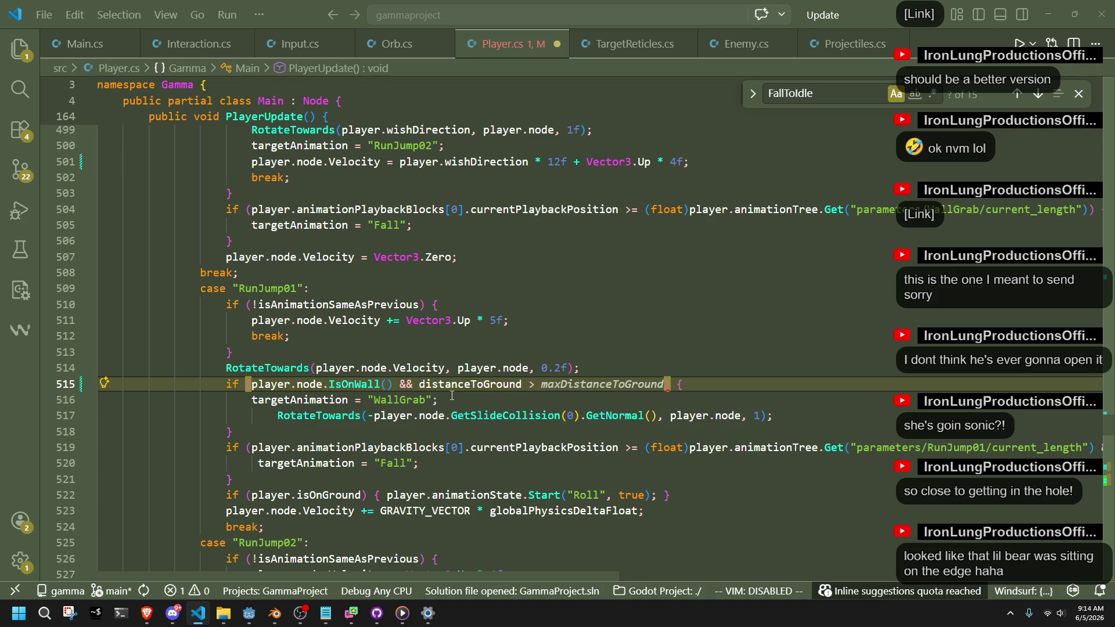
type("2f")
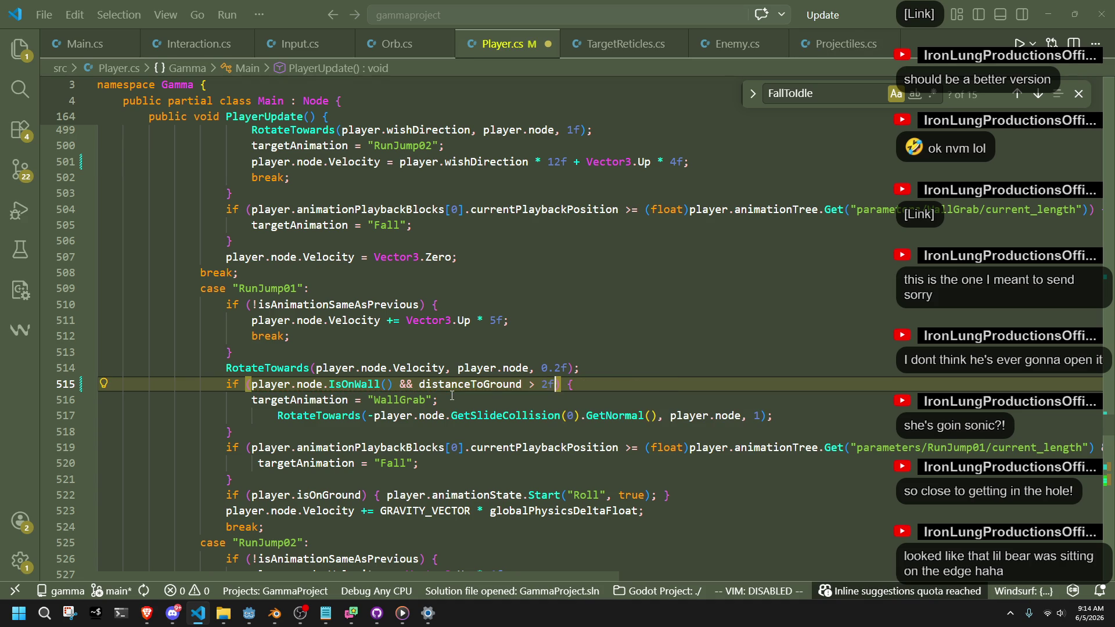
left_click(452, 396)
key("alt+Tab")
left_click(1035, 24)
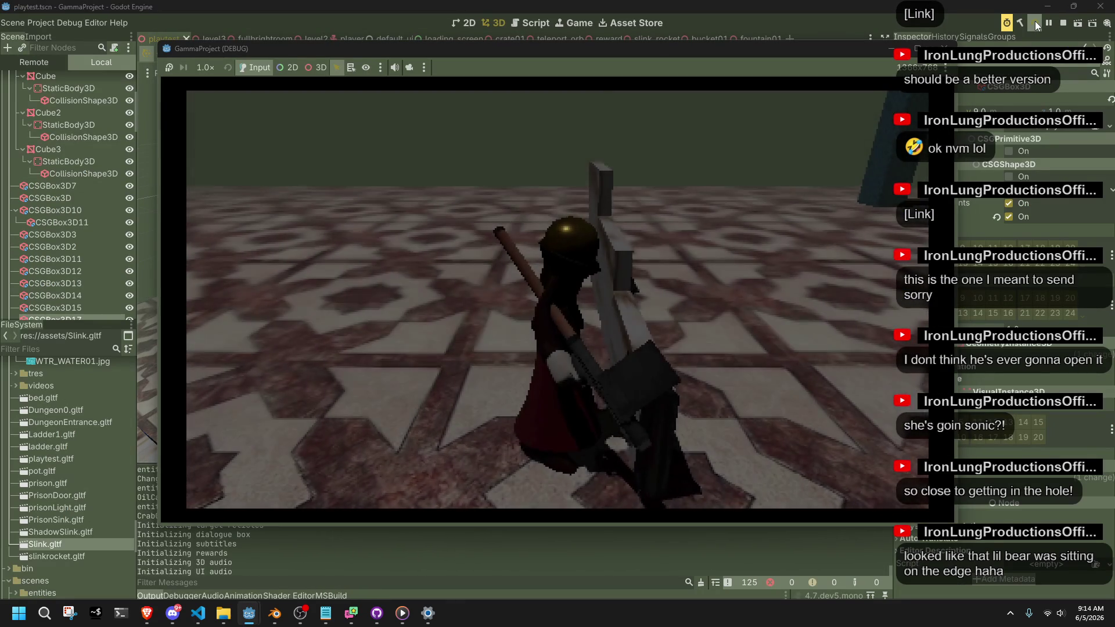
Step: Run and jump across the tiled floor, grabbing a wall from RunJump01 and dropping off
key("w")
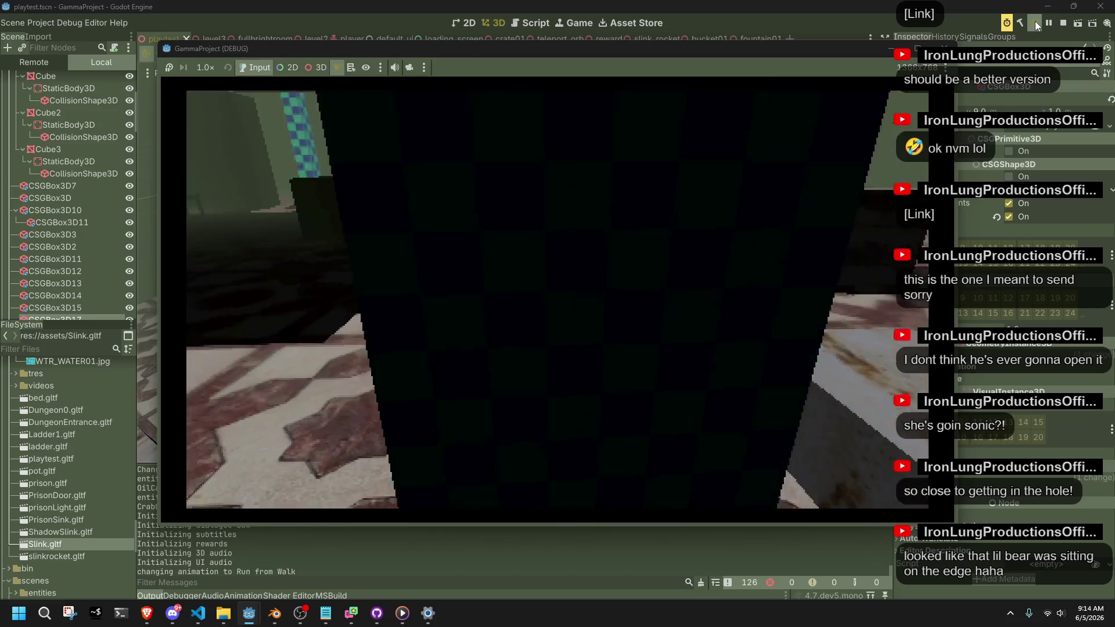
key("space")
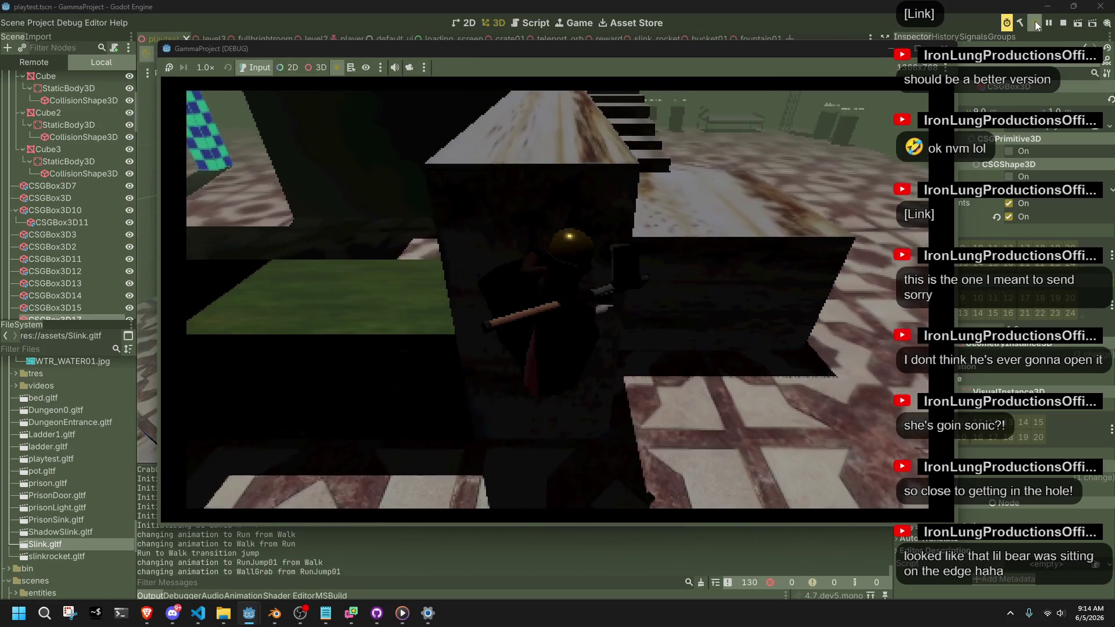
key("w")
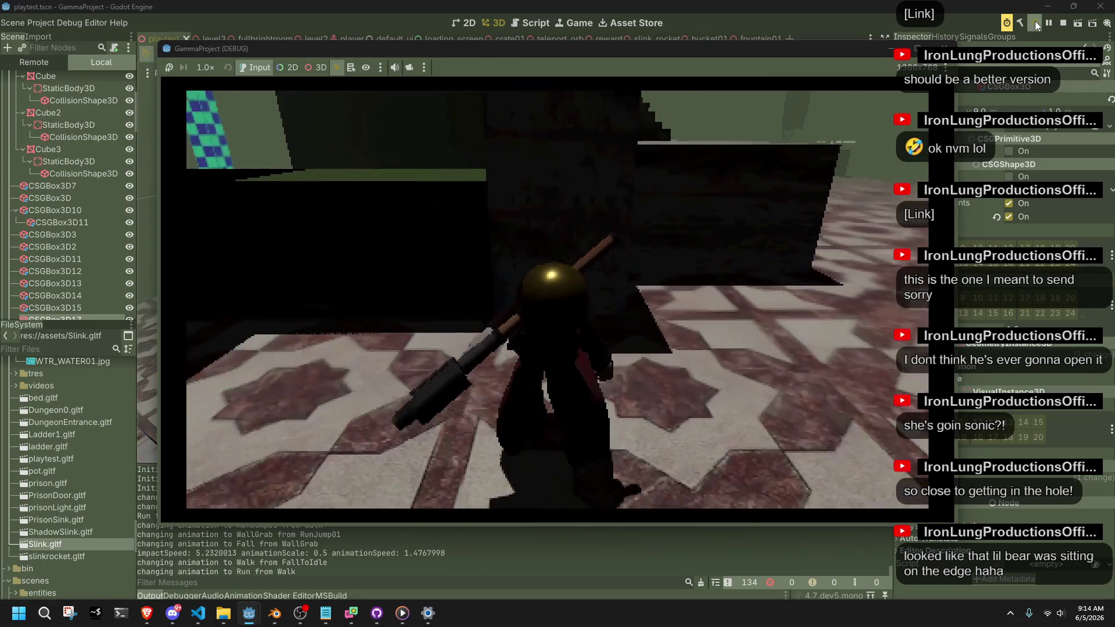
key("w")
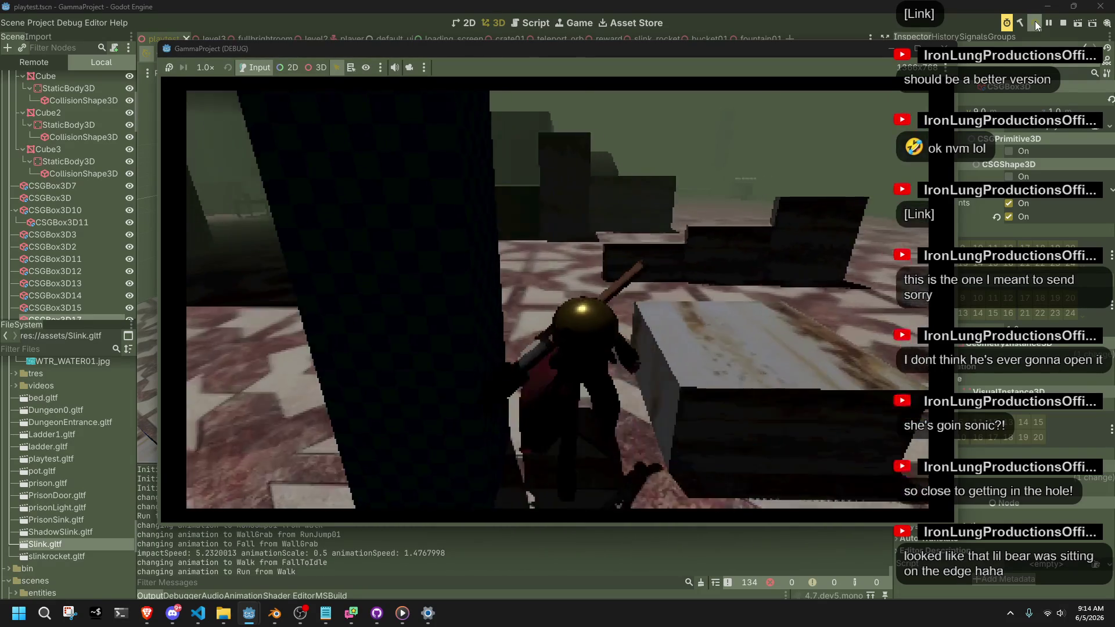
key("space")
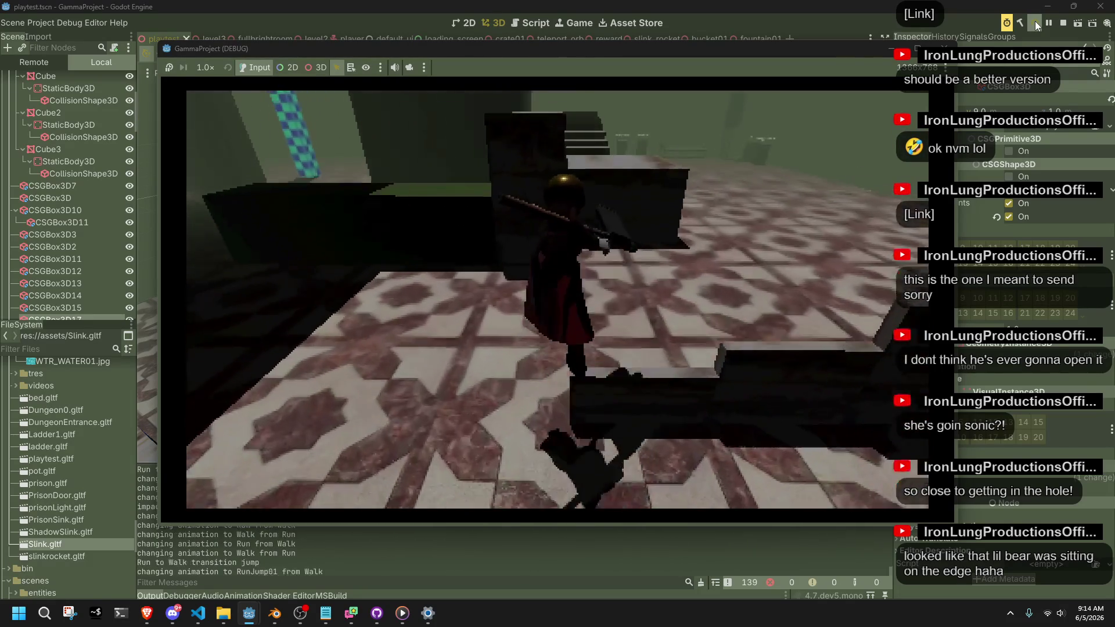
key("w")
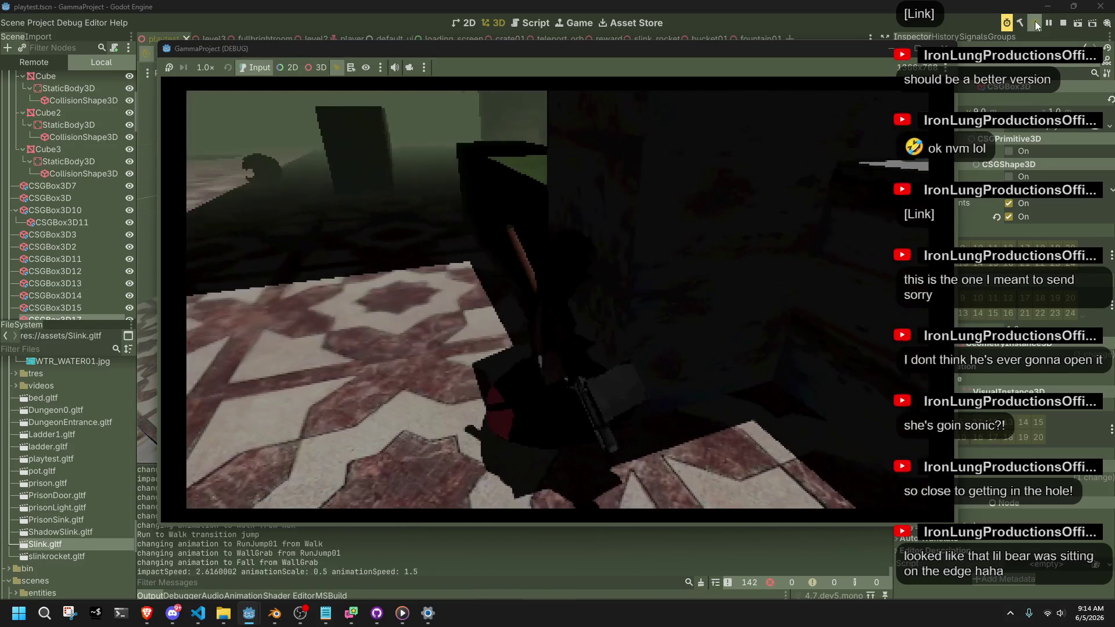
key("w")
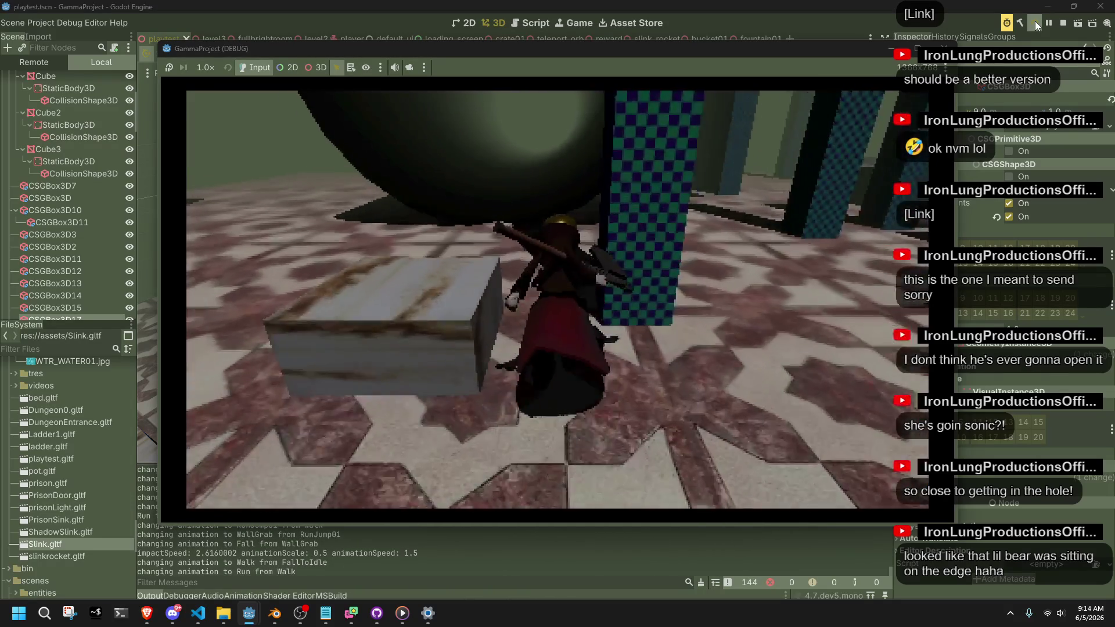
key("w")
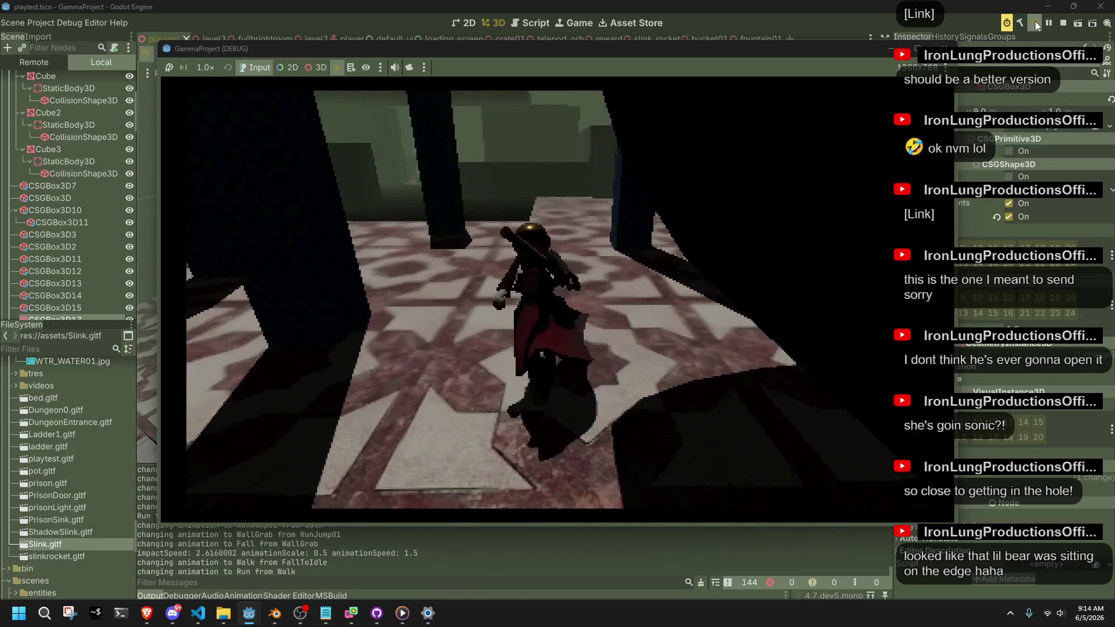
key("w")
key("w")
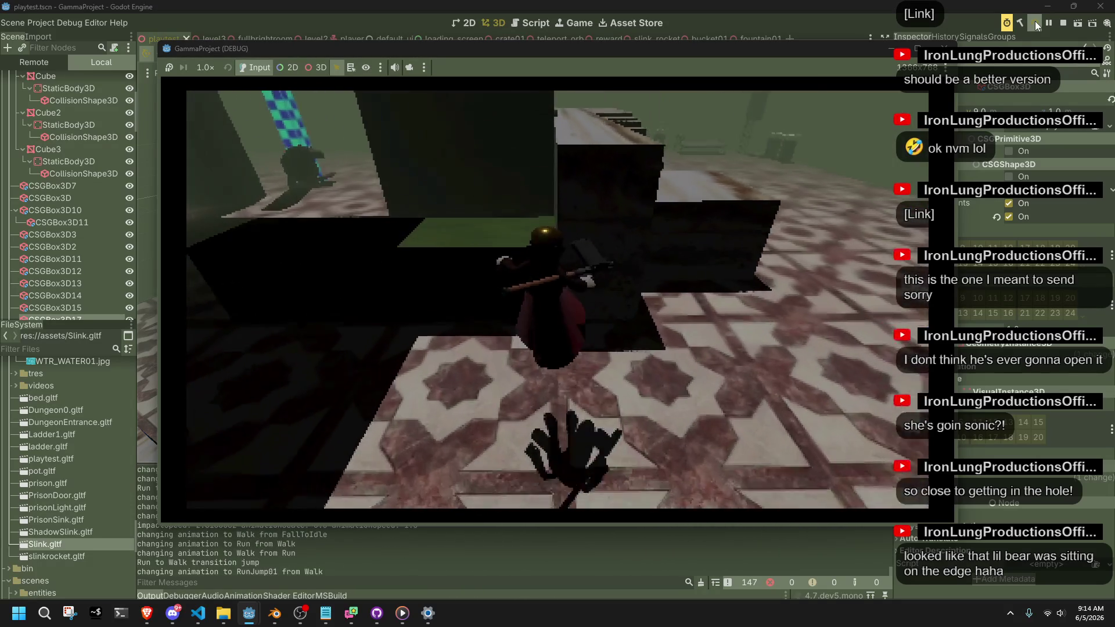
key("w")
key("w")
key("w")
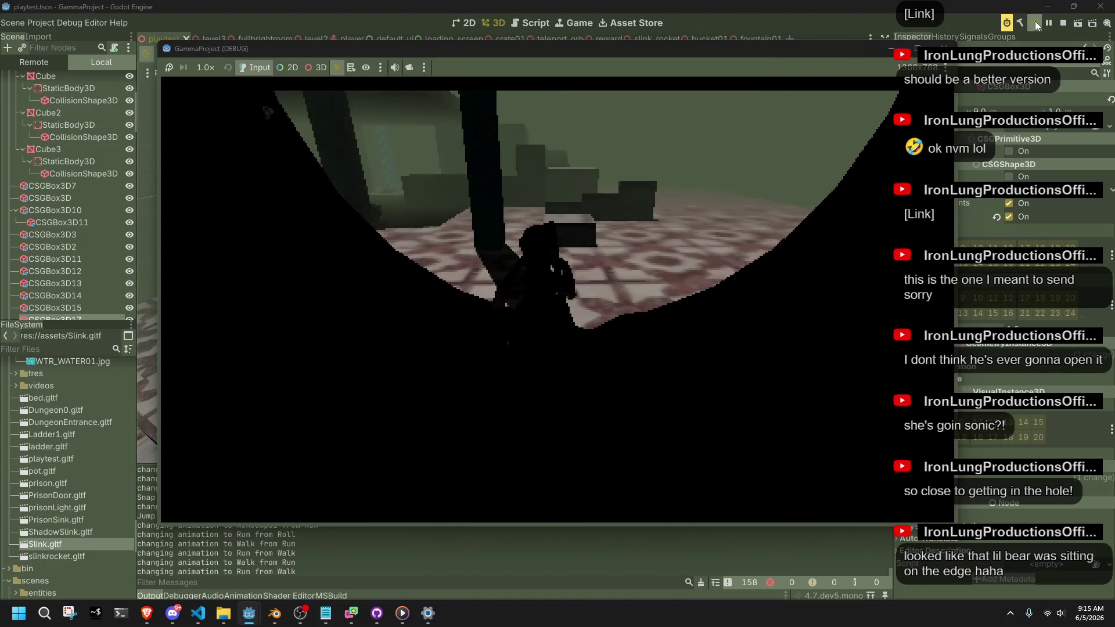
Step: Jump near the dark corner, ledge and wall to check when wall grabs trigger
key("space")
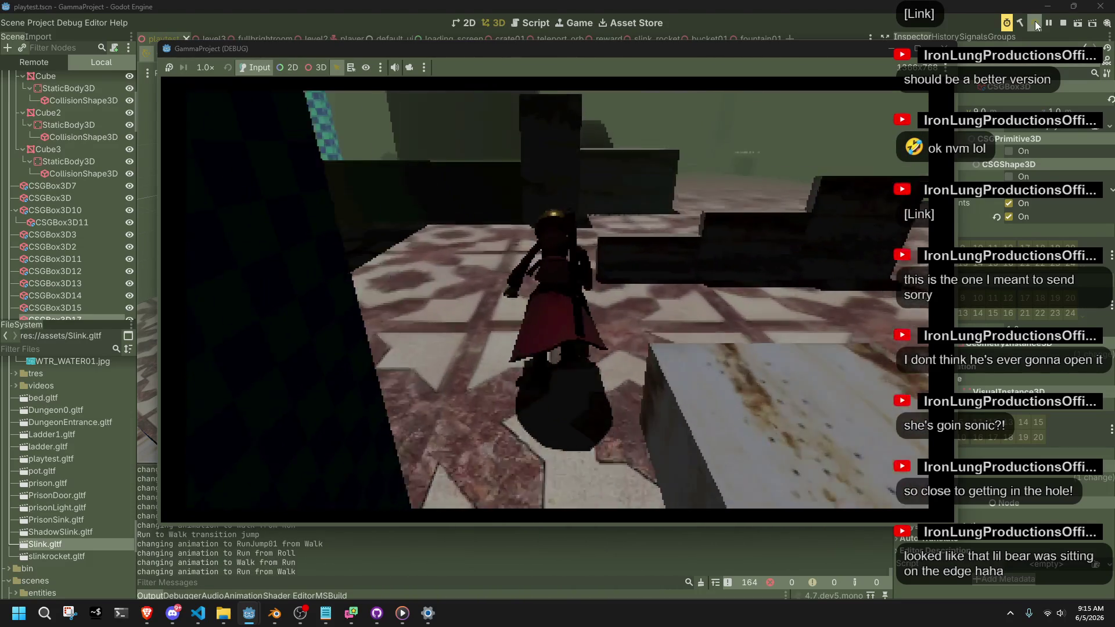
key("space")
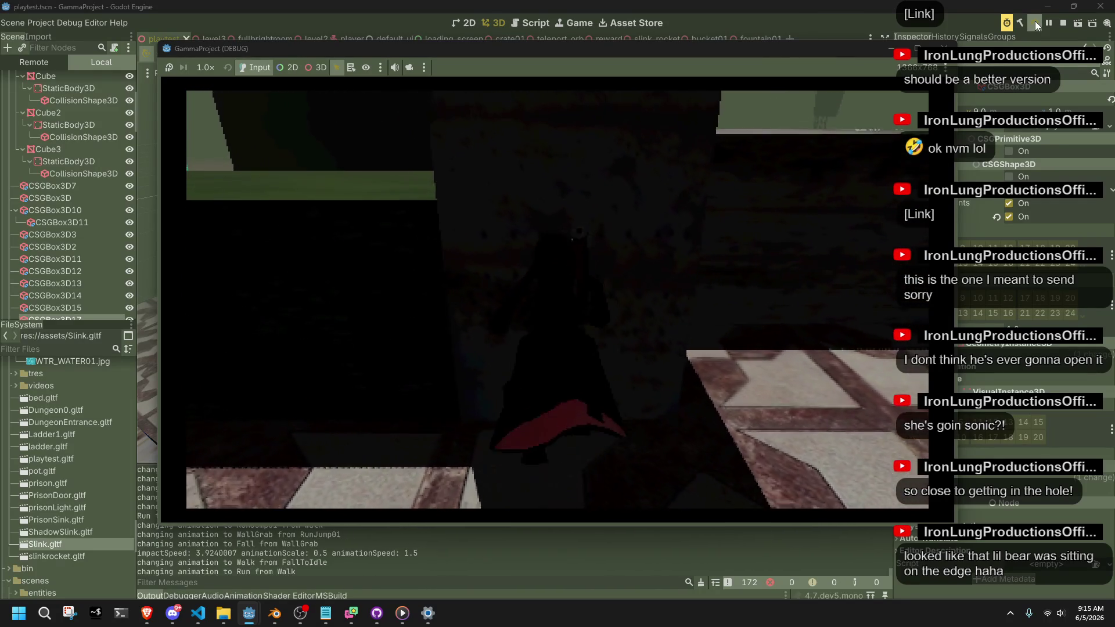
key("space")
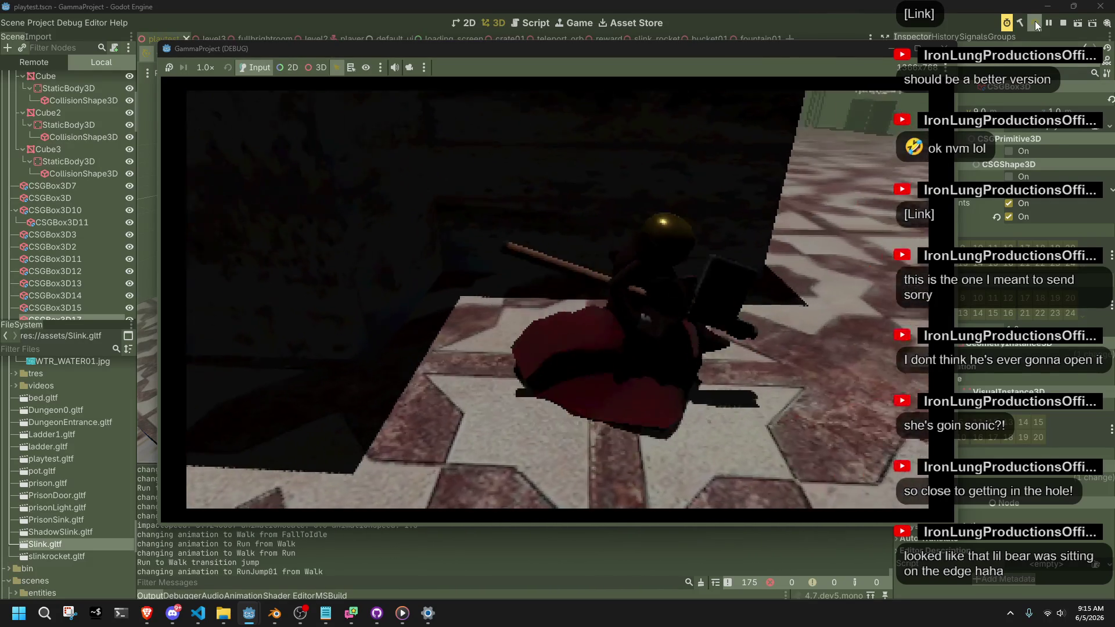
key("space")
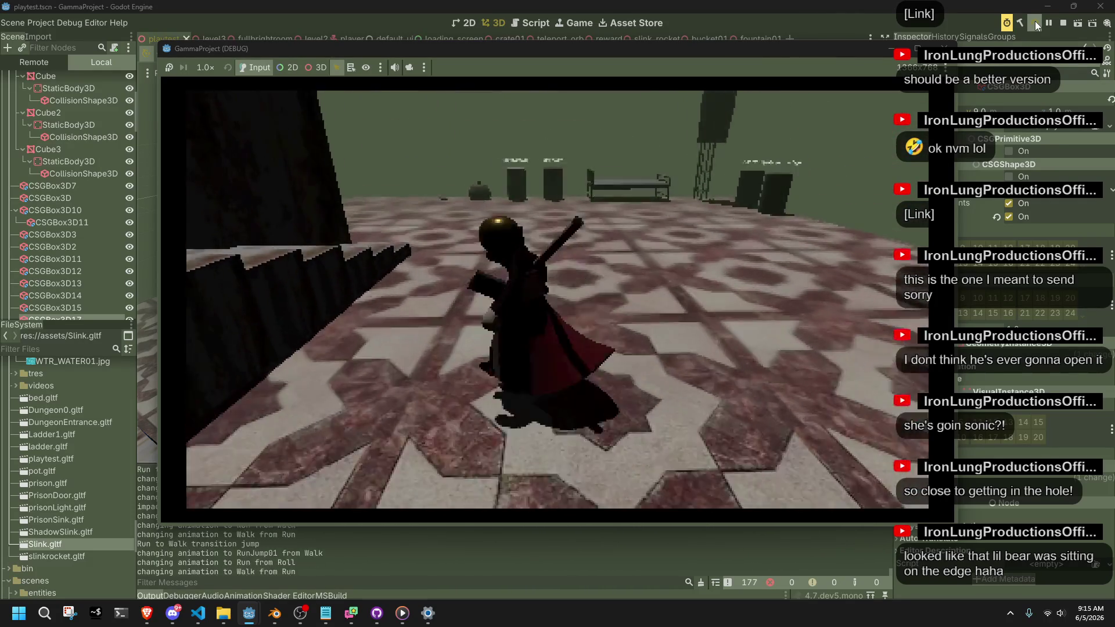
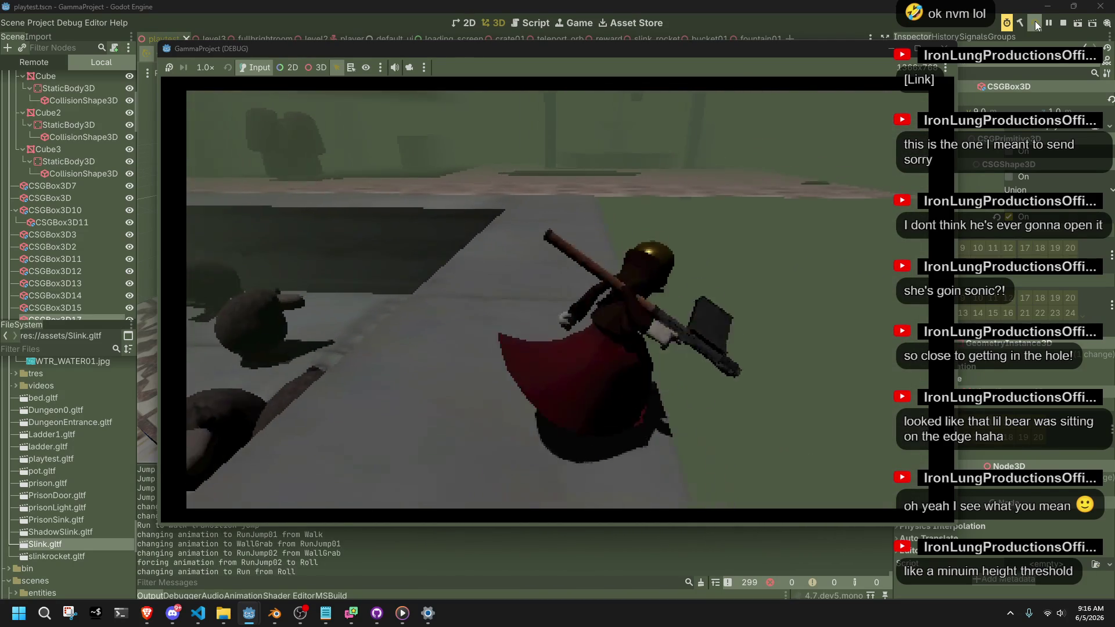
Step: Relaunch the game and run the character around the floor and along the dark wall
left_click(1036, 23)
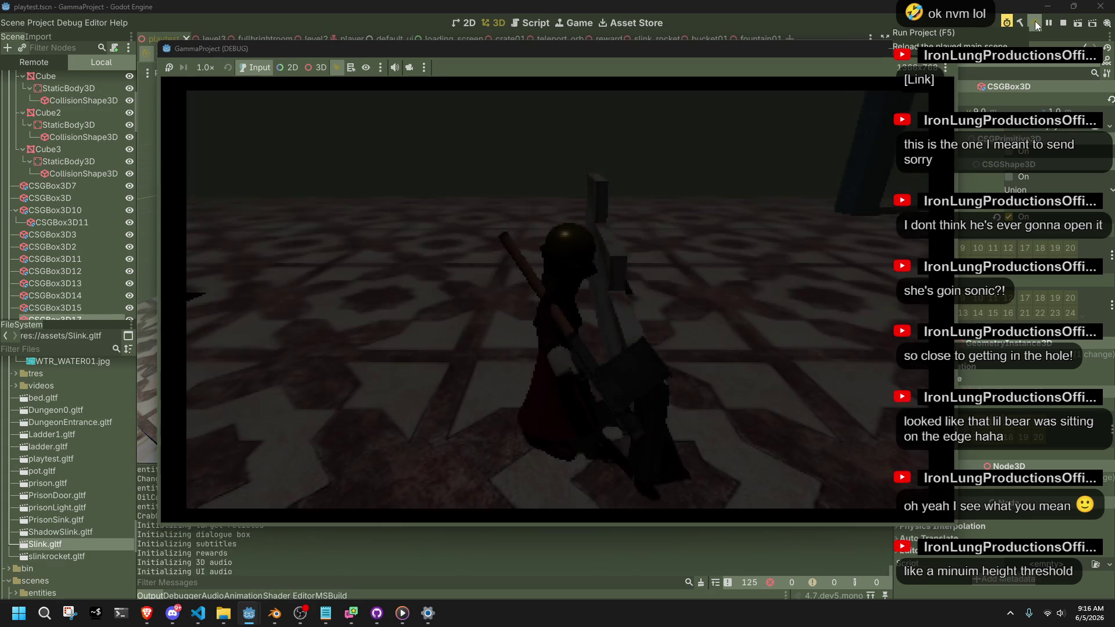
key("w")
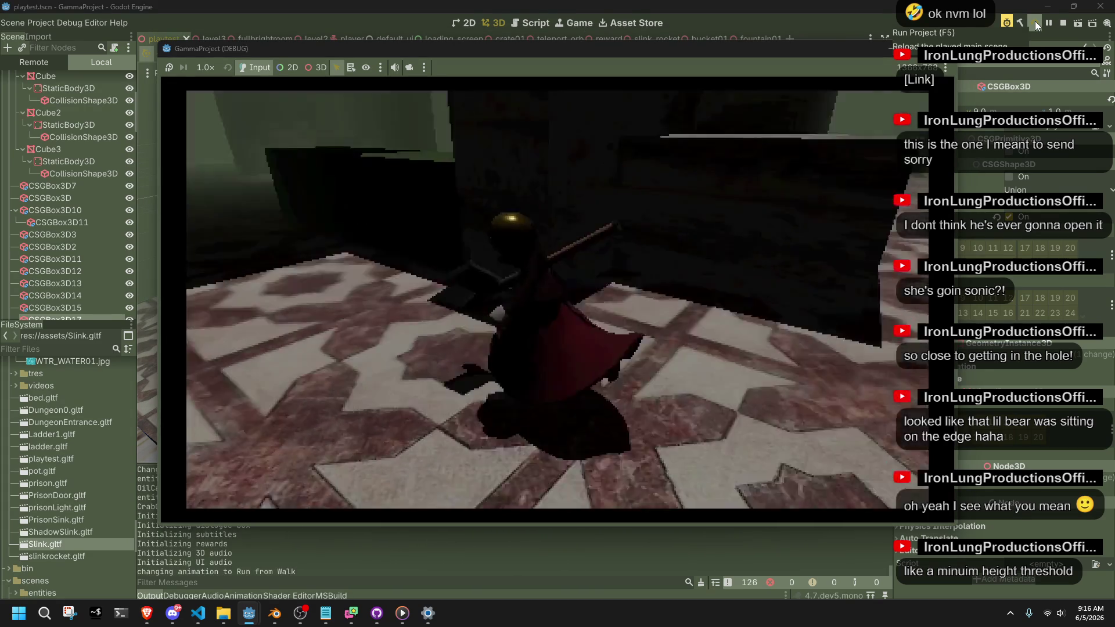
key("w")
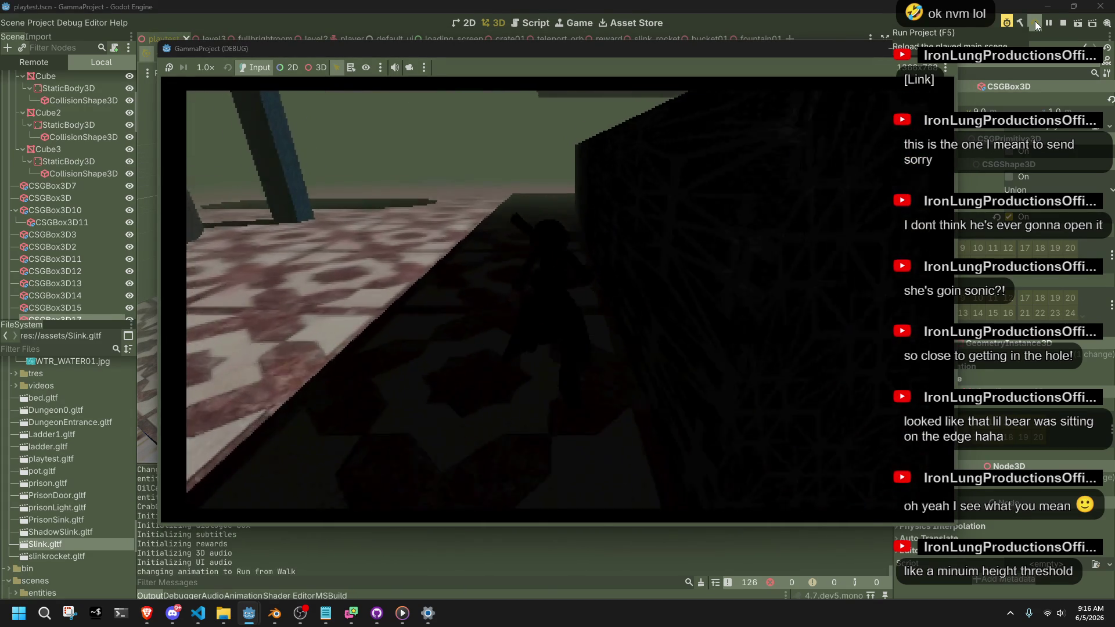
key("w")
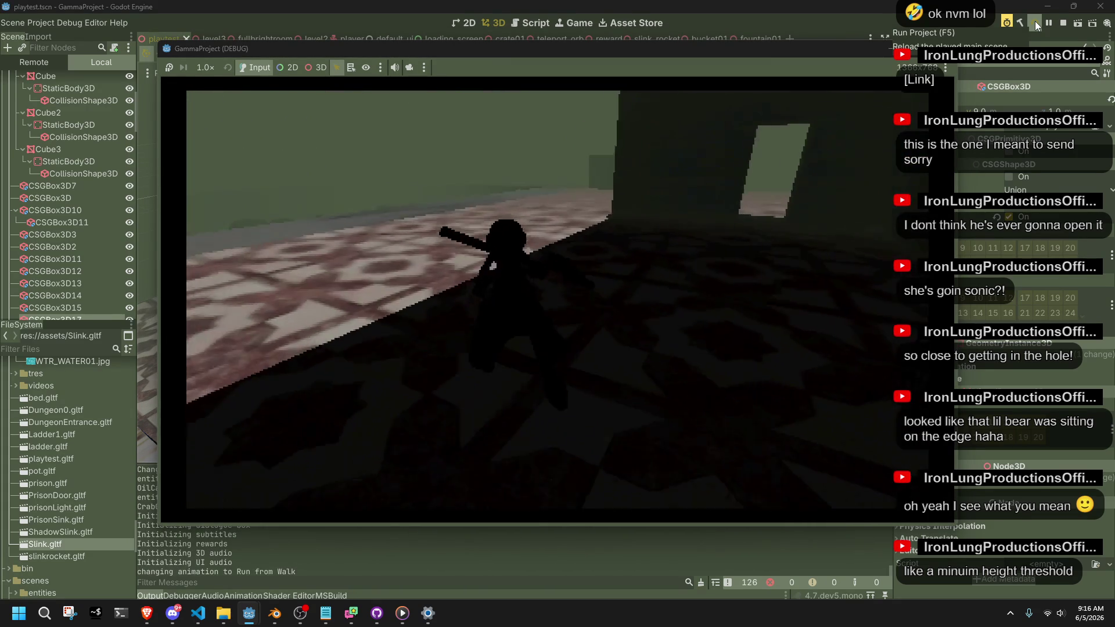
key("w")
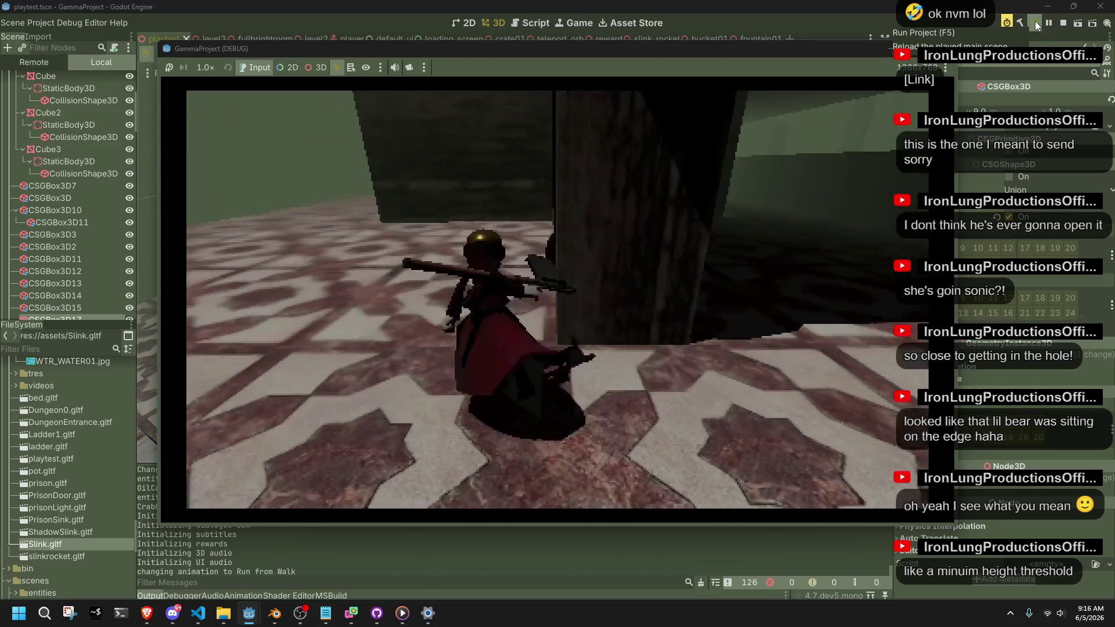
Step: Jump onto the box, roll off the ledge, and vault up onto the ledge and block
key("space")
key("w")
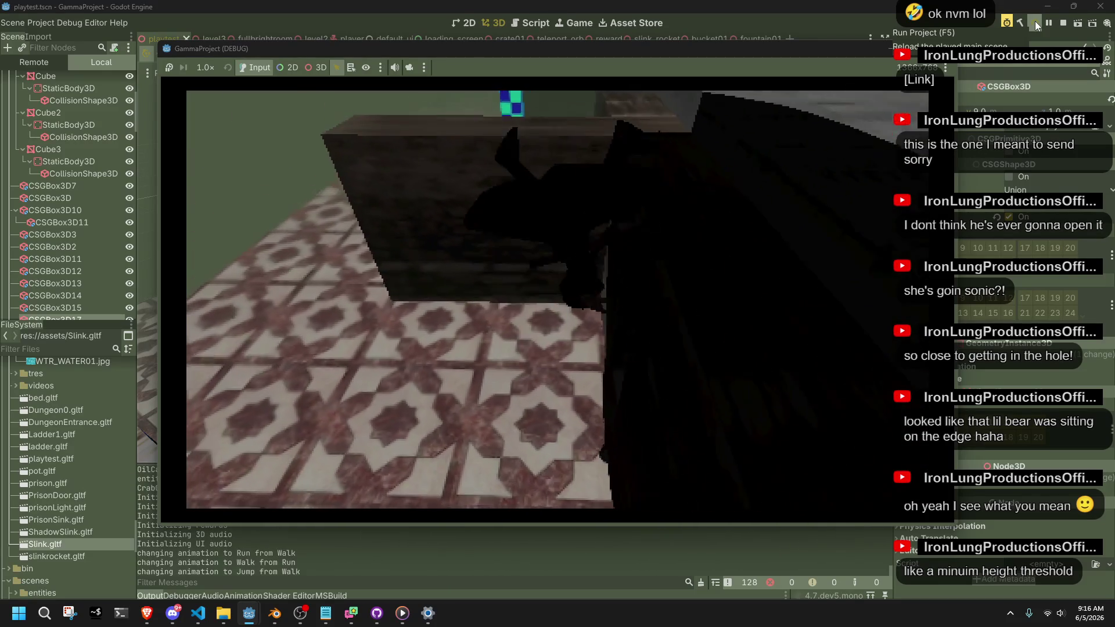
key("w")
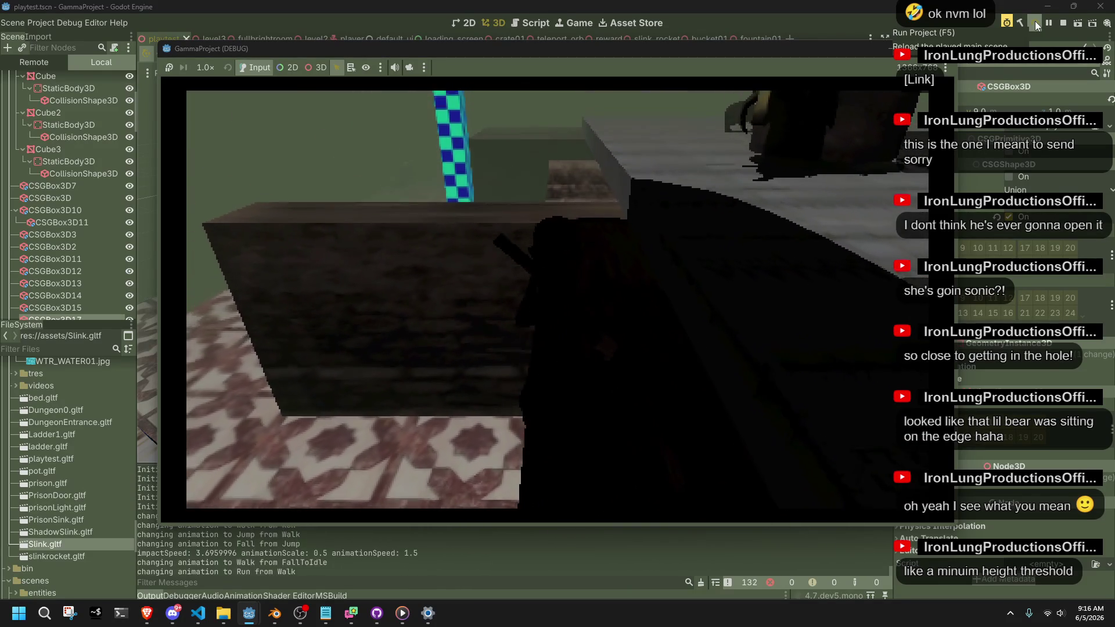
key("space")
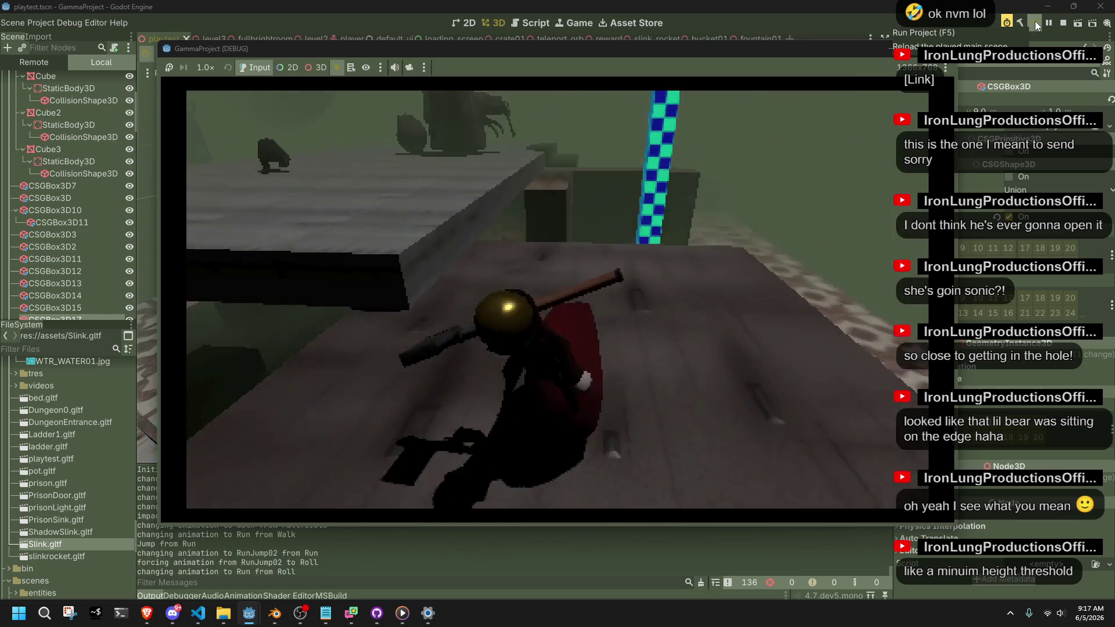
key("space")
key("space")
key("space")
key("space")
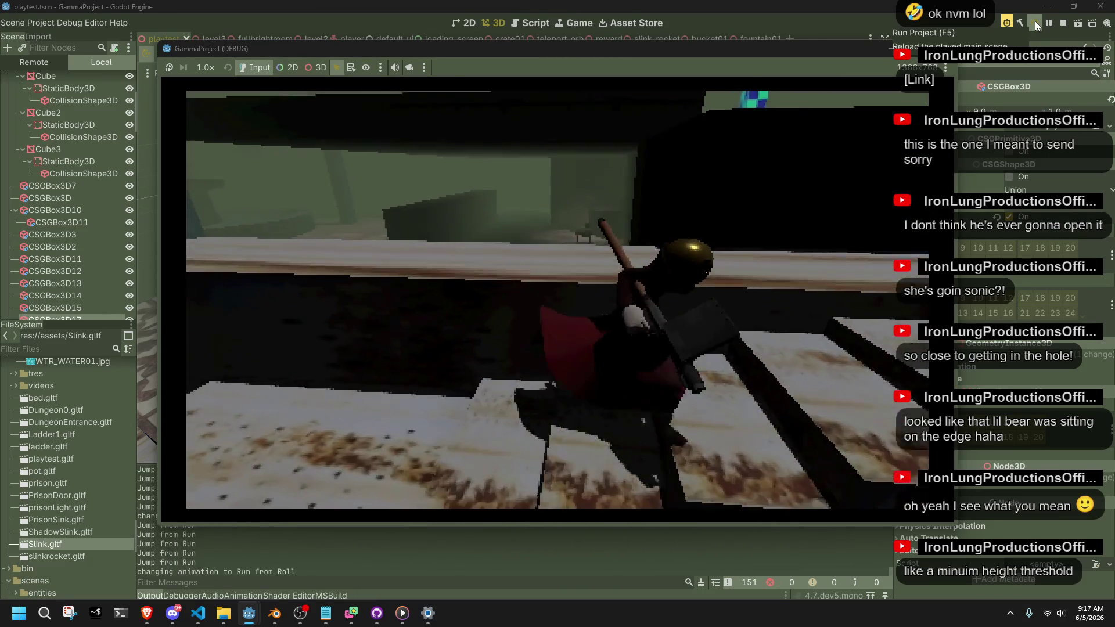
key("space")
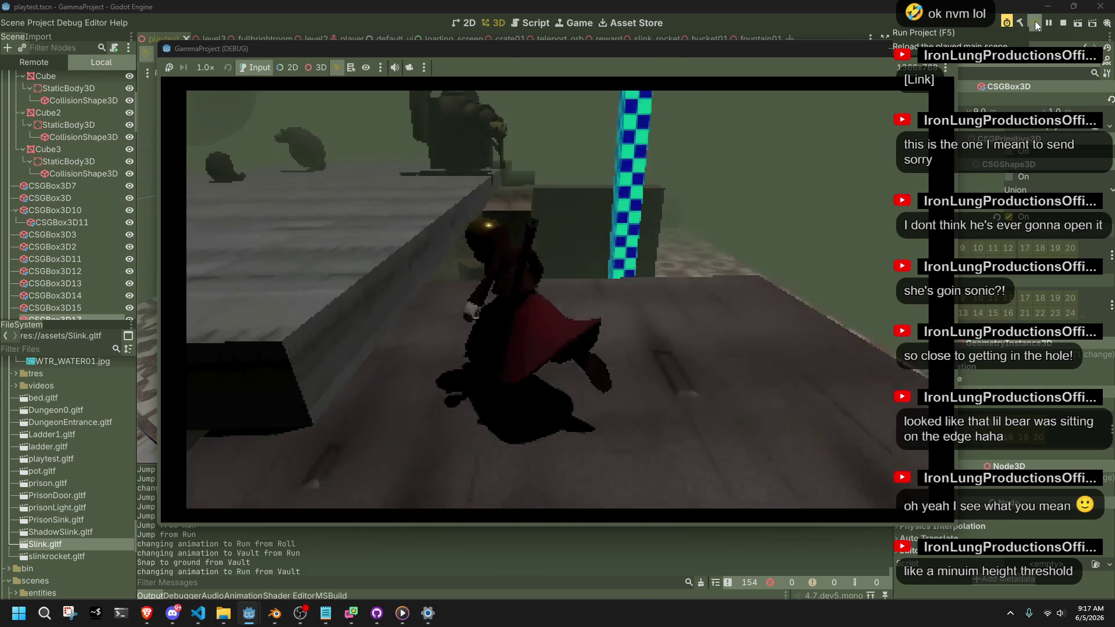
key("space")
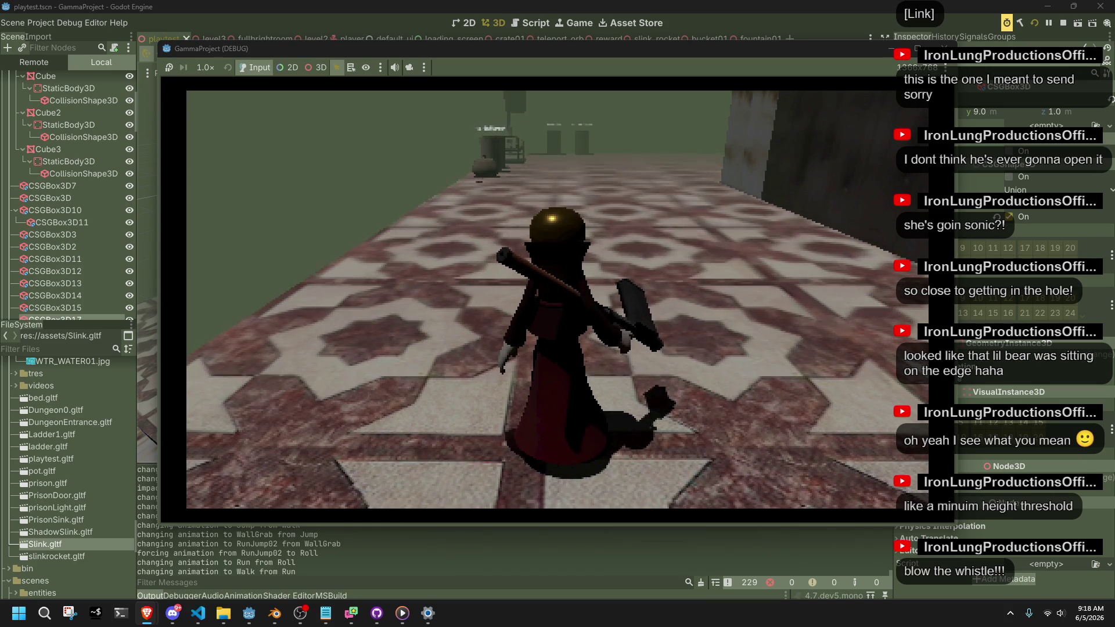
Step: Switch from the game to the browser's Instagram walrus post and close it
key("alt+Tab")
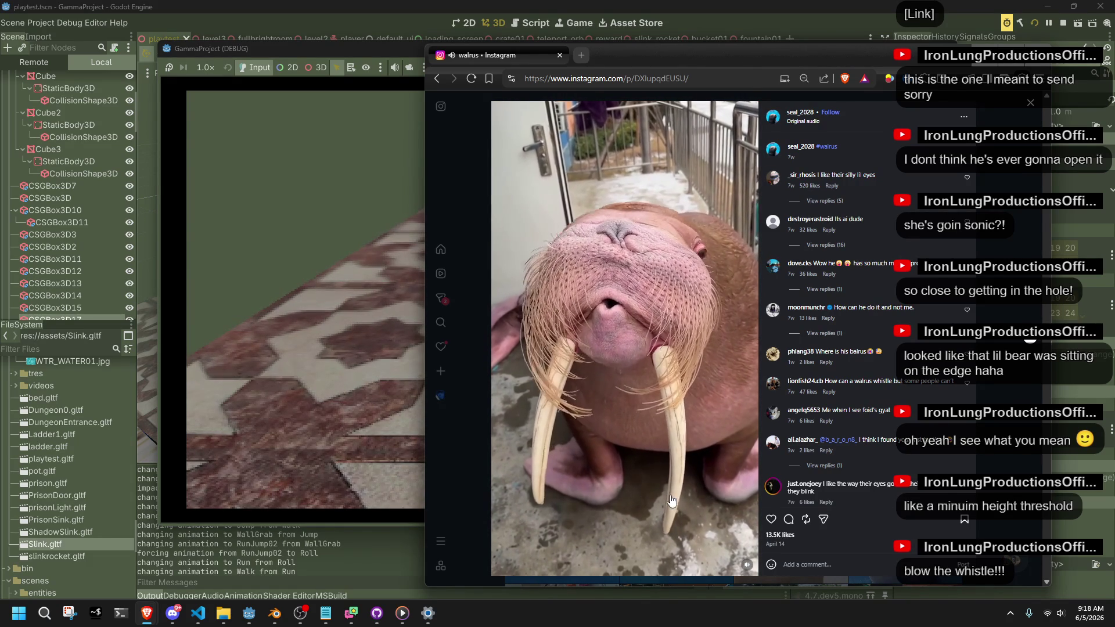
left_click(1003, 423)
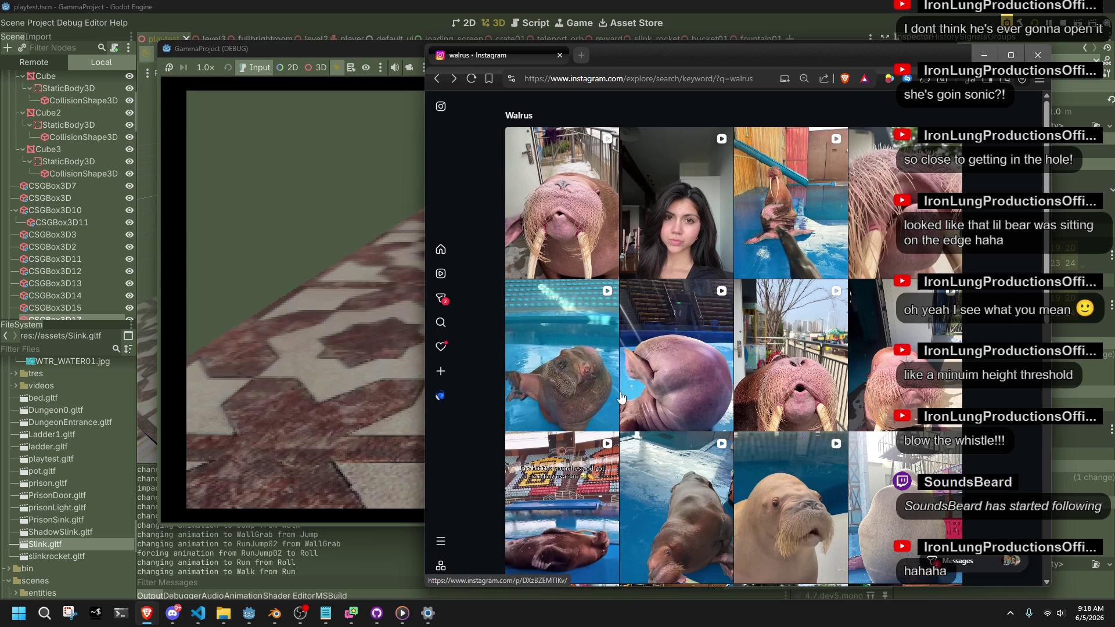
Step: Watch the walrus-by-the-fence video and another walrus video, closing each back to the results
left_click(776, 397)
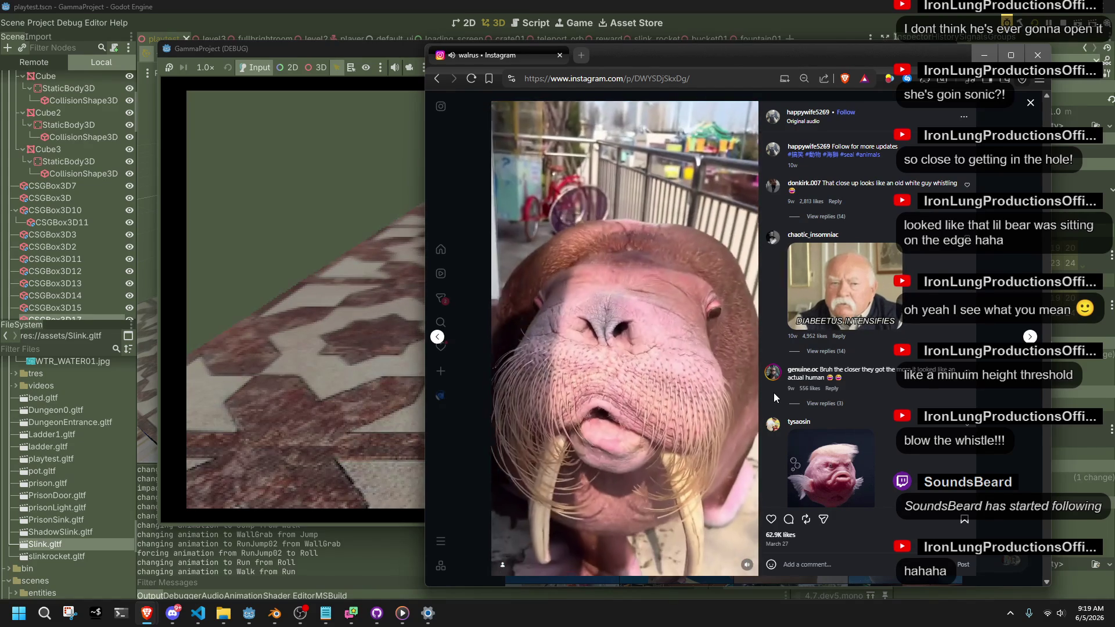
left_click(999, 392)
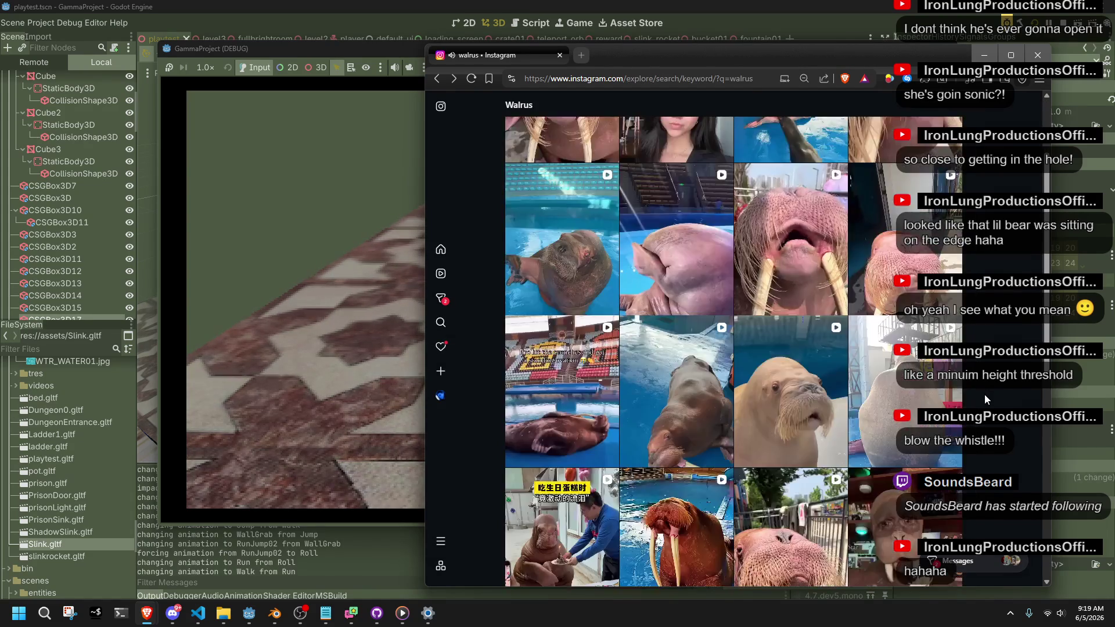
scroll(985, 395, "down", 4)
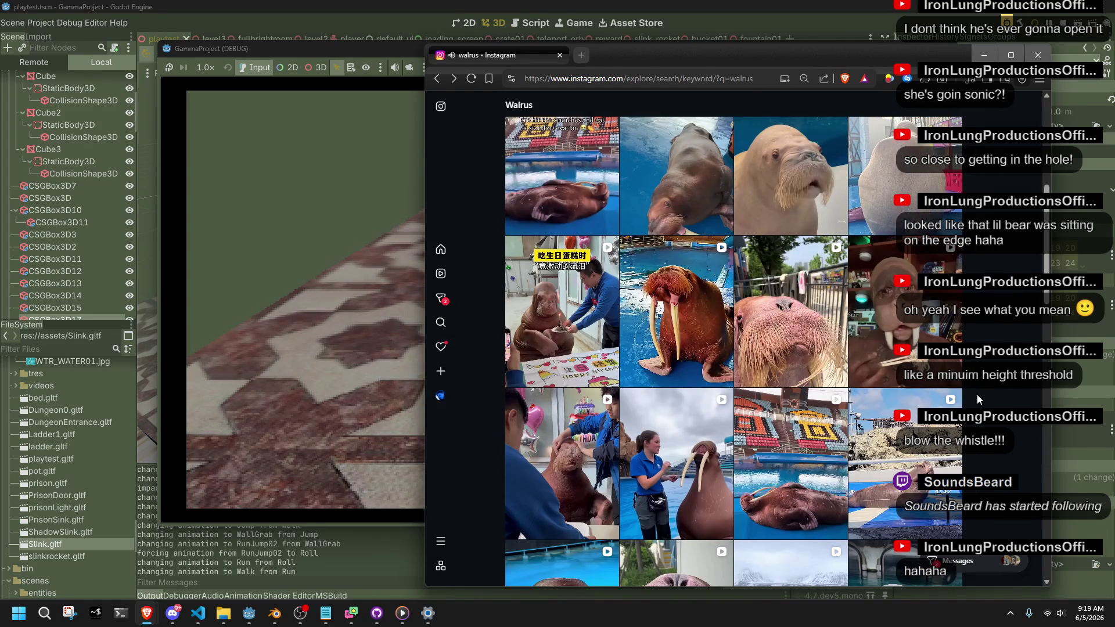
scroll(688, 509, "down", 4)
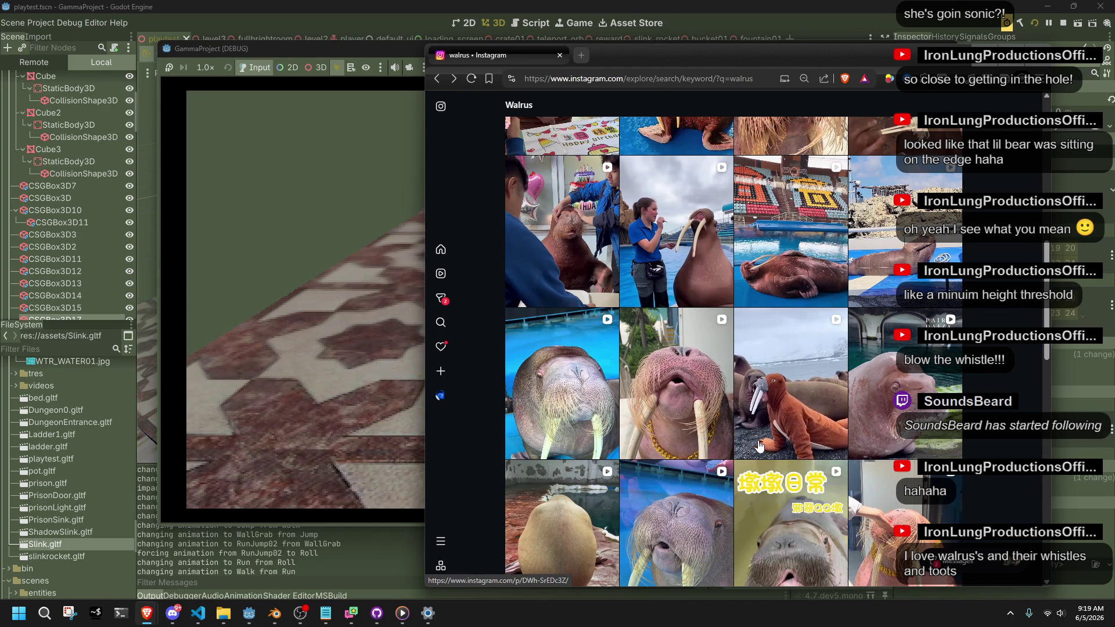
left_click(683, 534)
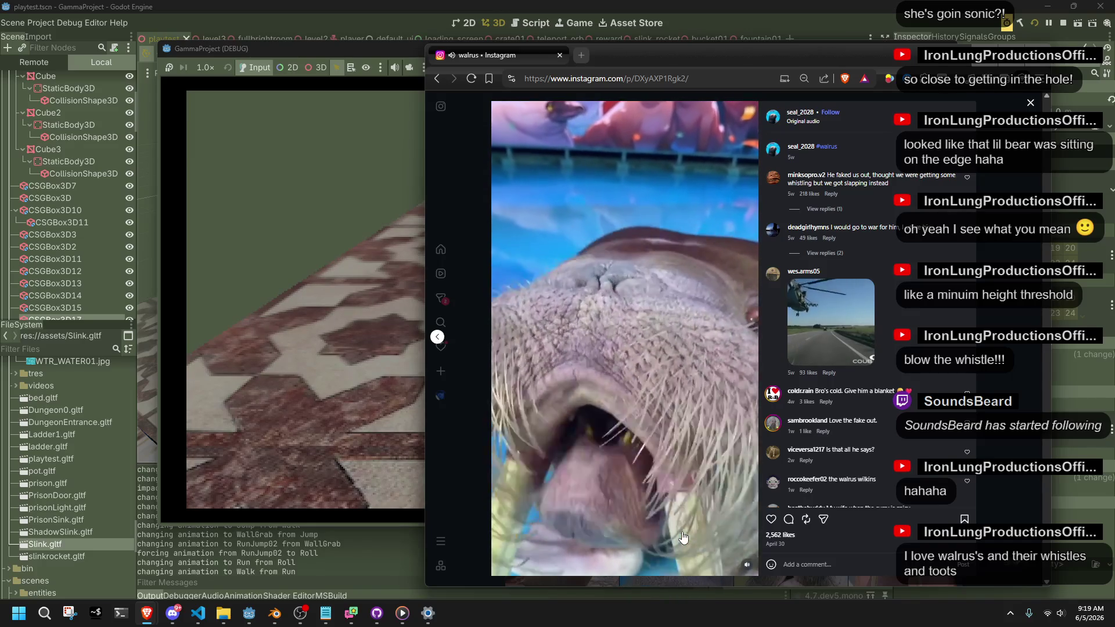
left_click(999, 431)
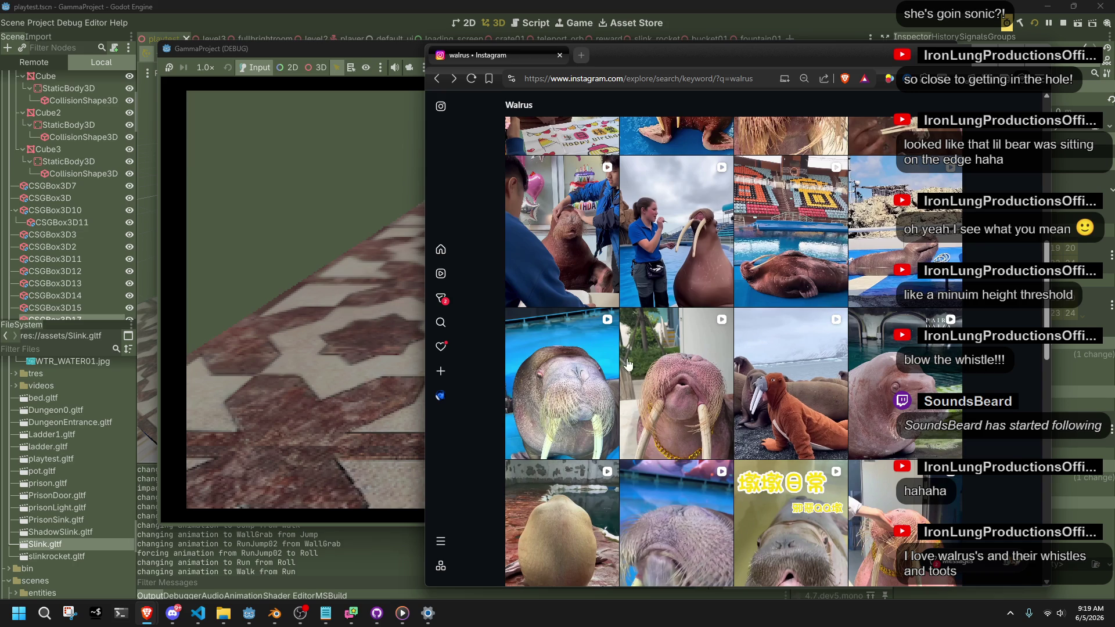
scroll(476, 403, "down", 5)
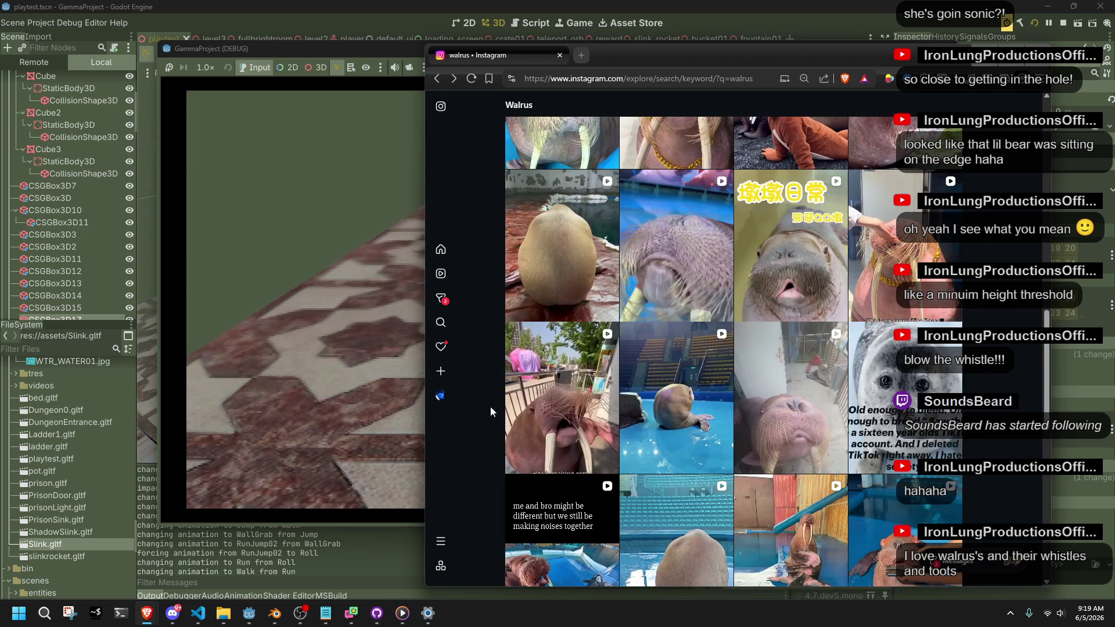
scroll(491, 407, "down", 7)
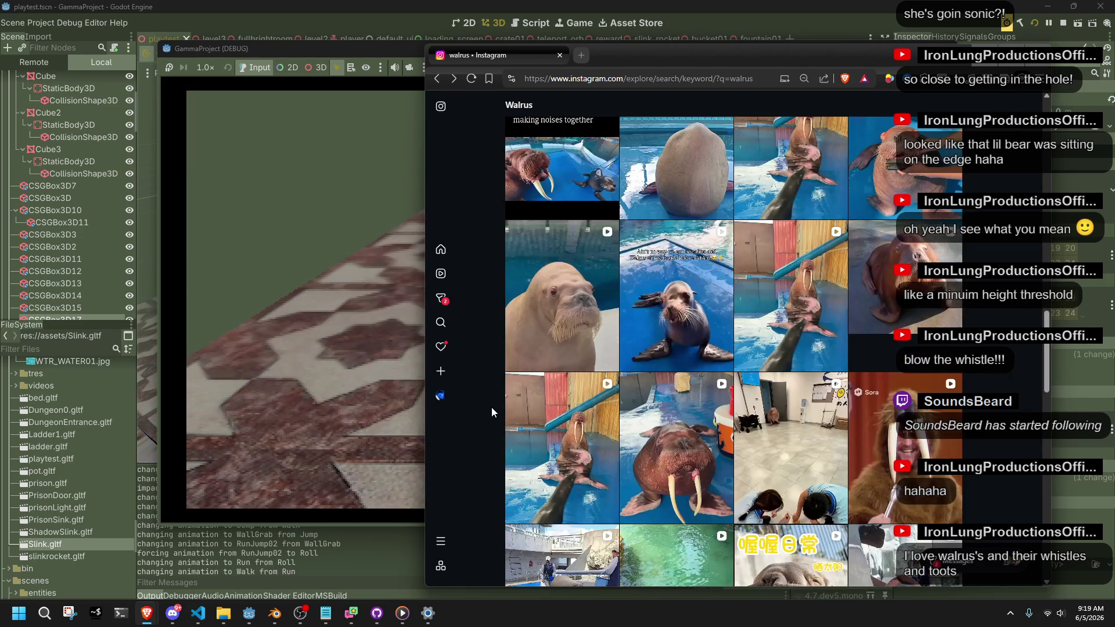
scroll(492, 406, "down", 5)
scroll(492, 407, "down", 6)
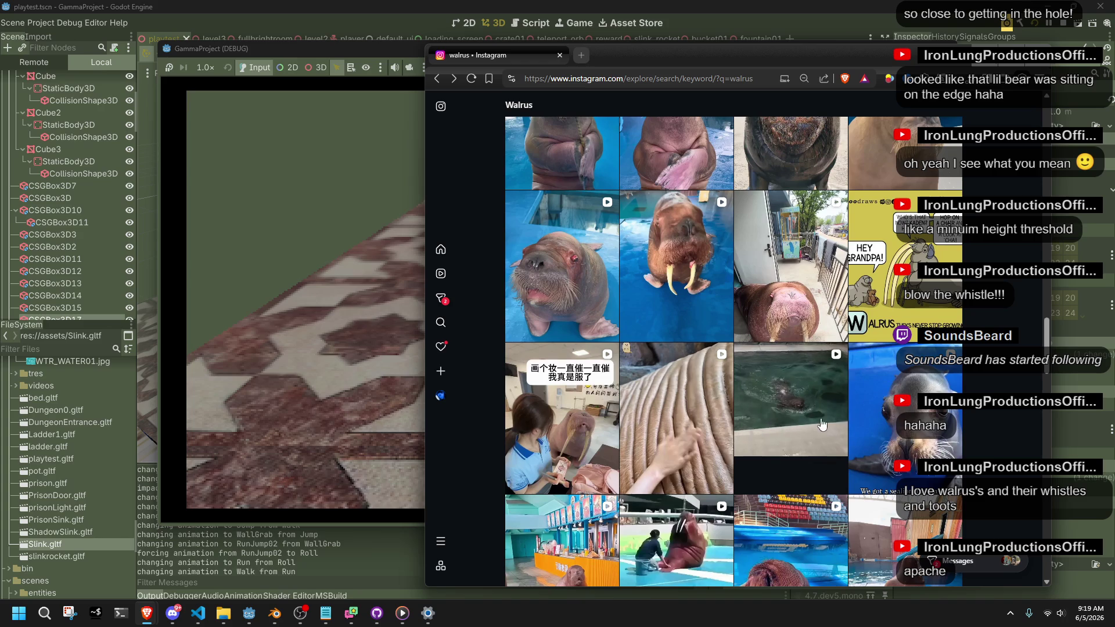
scroll(1027, 430, "down", 5)
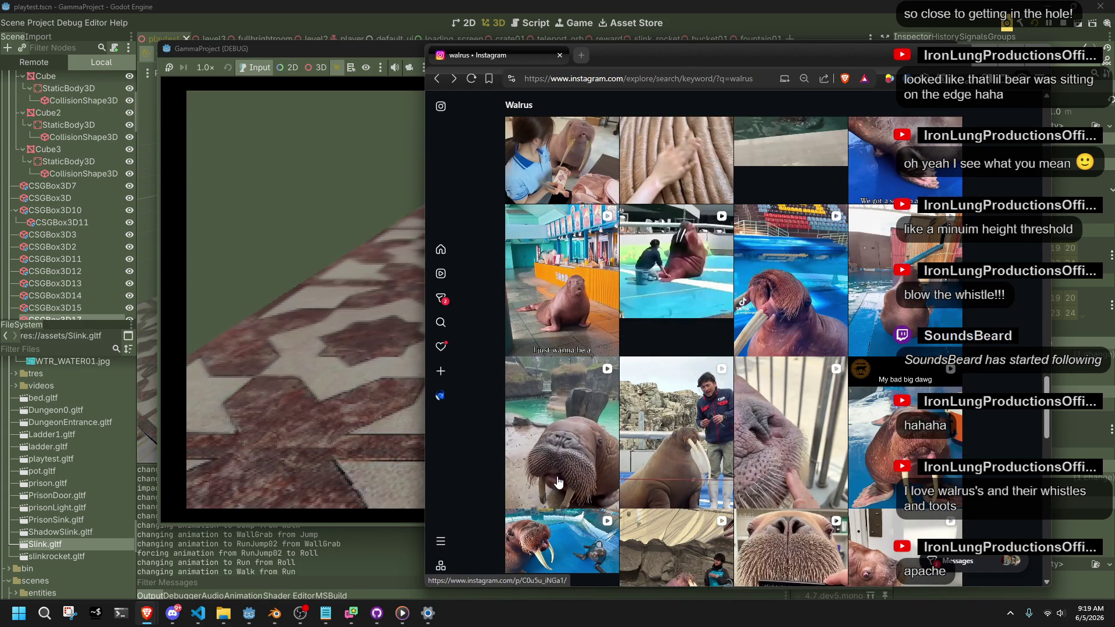
scroll(541, 482, "down", 4)
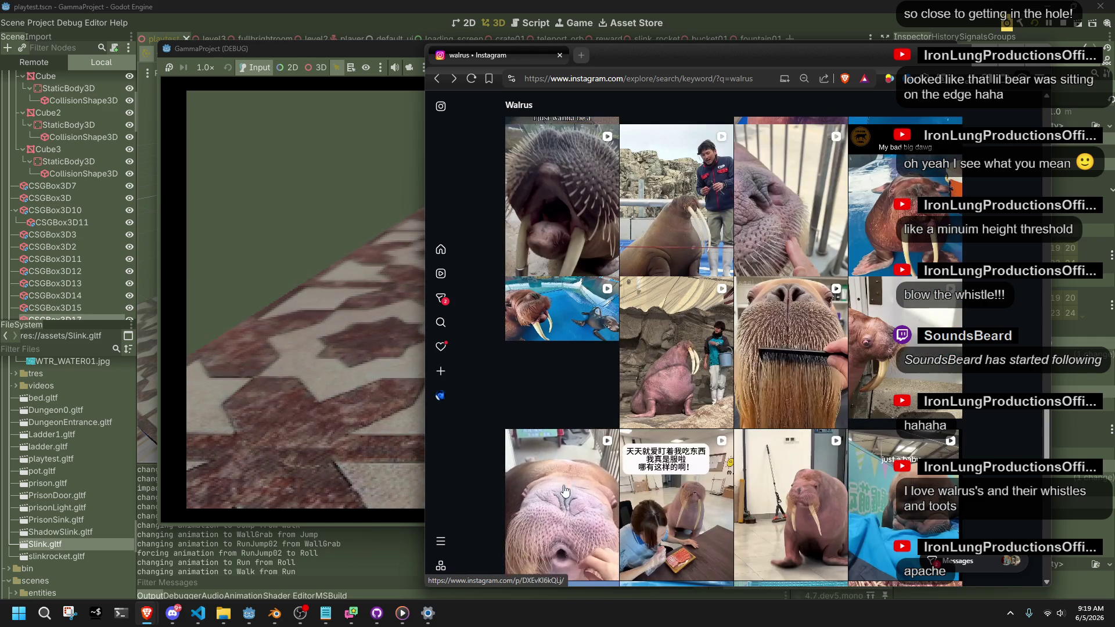
left_click(564, 491)
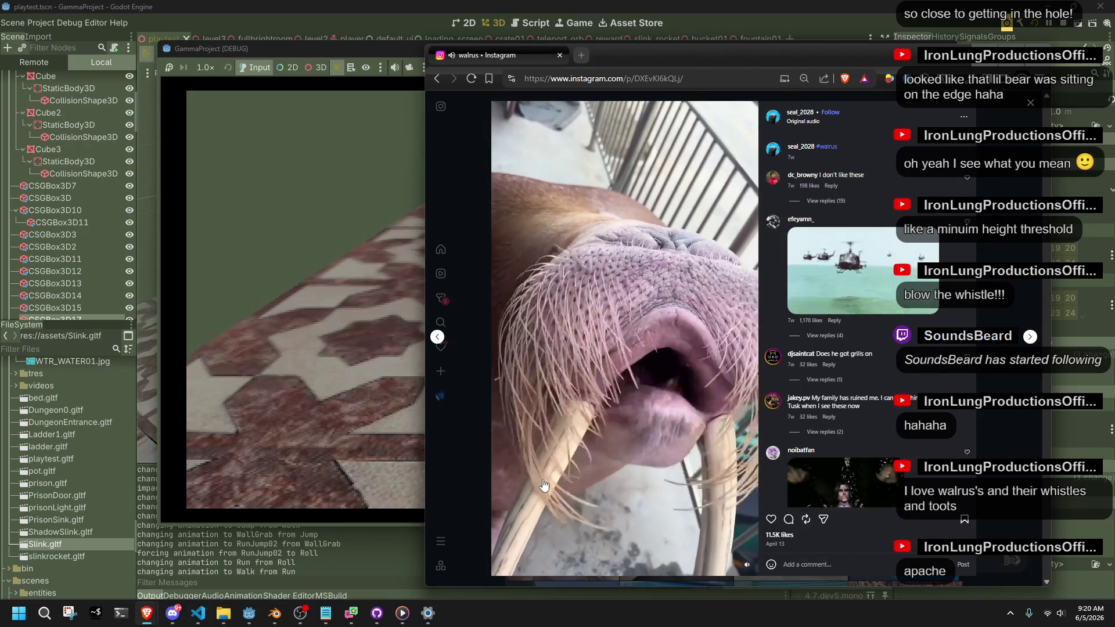
left_click(455, 474)
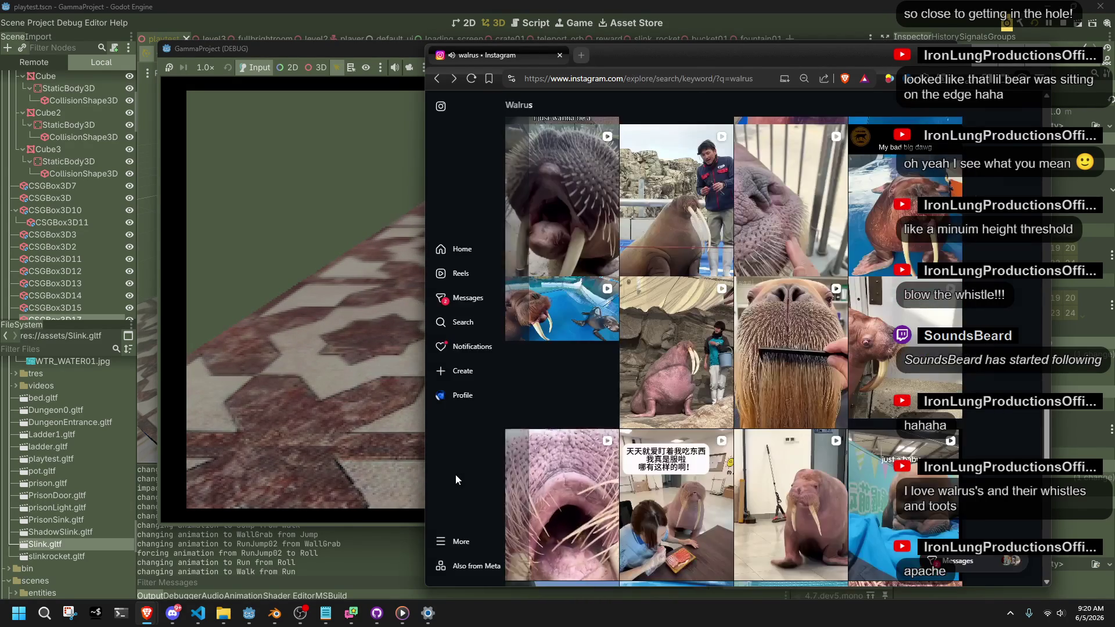
scroll(899, 455, "down", 4)
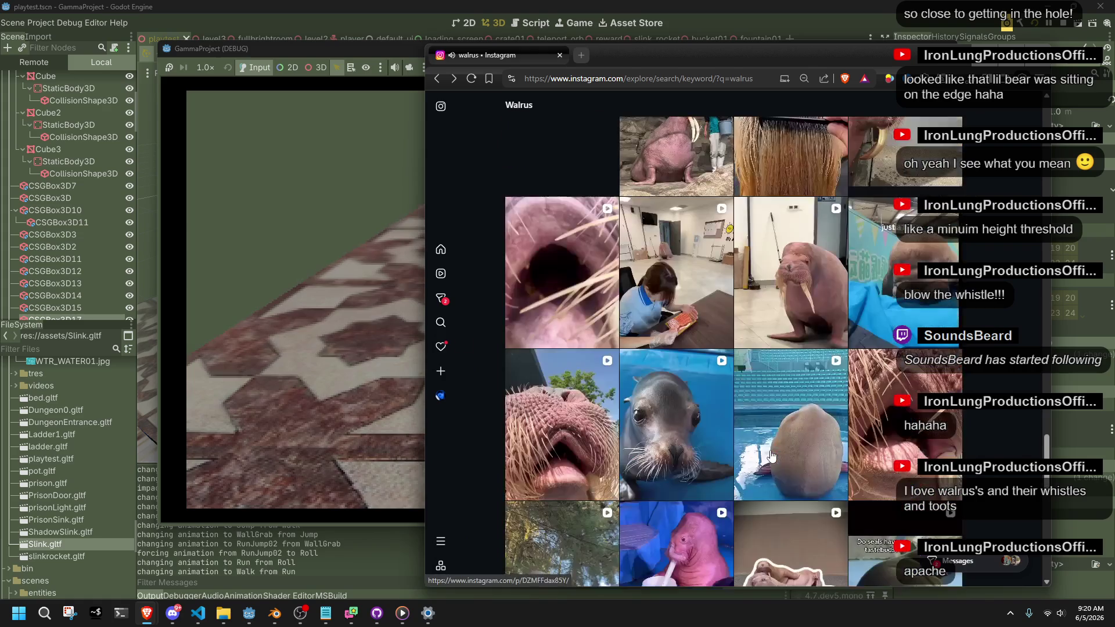
left_click(899, 452)
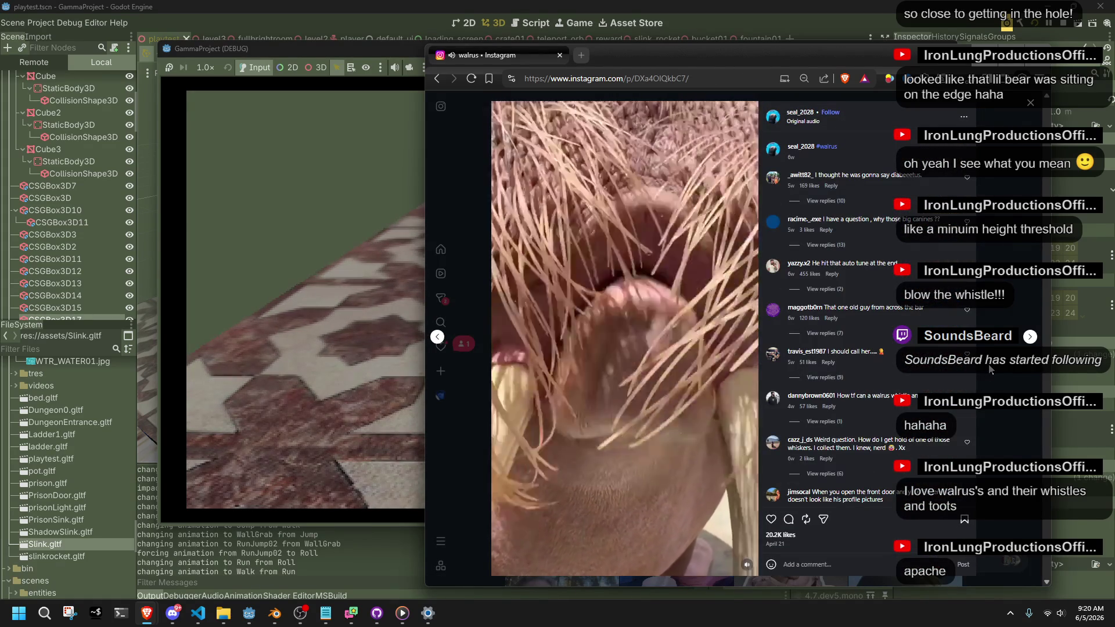
left_click(990, 367)
scroll(988, 364, "down", 10)
scroll(989, 364, "down", 10)
scroll(989, 364, "up", 2)
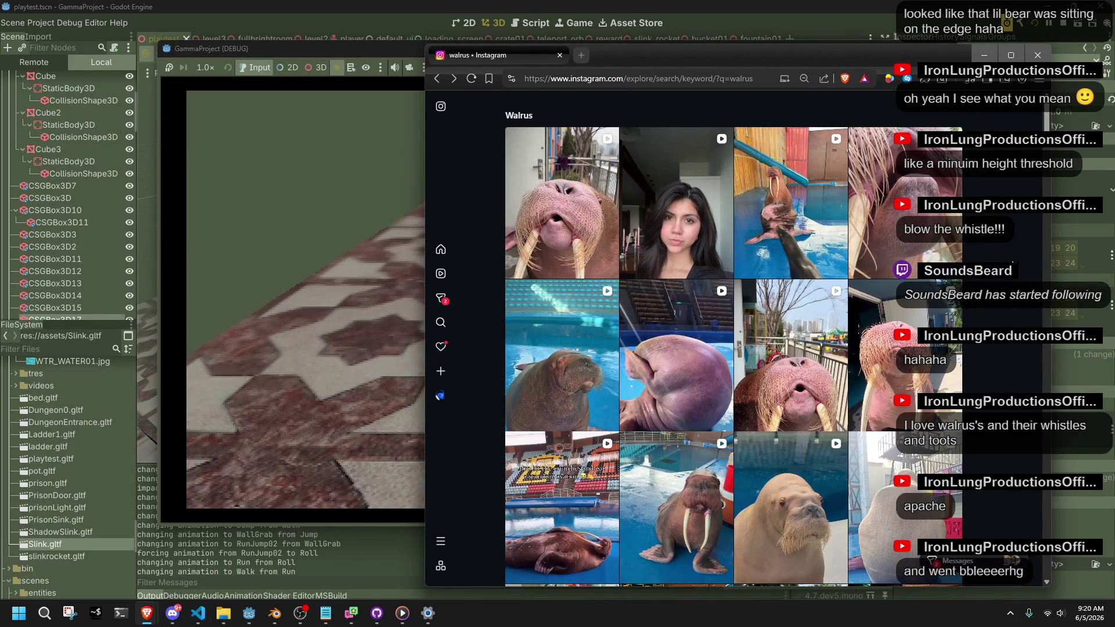
left_click(1038, 54)
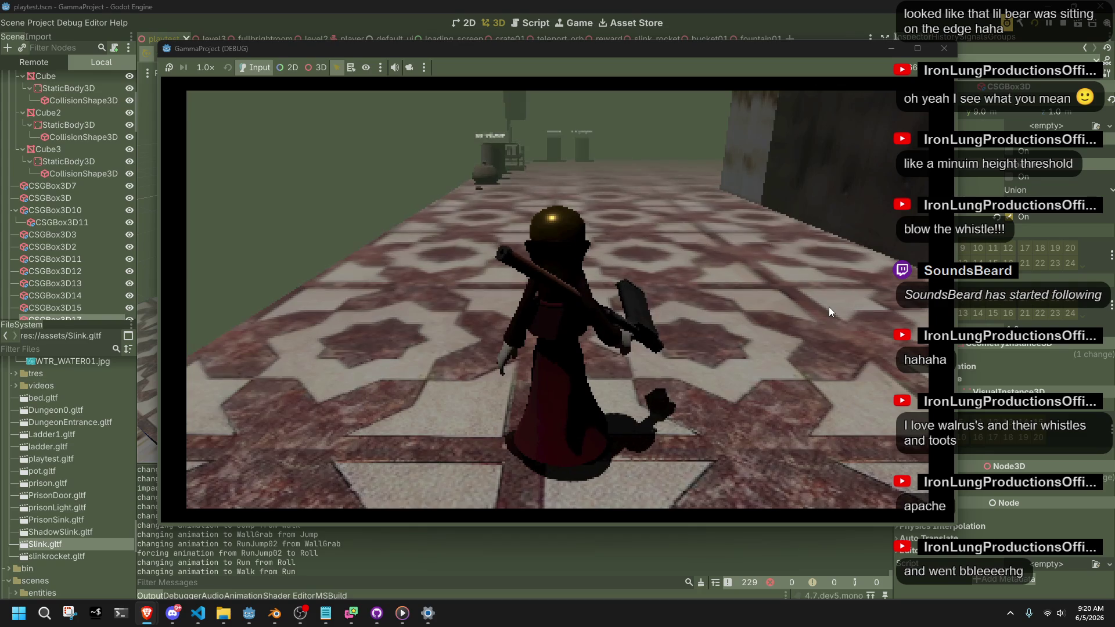
Step: Jump the character onto the stair ledge, stop the game with F8, and switch to Freesound
key("w")
key("a")
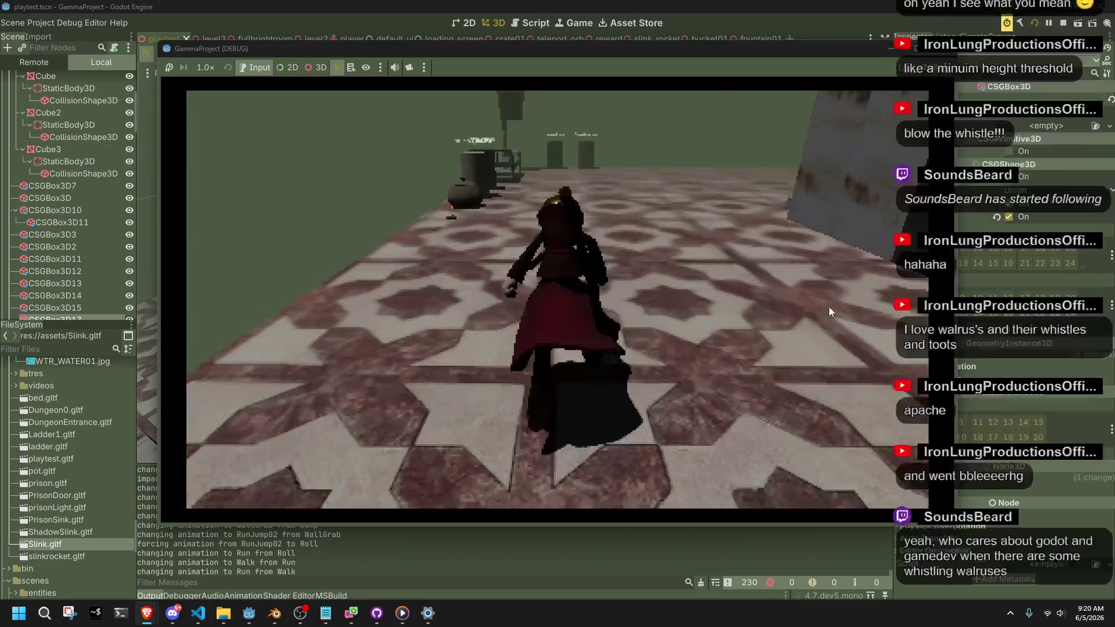
key("space")
key("space")
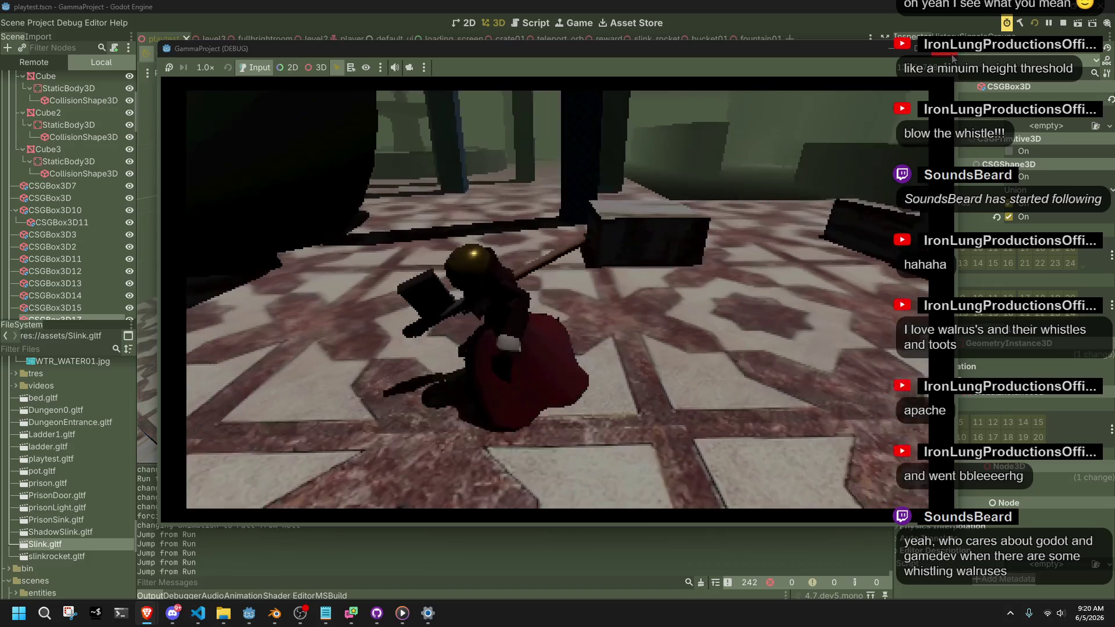
key("F8")
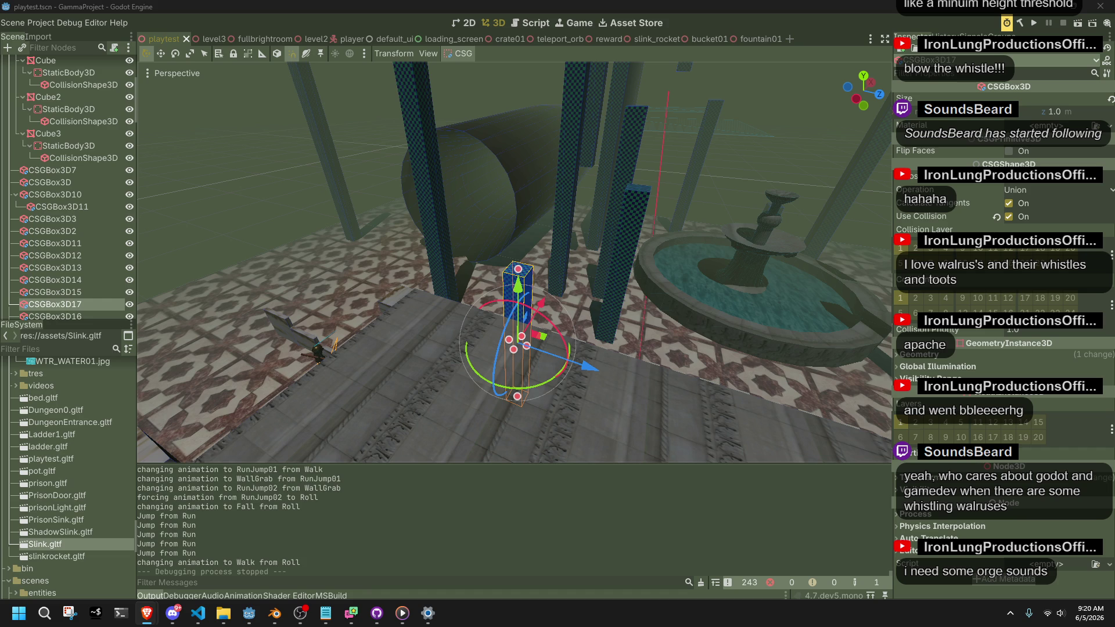
key("alt+Tab")
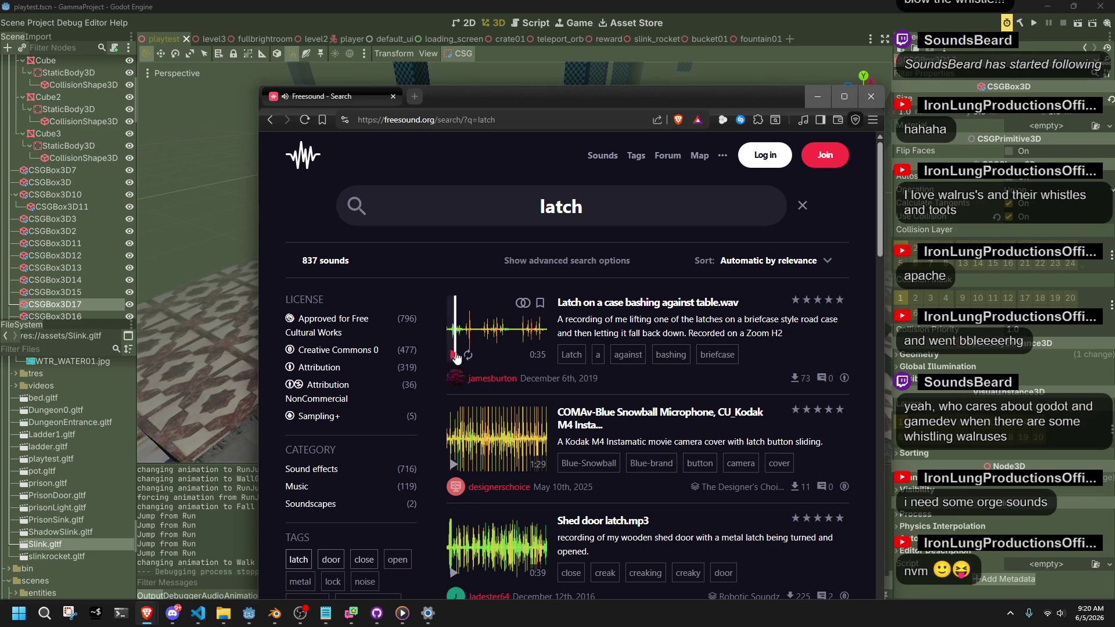
Step: Search Freesound for 'grab', scroll the results, and open Chain_grabbing_collection_01272025
scroll(455, 387, "down", 2)
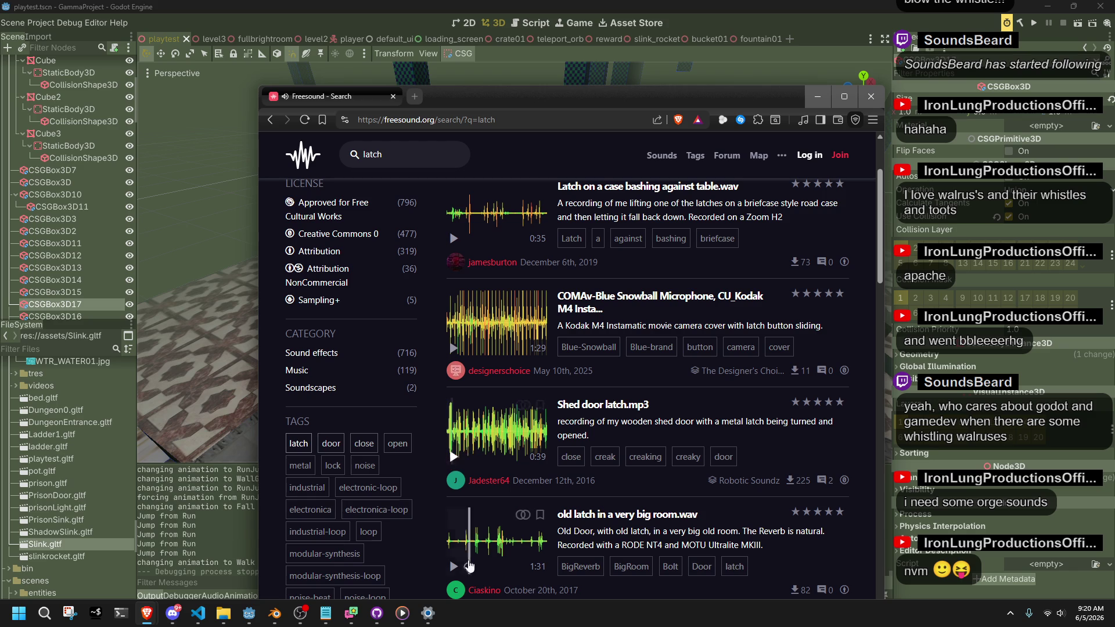
scroll(487, 499, "down", 1)
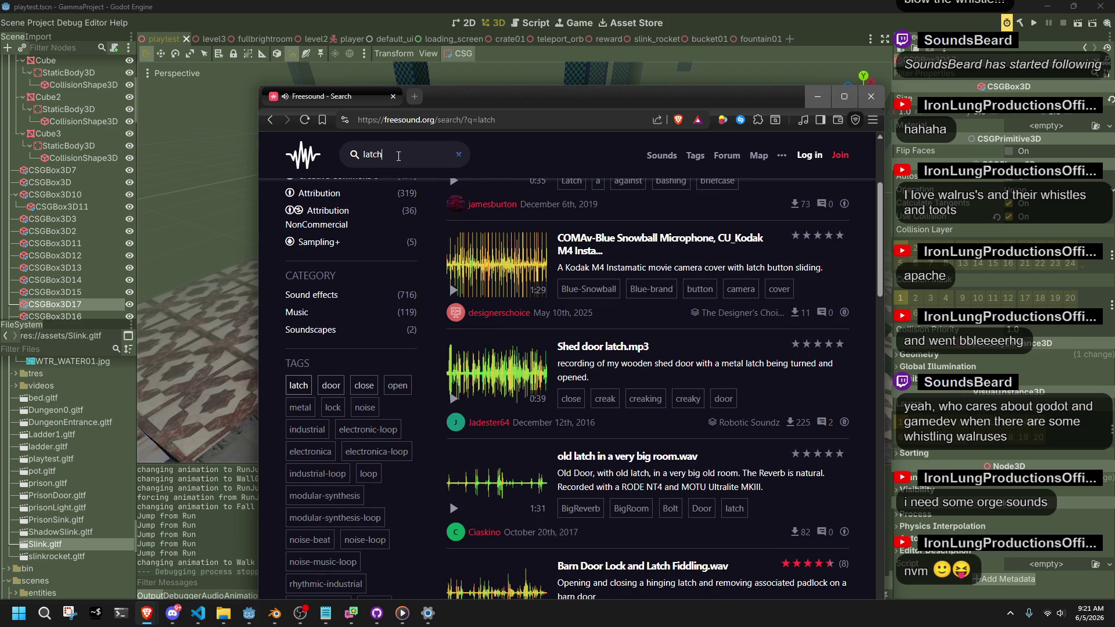
type("grab")
key("Return")
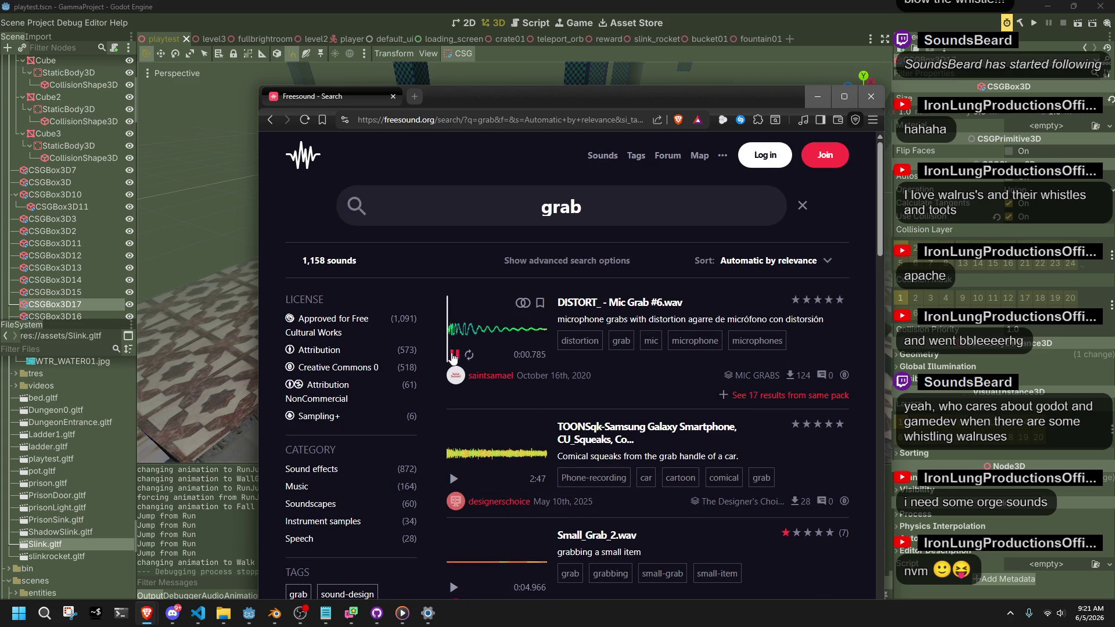
scroll(456, 424, "down", 2)
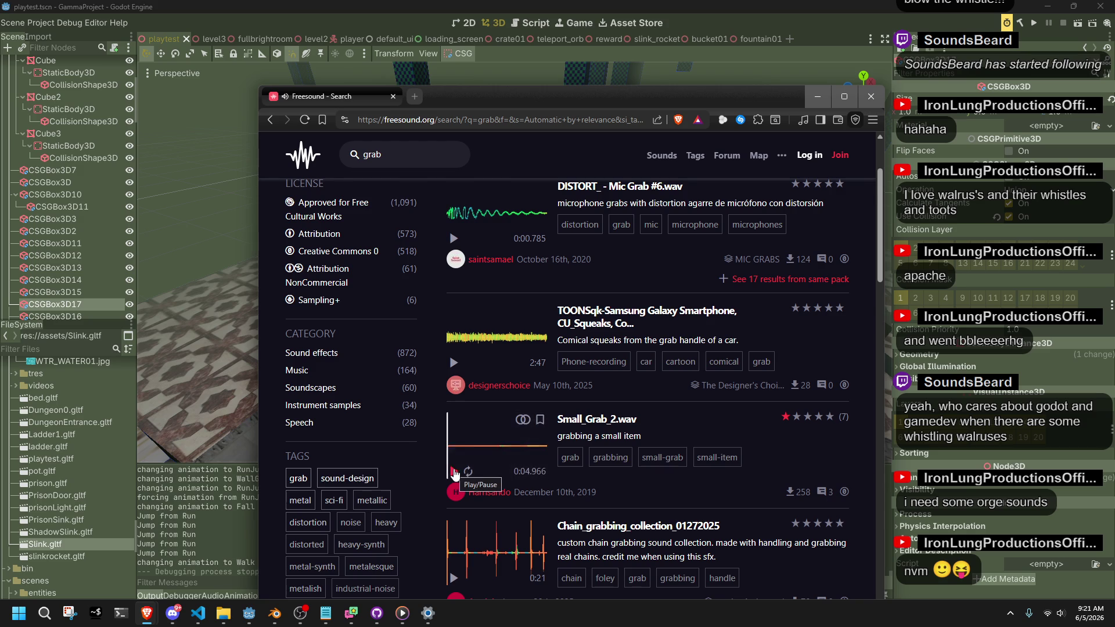
scroll(454, 474, "down", 2)
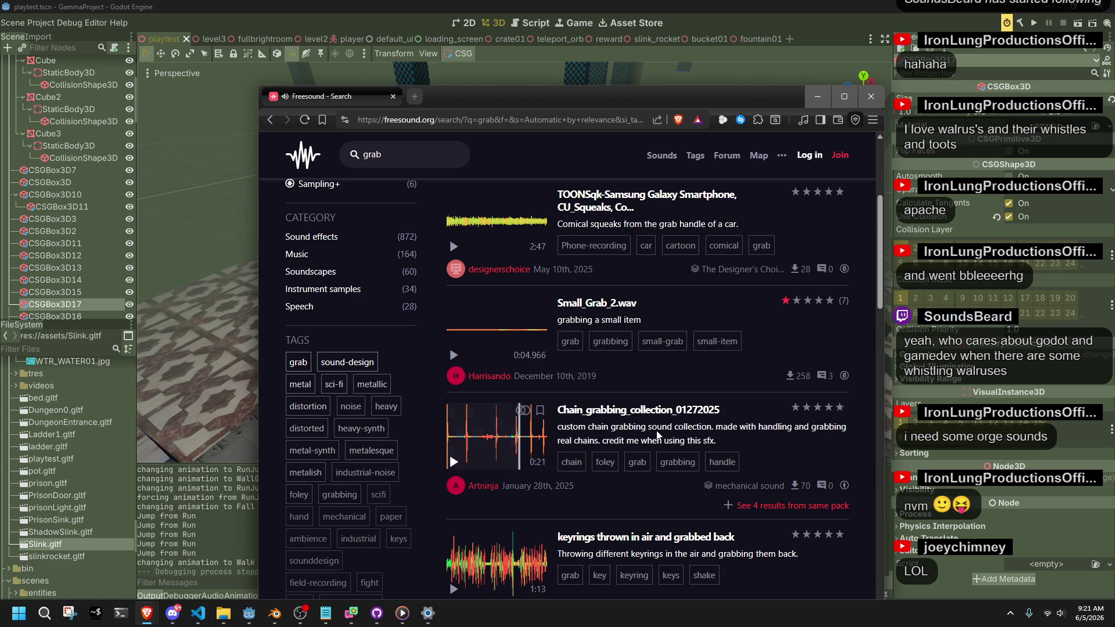
left_click(639, 410)
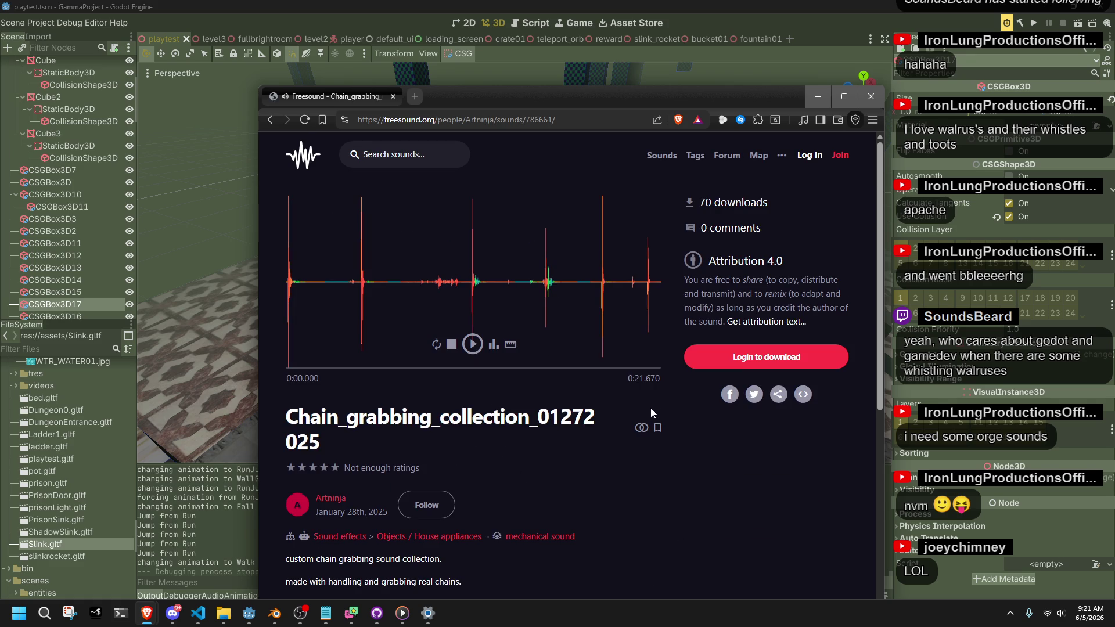
Step: Download Chain_grabbing_collection_01272025 and save it to the Desktop
left_click(741, 370)
key("alt+Tab")
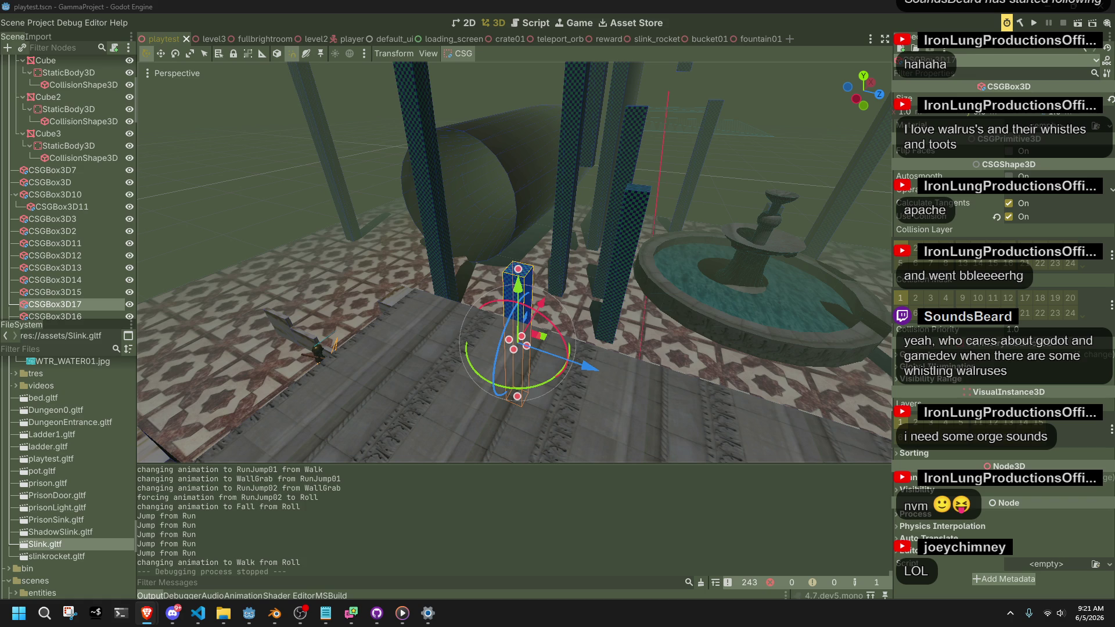
key("alt+Tab")
left_click_drag(600, 187, 427, 133)
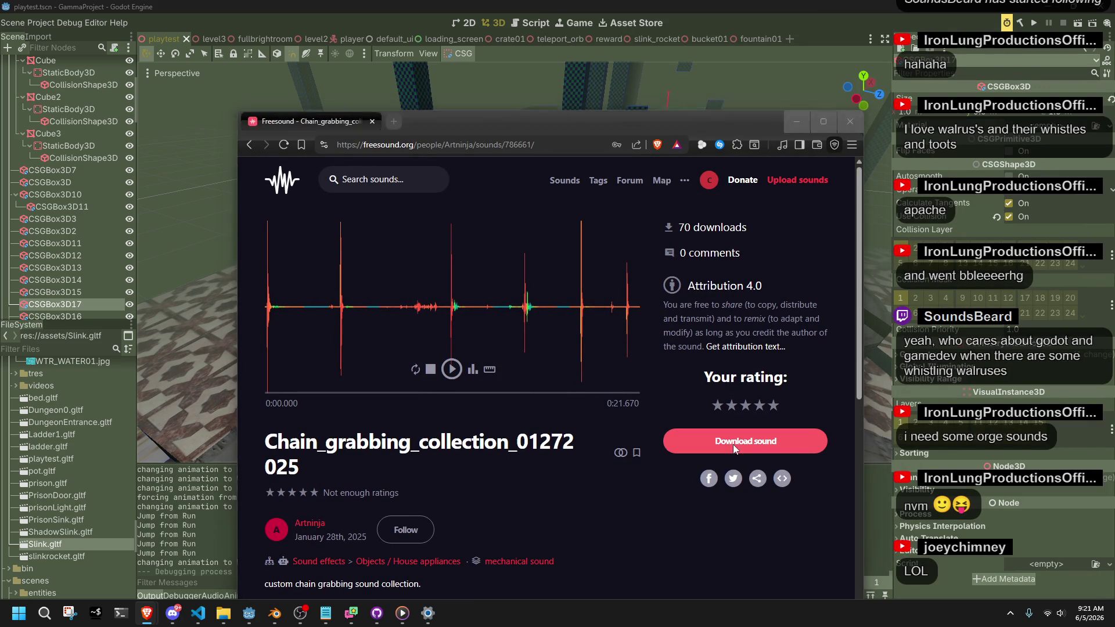
left_click(265, 230)
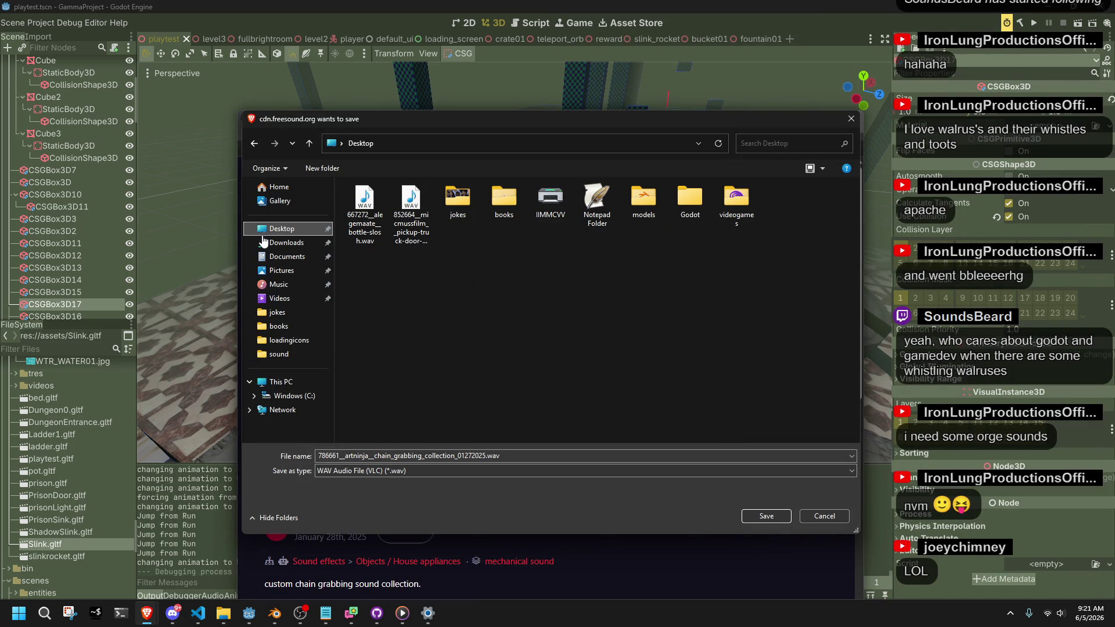
left_click(763, 516)
Step: Return to the Freesound home page by trimming the address to freesound.org
left_click(248, 144)
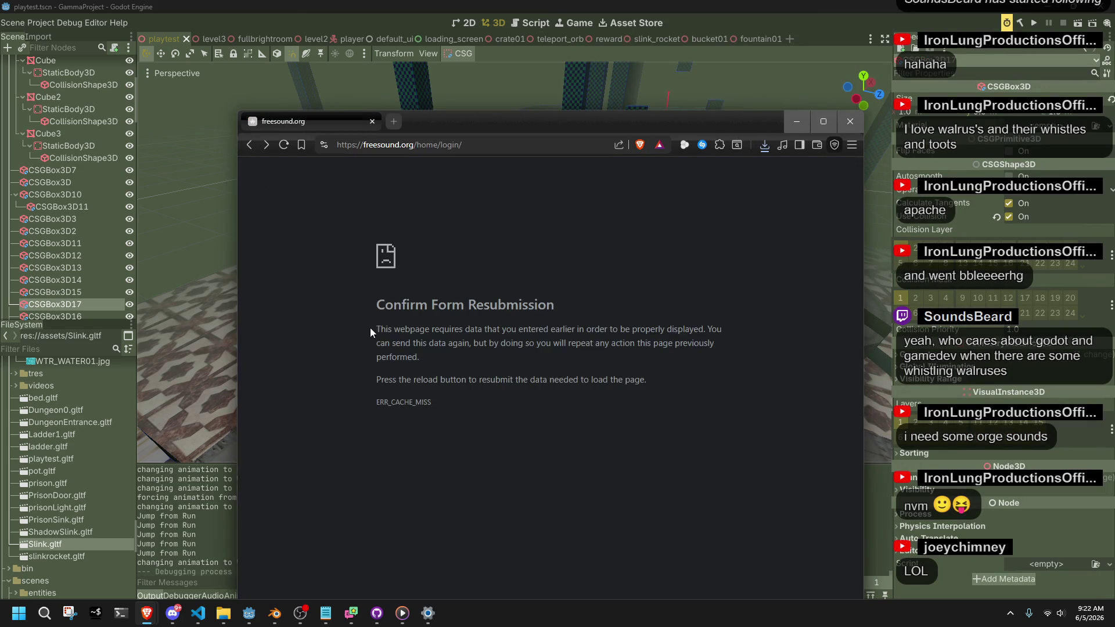
left_click(266, 145)
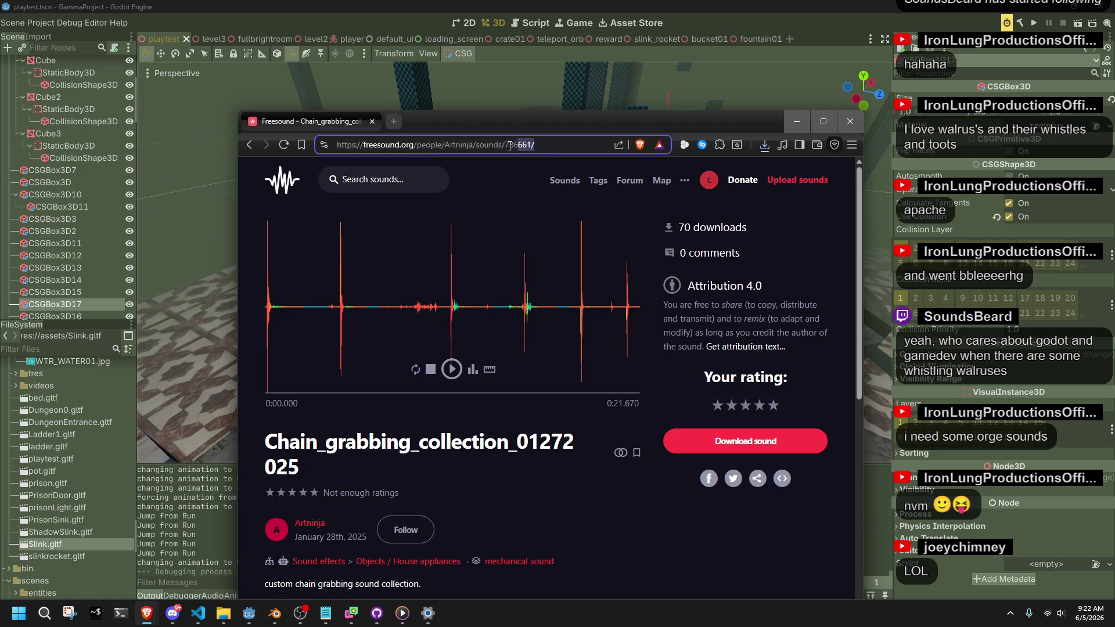
left_click_drag(535, 145, 417, 154)
key("BackSpace")
key("Return")
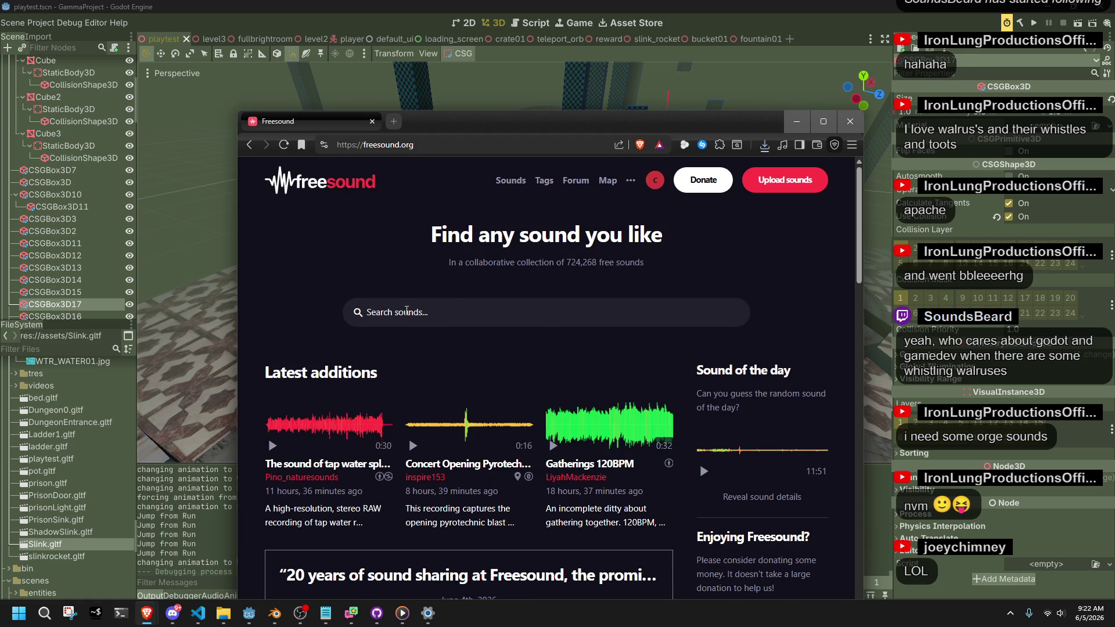
Step: Preview the sound of the day, skipping ahead through it before stopping
left_click(407, 312)
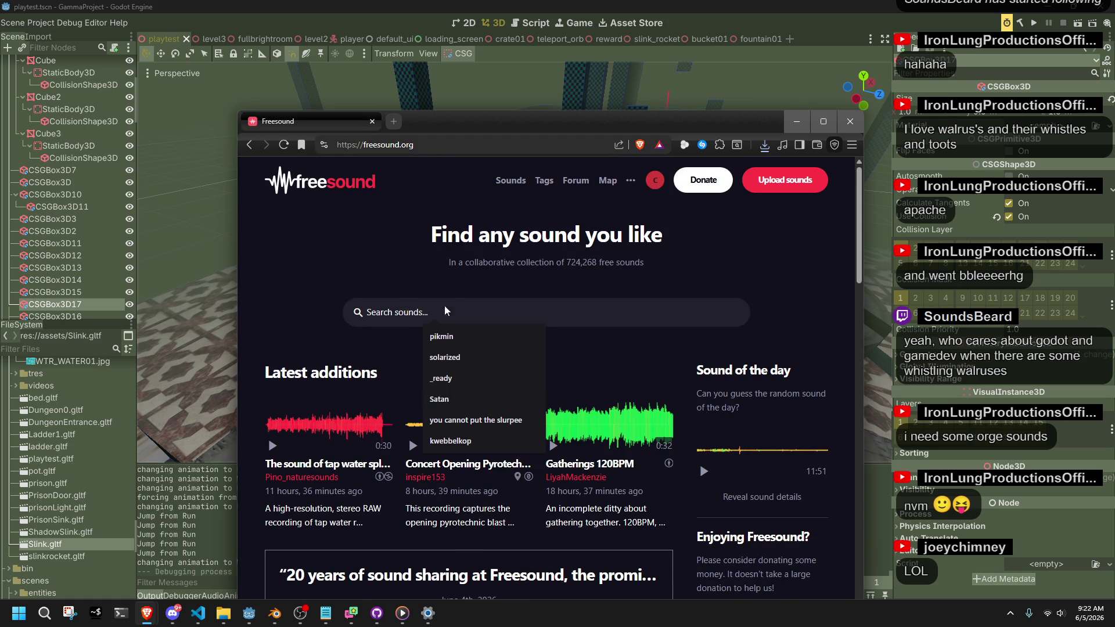
left_click(704, 471)
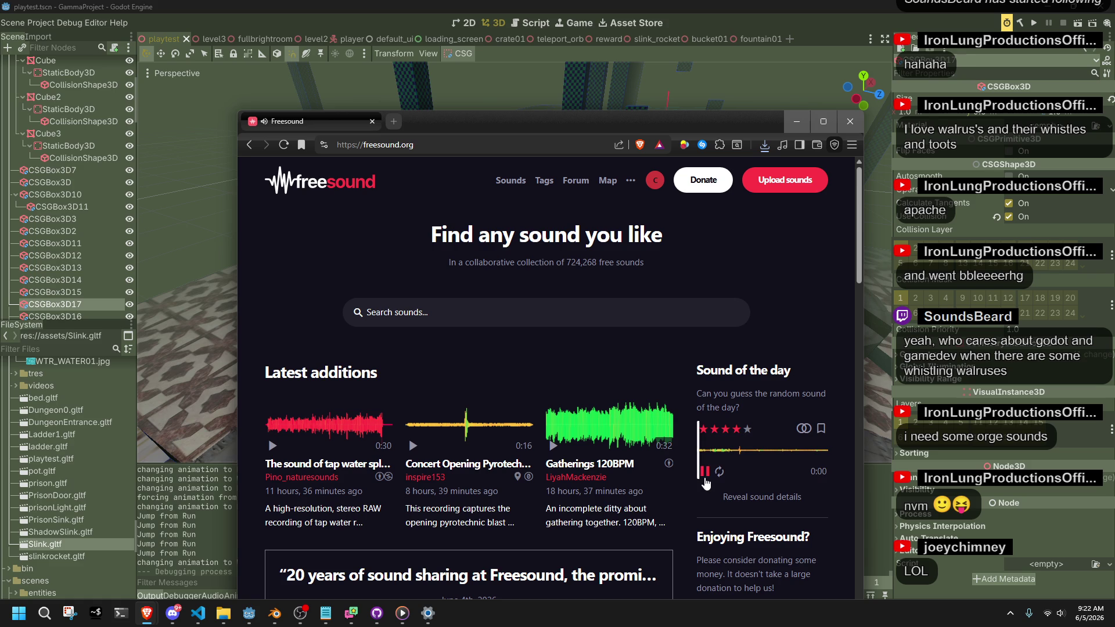
left_click(716, 453)
left_click(740, 456)
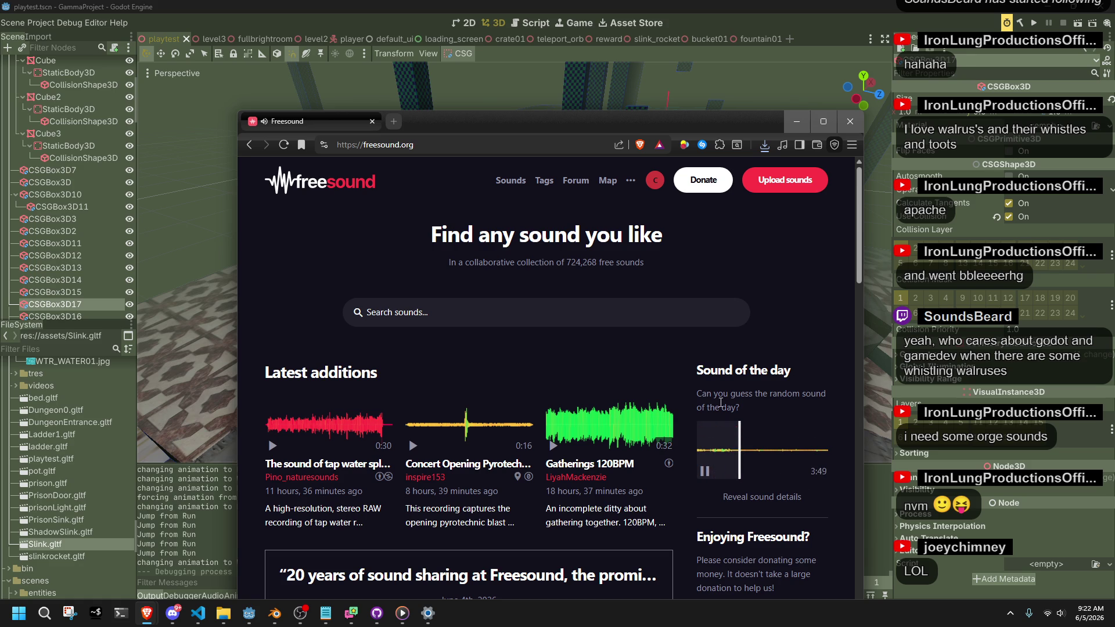
left_click(705, 471)
scroll(672, 506, "down", 1)
Step: Preview the Concert Opening and tap water sounds on the home page
left_click(414, 388)
left_click(461, 378)
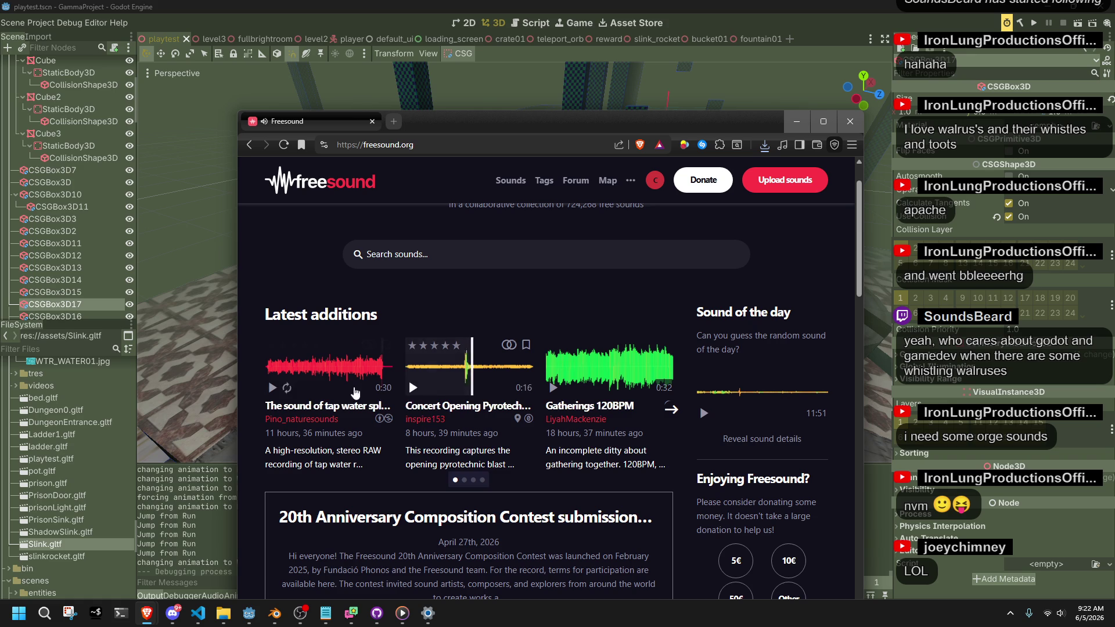
left_click(273, 388)
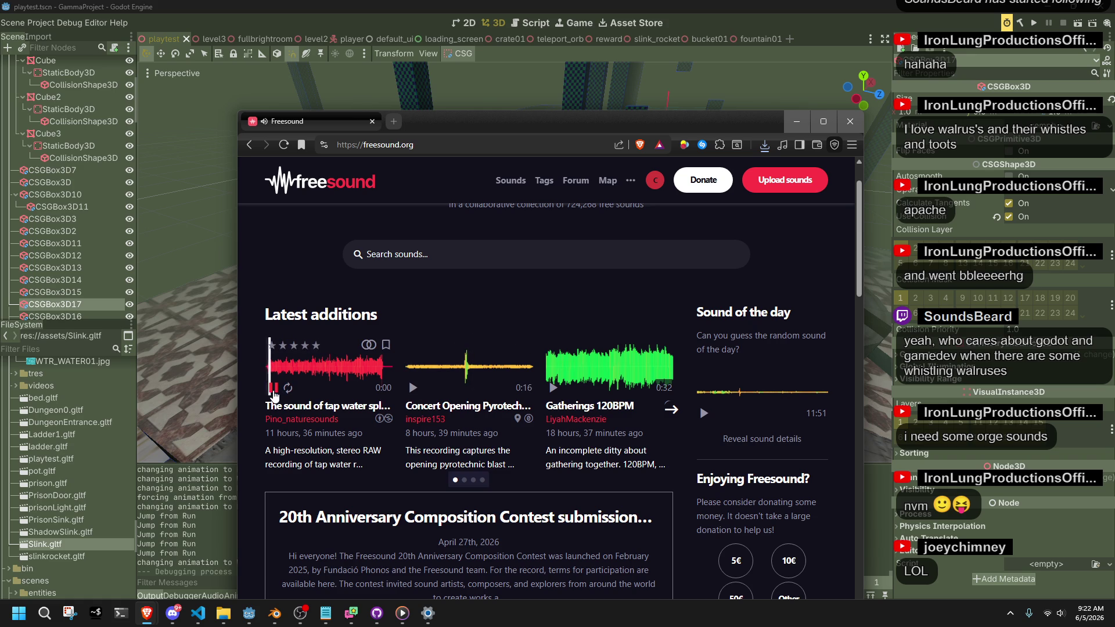
left_click(274, 391)
scroll(697, 474, "down", 2)
scroll(697, 474, "down", 3)
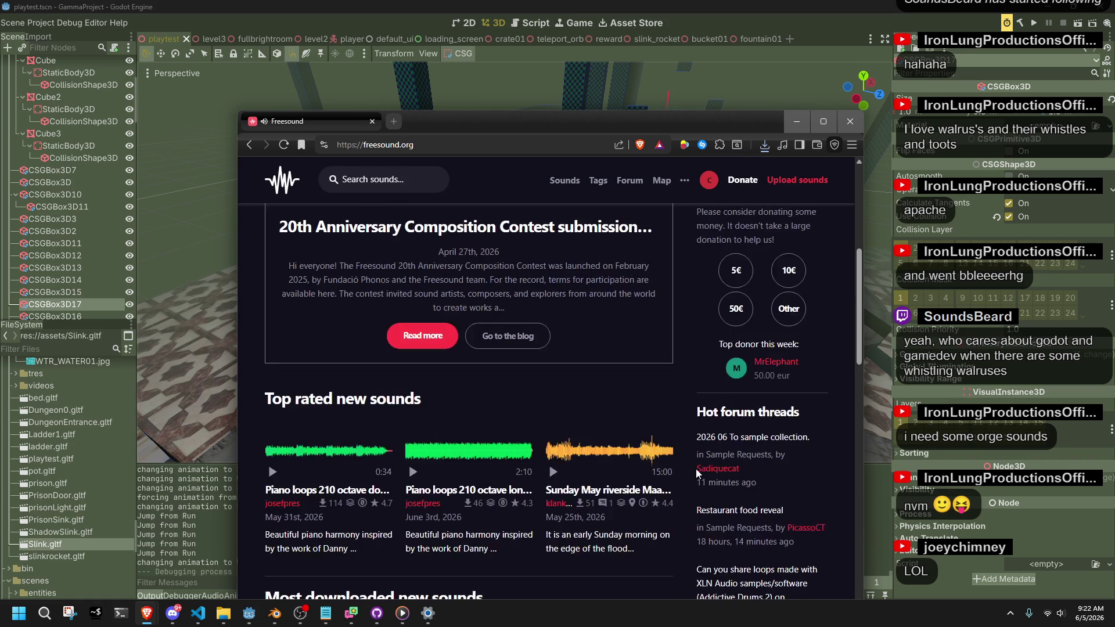
scroll(697, 474, "down", 2)
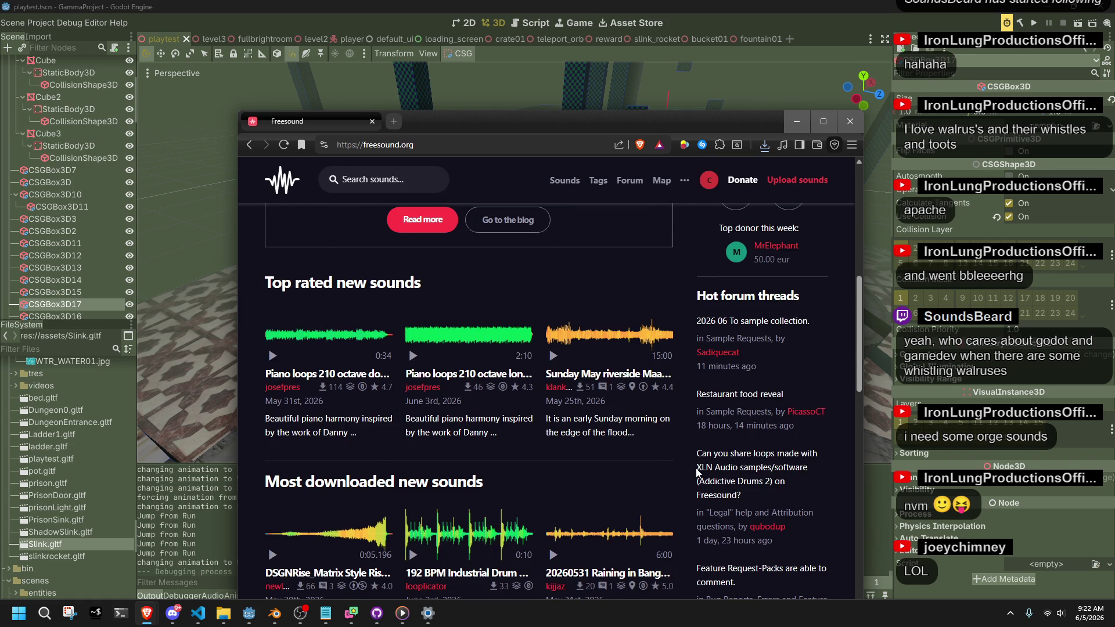
scroll(698, 474, "down", 2)
Step: Preview DSGNRise, Door opening and closing 7 and dorm door opening.wav, then open dorm door opening.wav
left_click(272, 439)
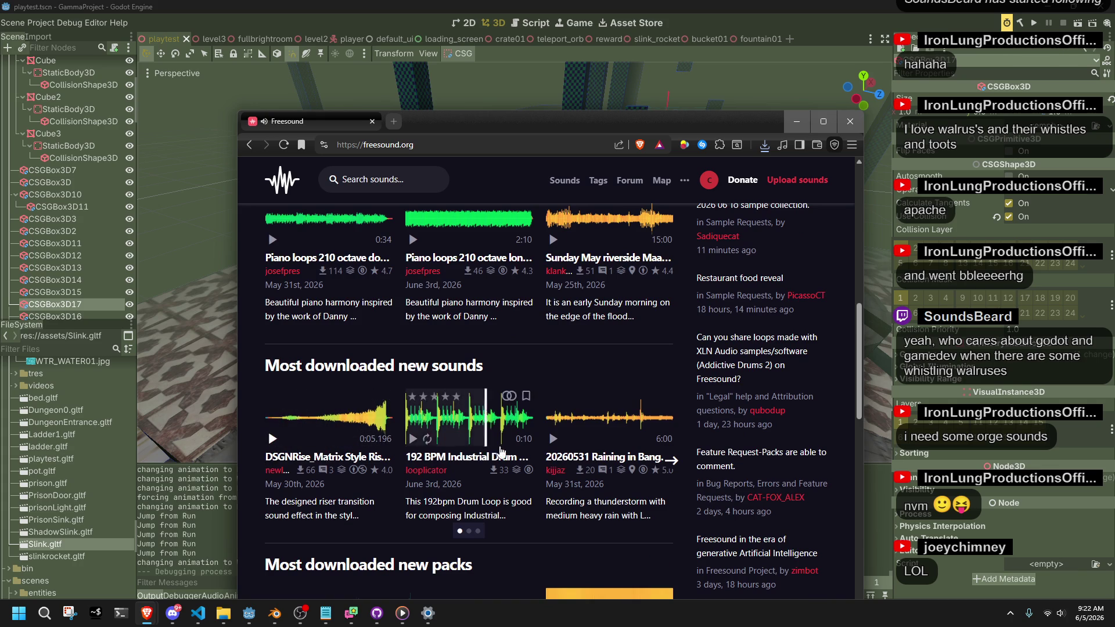
scroll(523, 450, "down", 4)
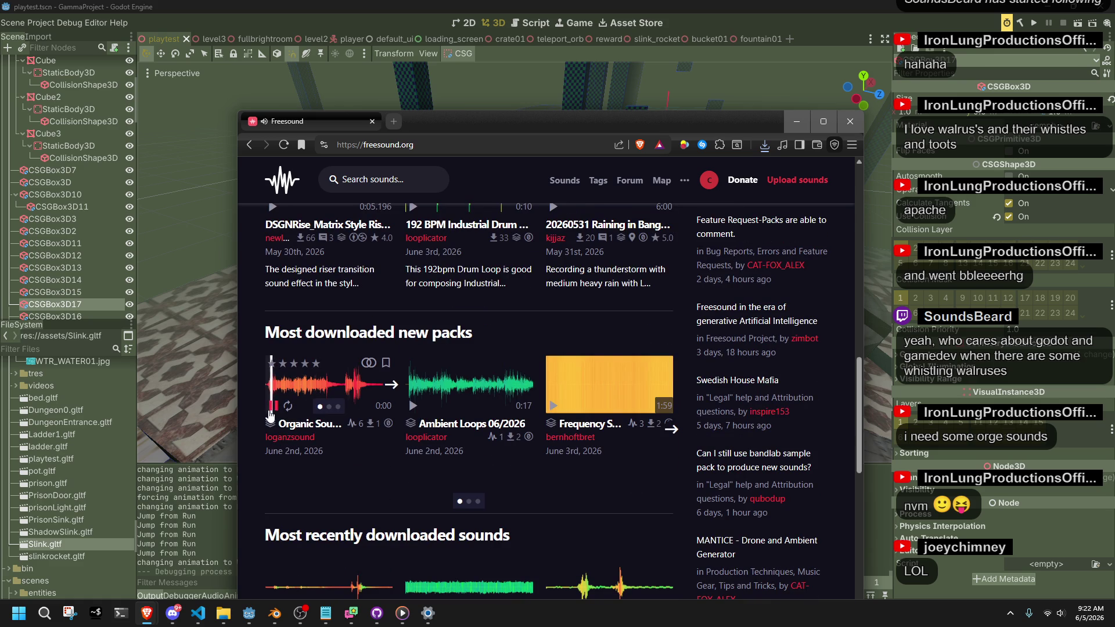
left_click(270, 408)
scroll(572, 476, "down", 2)
left_click(271, 493)
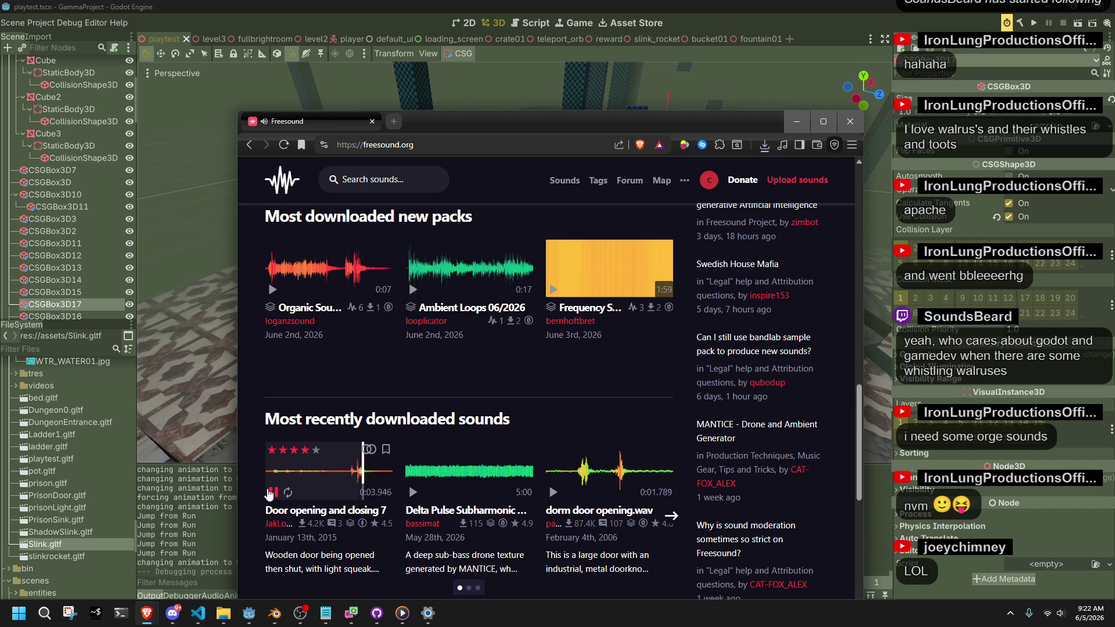
left_click(553, 493)
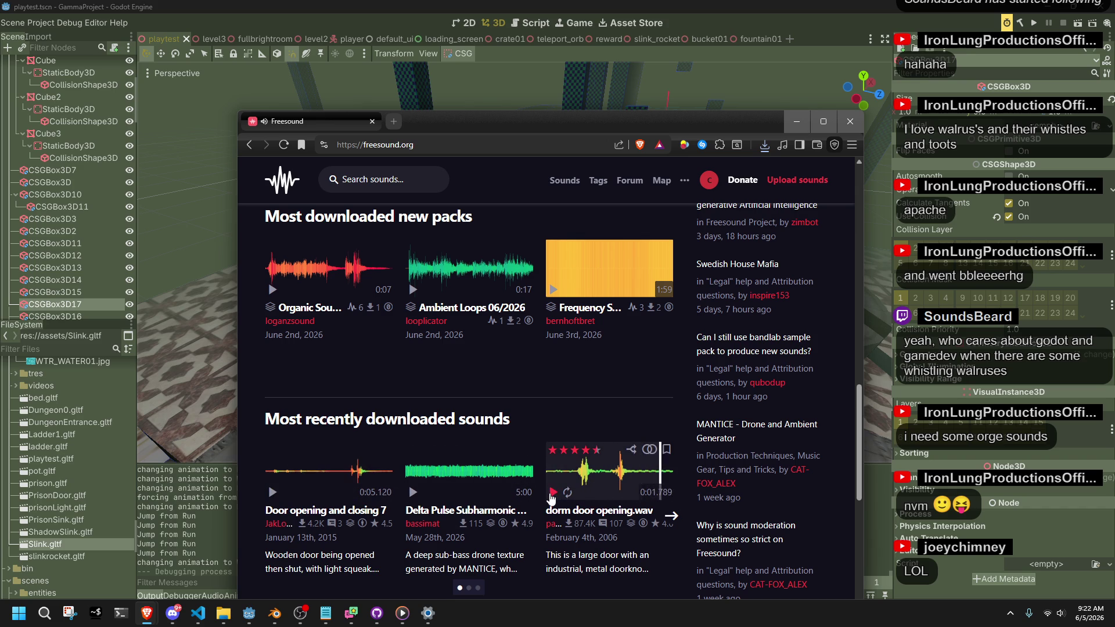
left_click(551, 494)
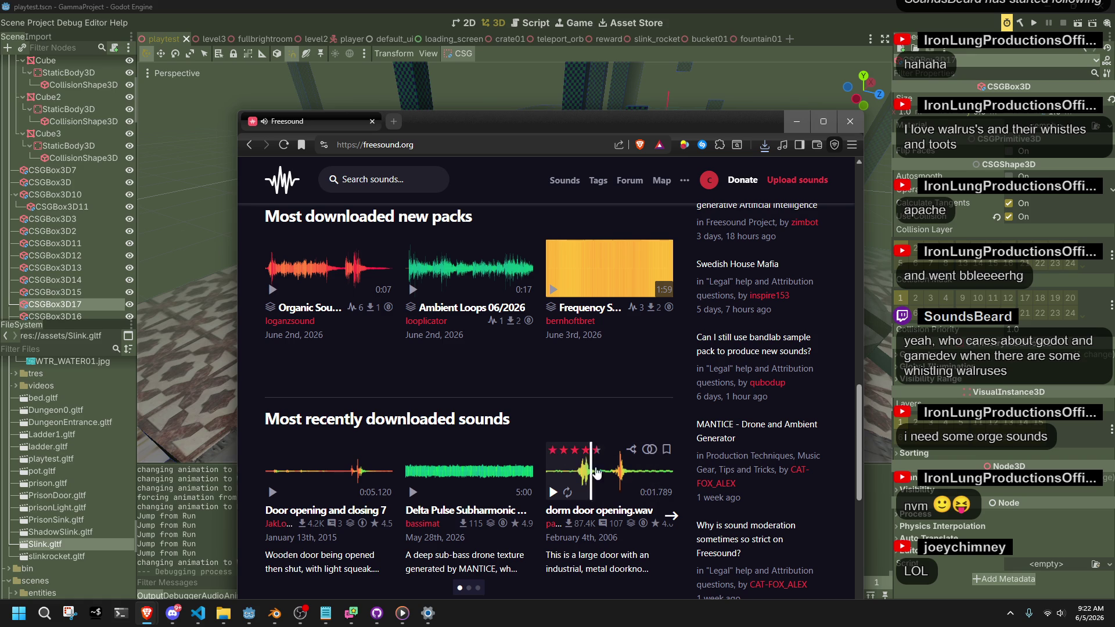
left_click(598, 513)
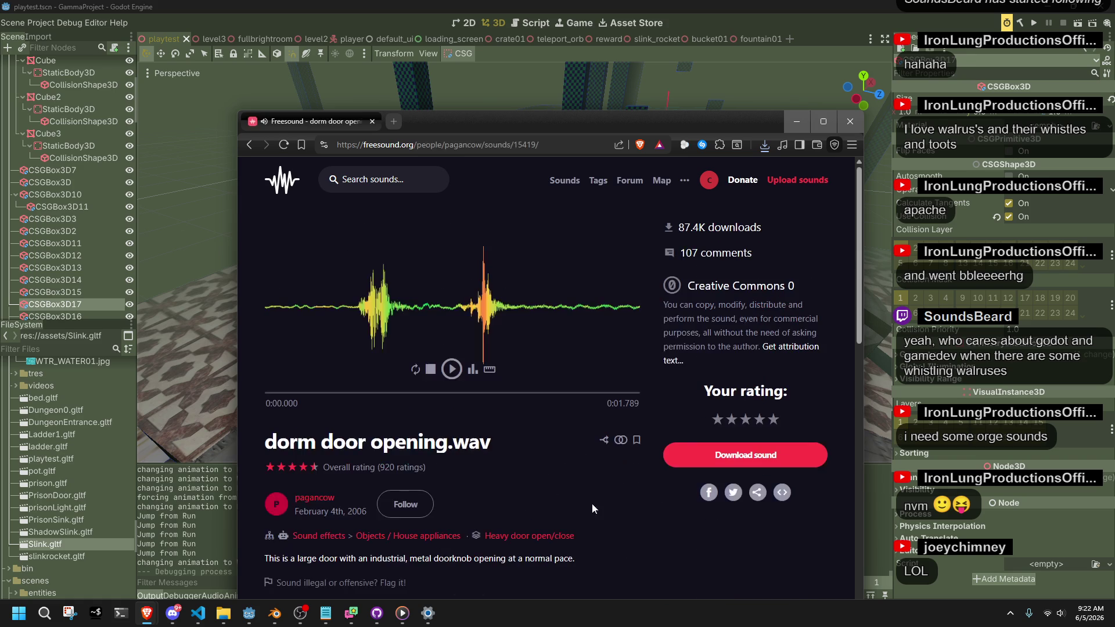
Step: Save dorm door opening.wav to the Desktop and go back to the home page
left_click(713, 467)
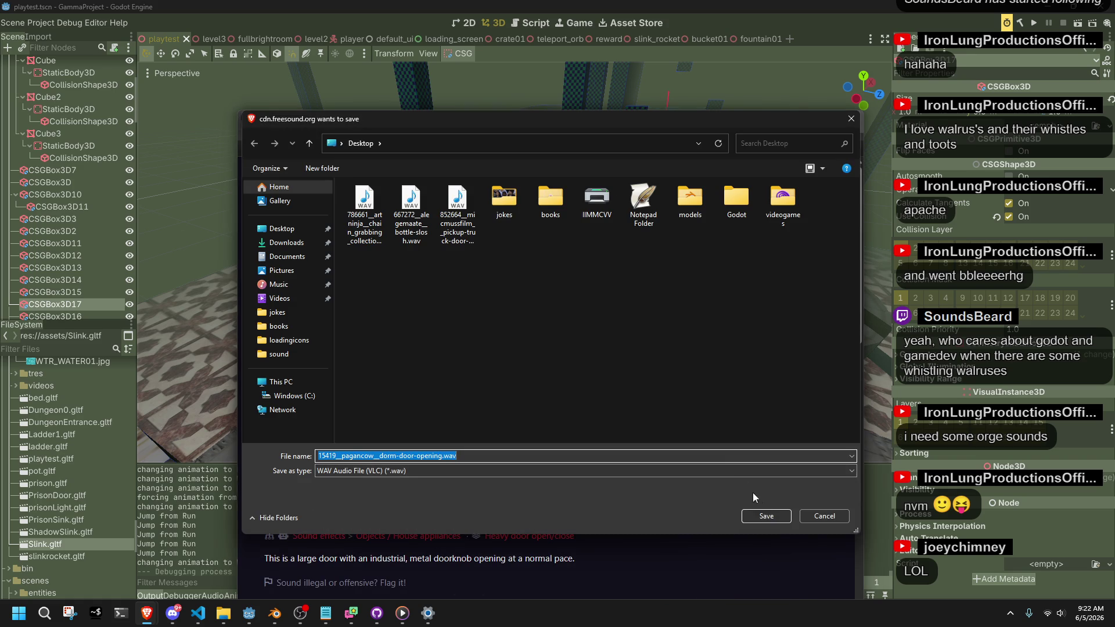
left_click(761, 518)
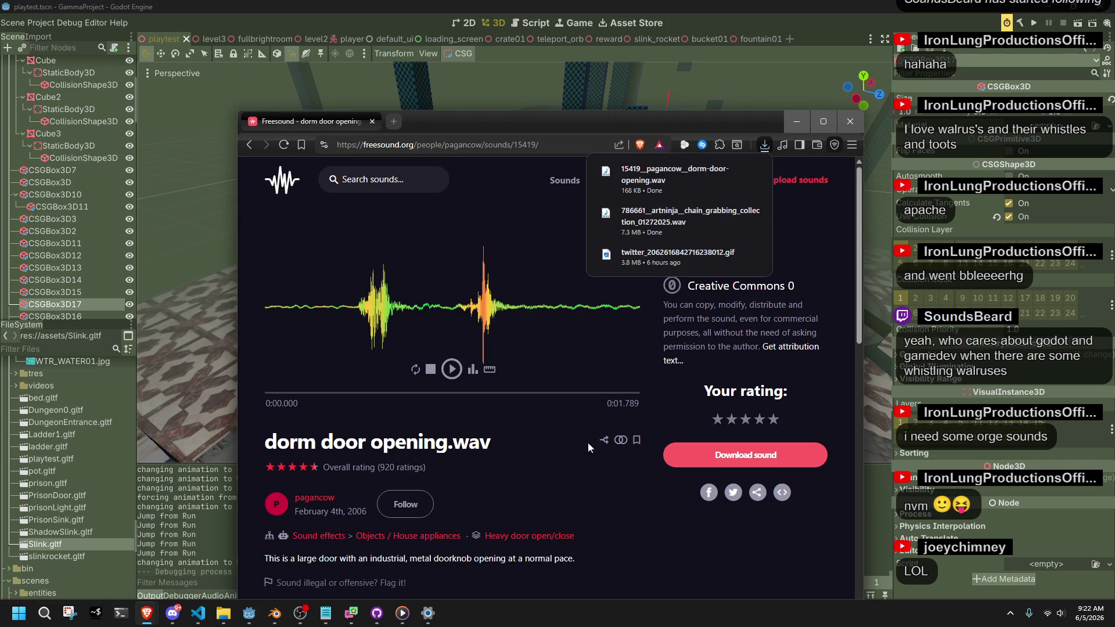
left_click(248, 144)
scroll(467, 440, "down", 5)
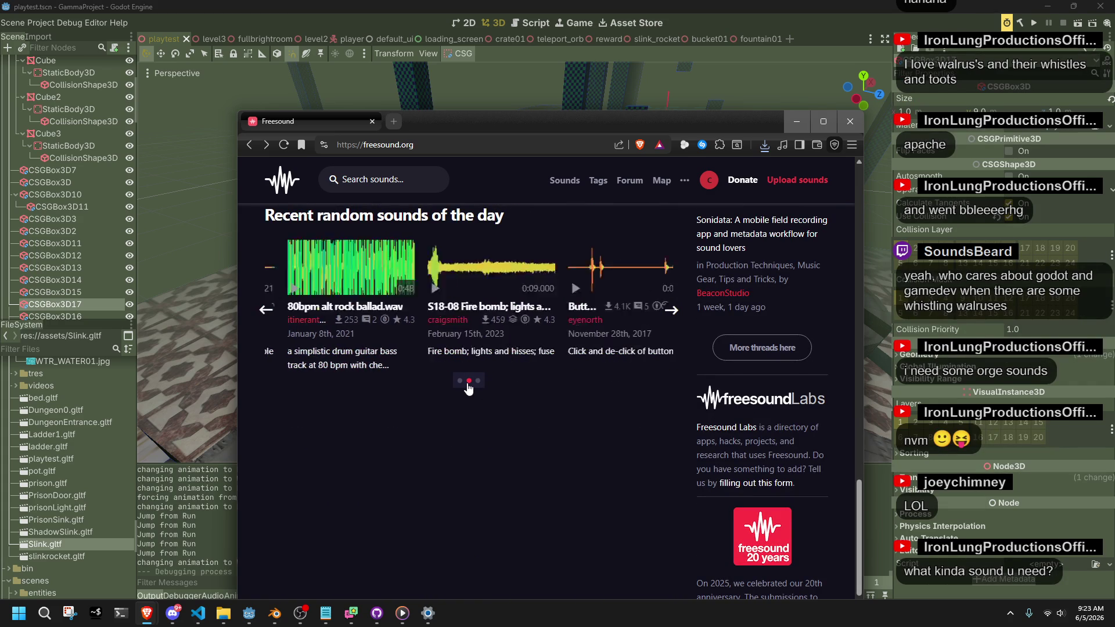
Step: Preview Enemy Spotted 4 and Button Click, then start downloading Button Click
scroll(398, 457, "up", 2)
scroll(397, 452, "up", 2)
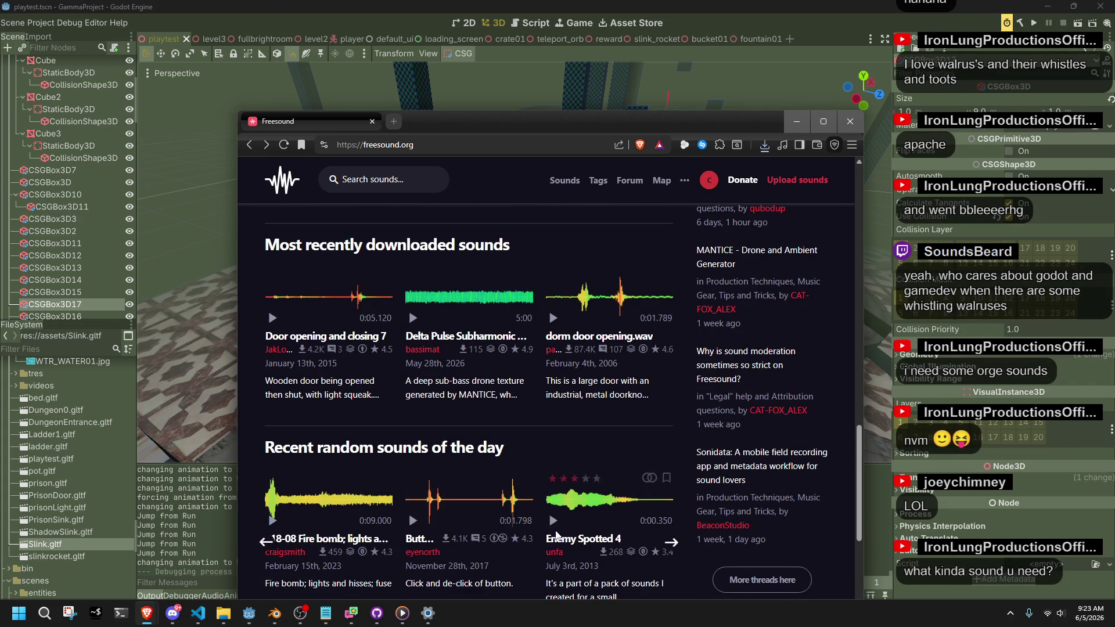
left_click(552, 523)
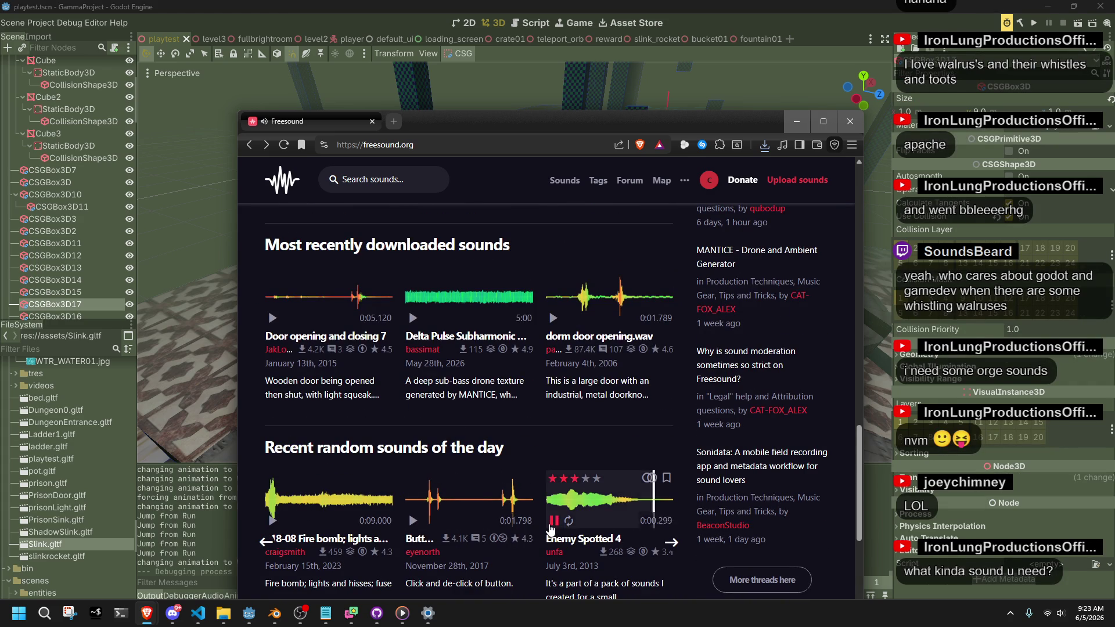
left_click(552, 522)
left_click(552, 521)
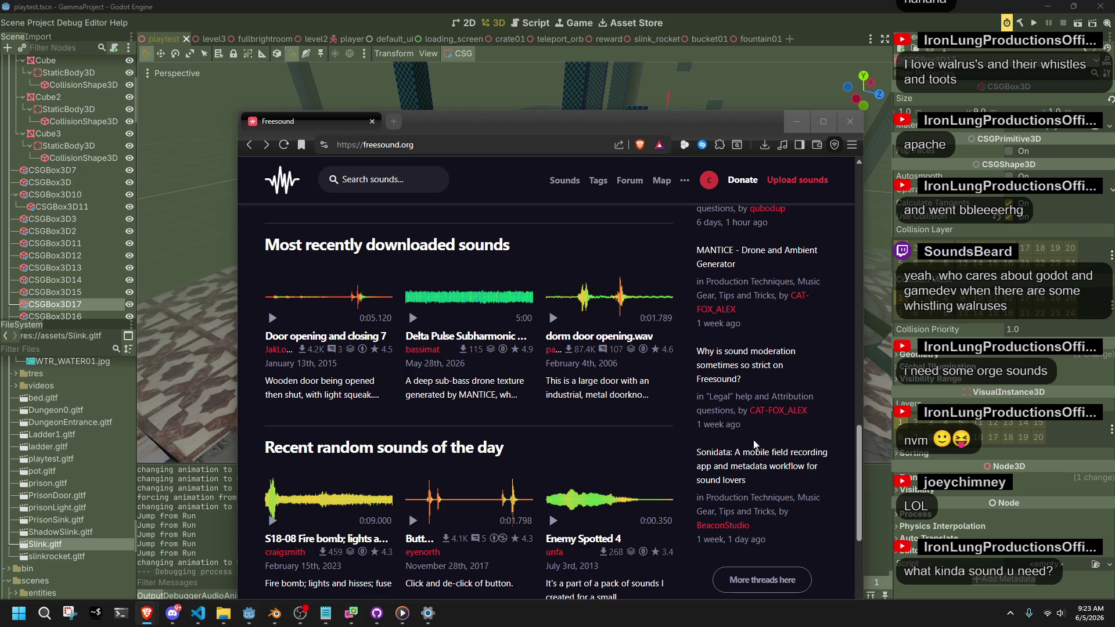
left_click(413, 521)
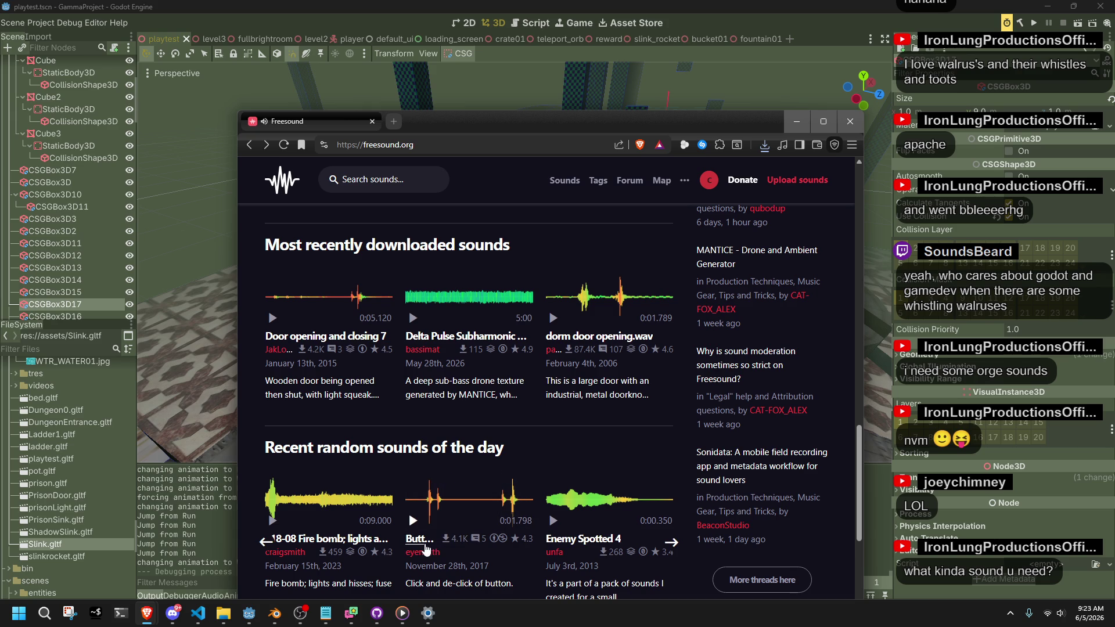
left_click(767, 480)
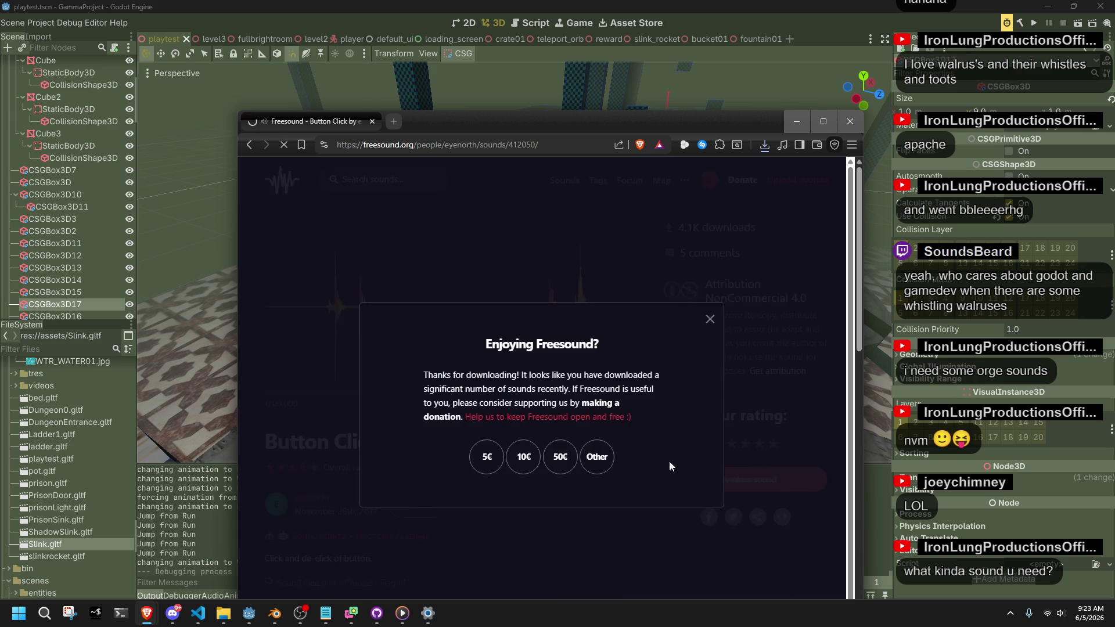
Step: Save the Button Click sound, return to the homepage, and replay its preview
left_click(762, 516)
left_click(250, 145)
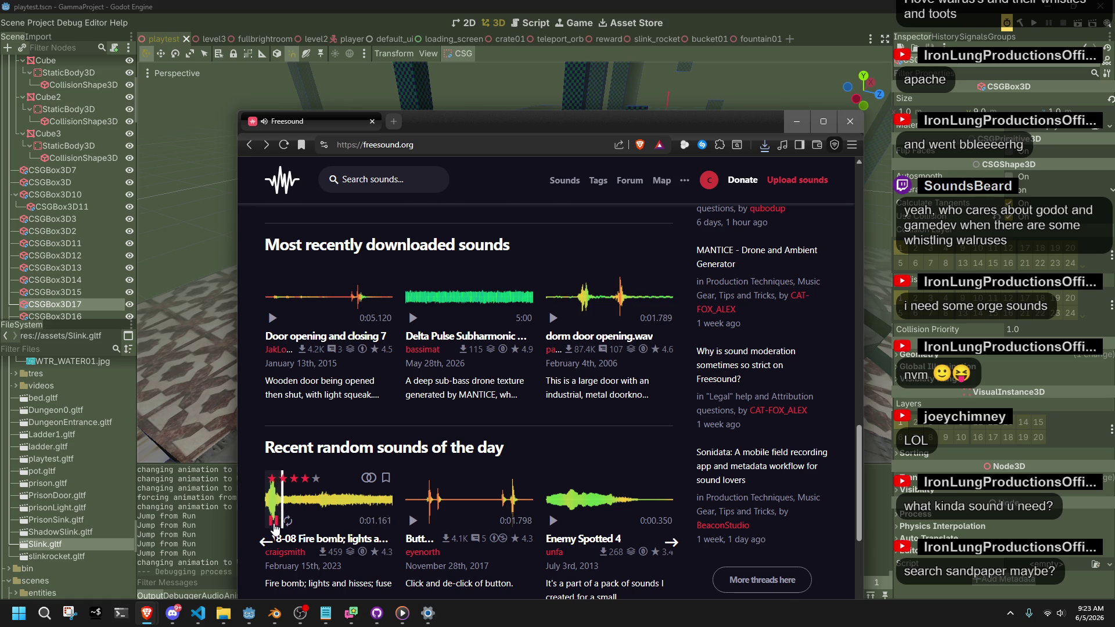
scroll(367, 469, "down", 3)
scroll(586, 522, "down", 2)
scroll(586, 521, "up", 8)
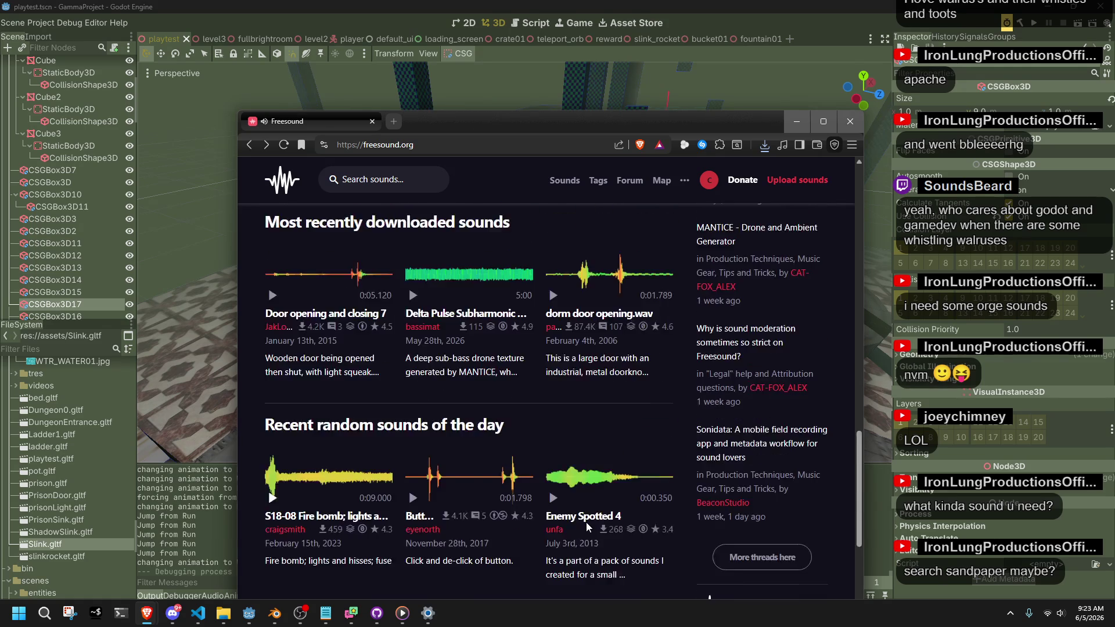
scroll(407, 420, "down", 3)
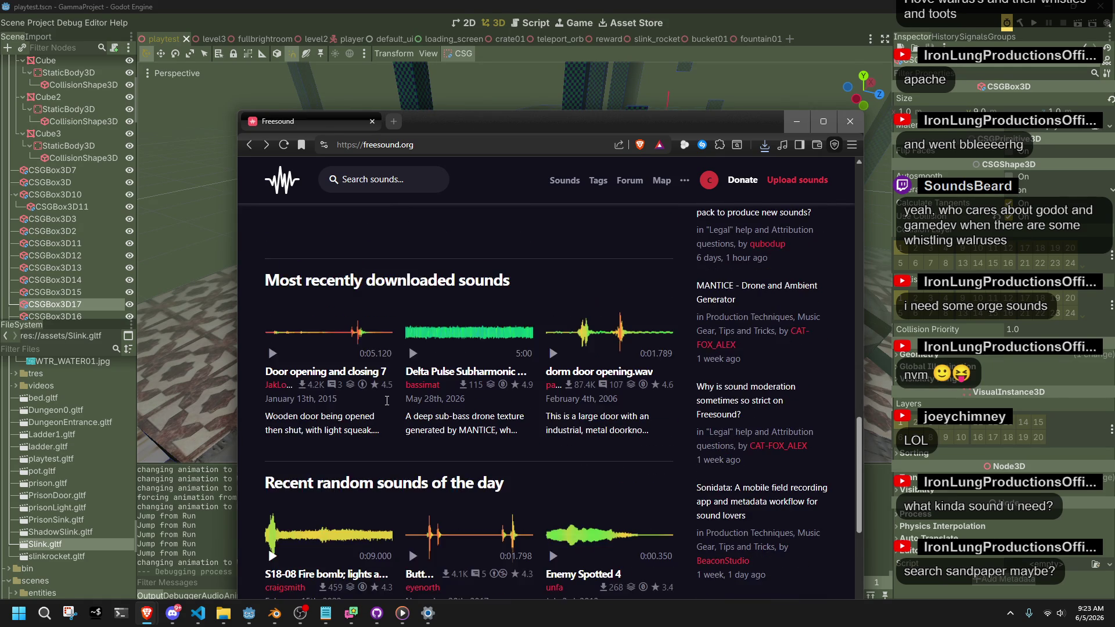
left_click(414, 479)
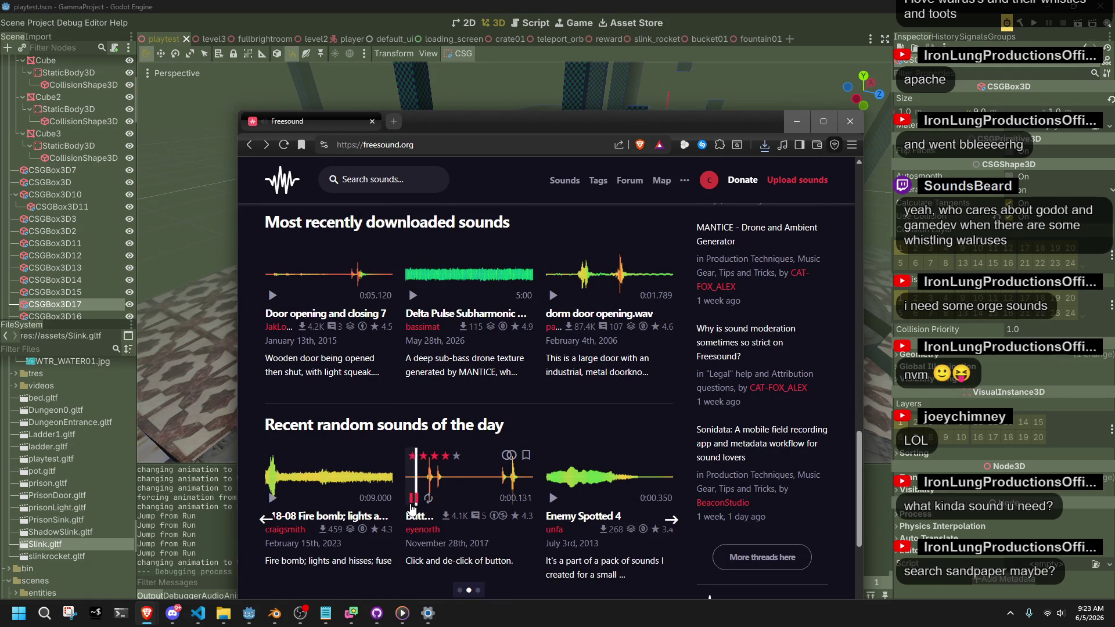
Step: Page ahead in random sounds to preview For Children, synth spaceship landing and a drum hit
left_click(461, 591)
left_click(477, 591)
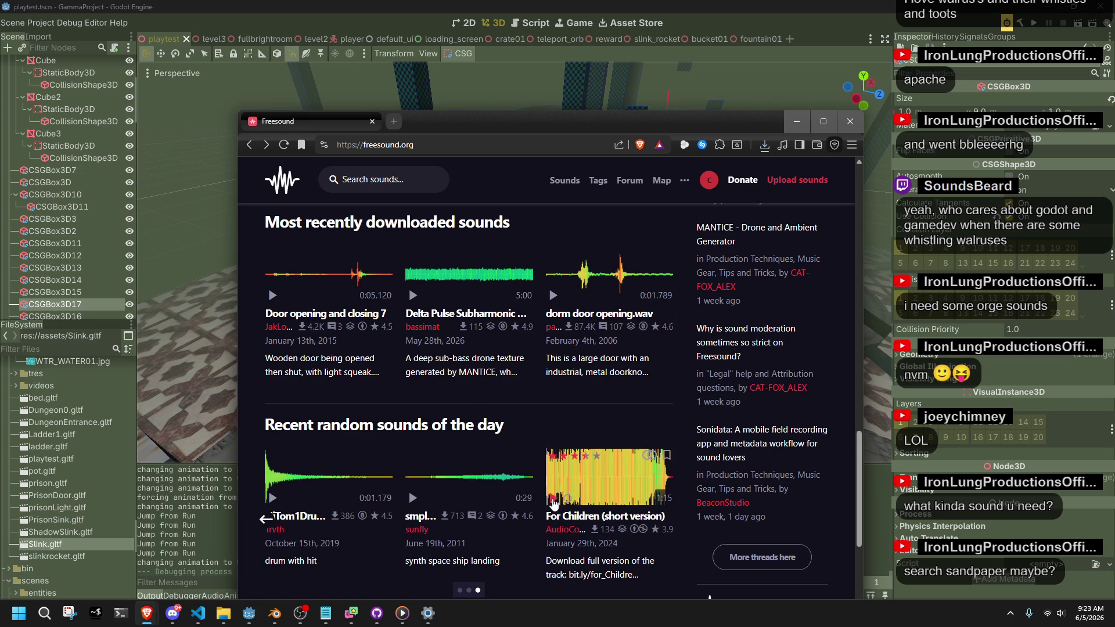
left_click(552, 499)
left_click(413, 498)
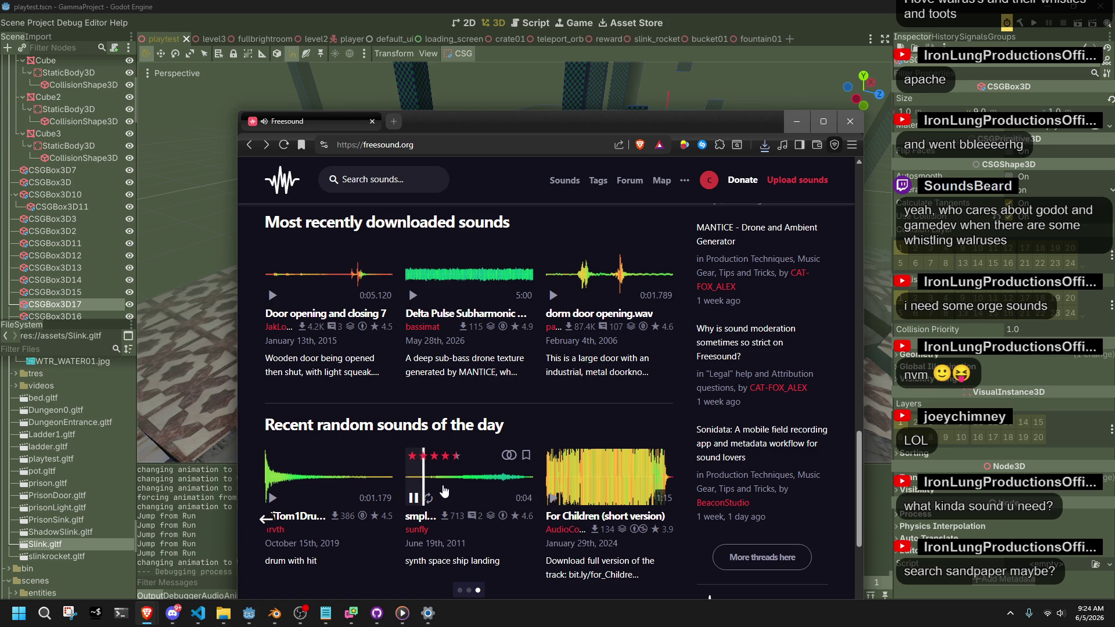
left_click(466, 484)
left_click(500, 482)
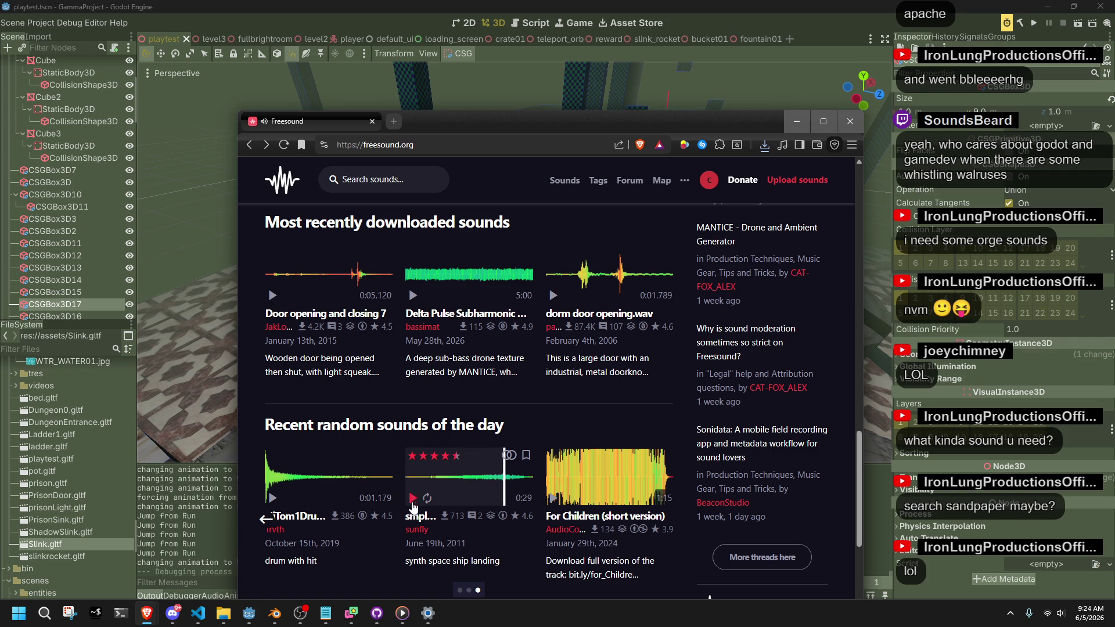
left_click(270, 500)
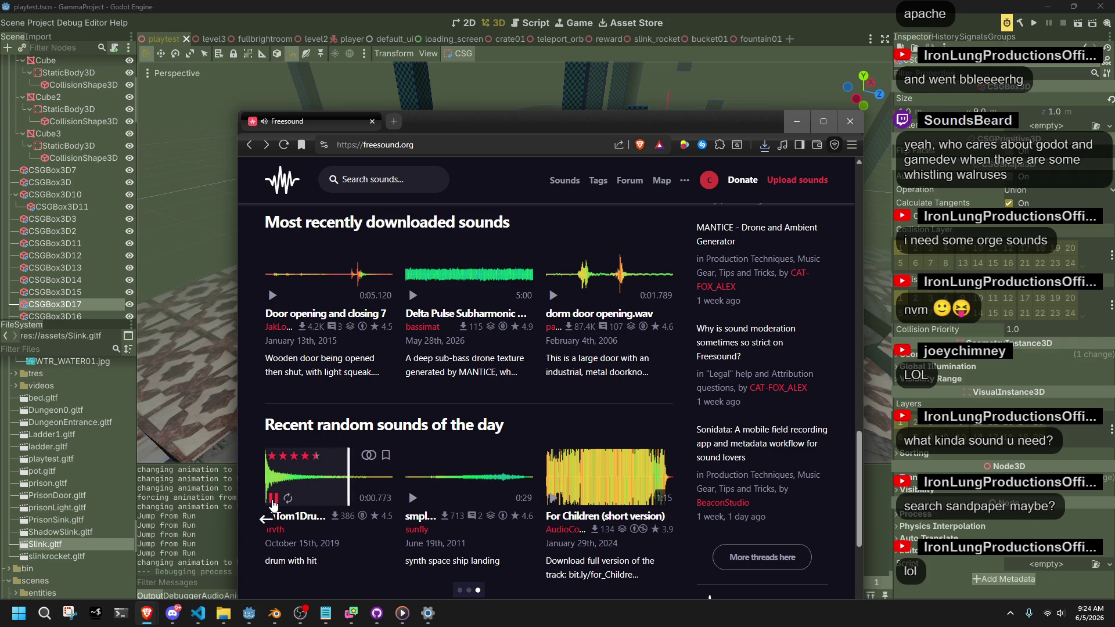
Step: Page back to preview Enemy Spotted 4 and the high register electronic events sound
left_click(469, 590)
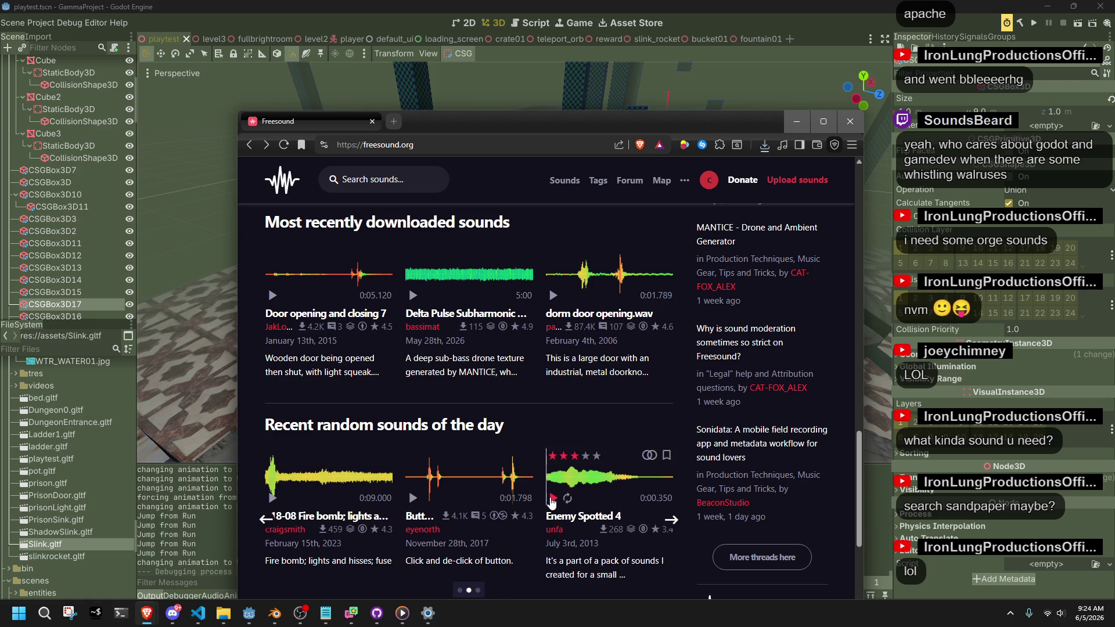
left_click(553, 498)
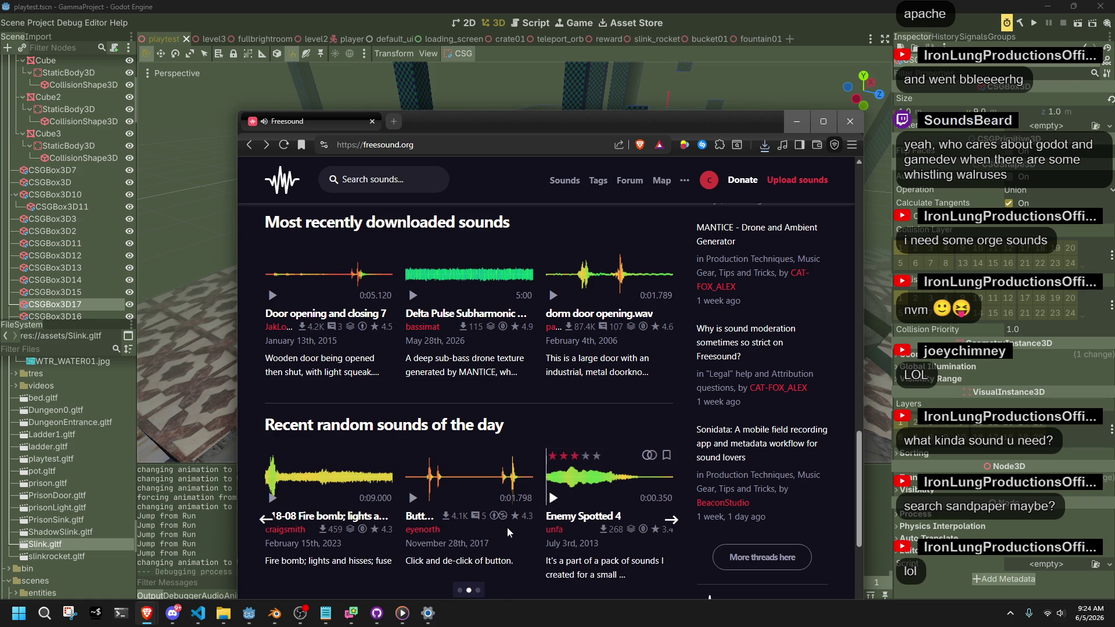
left_click(460, 591)
left_click(412, 500)
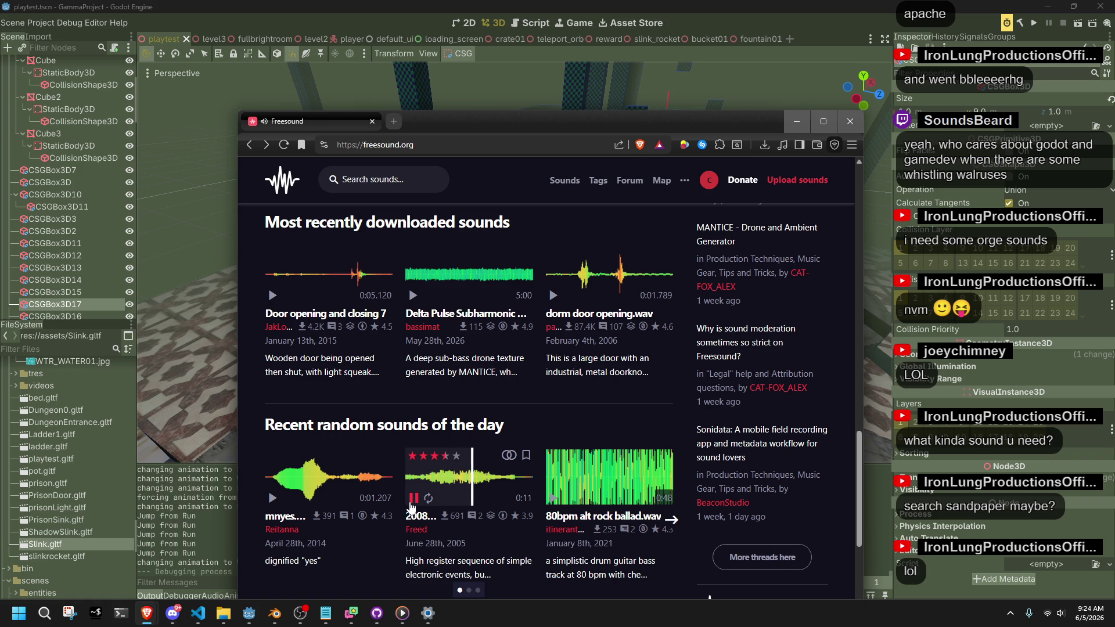
left_click(412, 501)
scroll(428, 375, "up", 1)
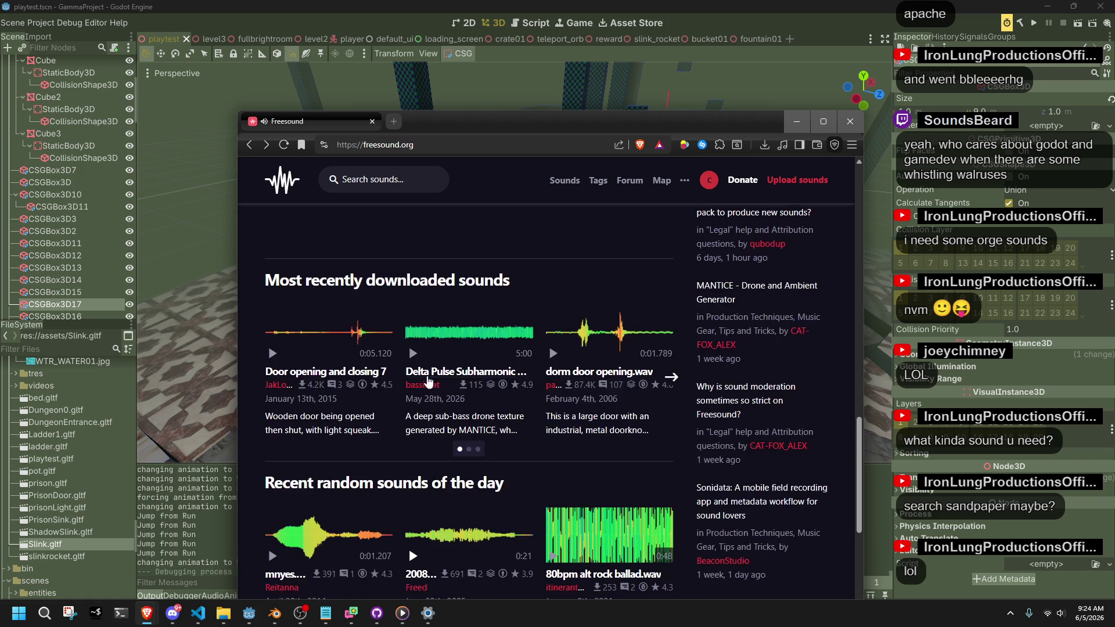
Step: Preview the Woosh sounds in the recently downloaded carousel, then visit the drumstick woosh author's profile
left_click(468, 449)
left_click(273, 354)
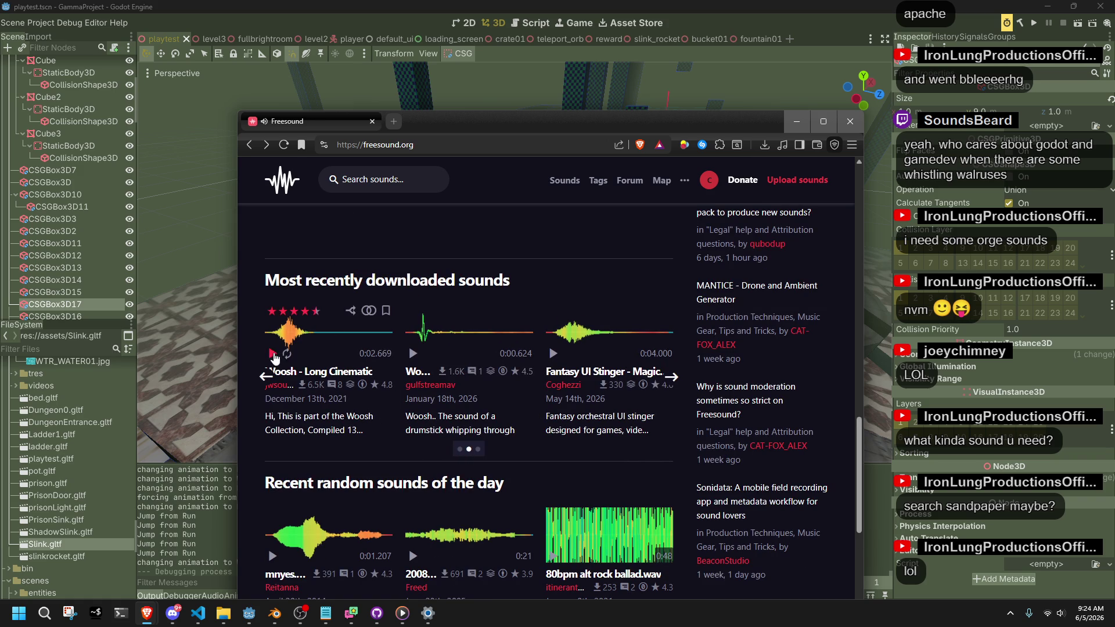
left_click(413, 354)
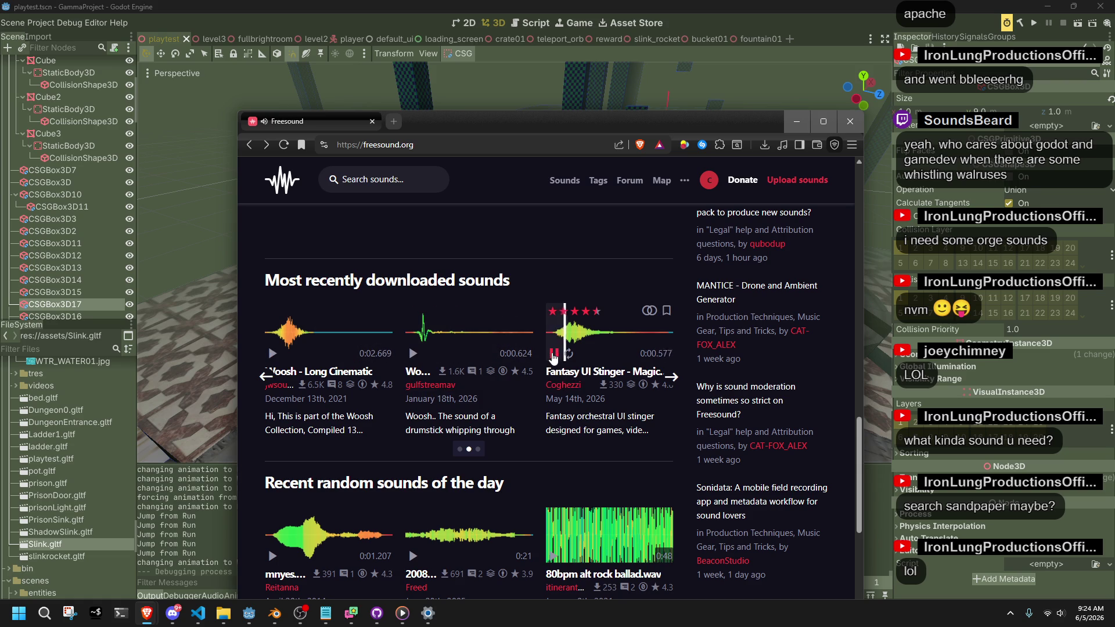
left_click(553, 354)
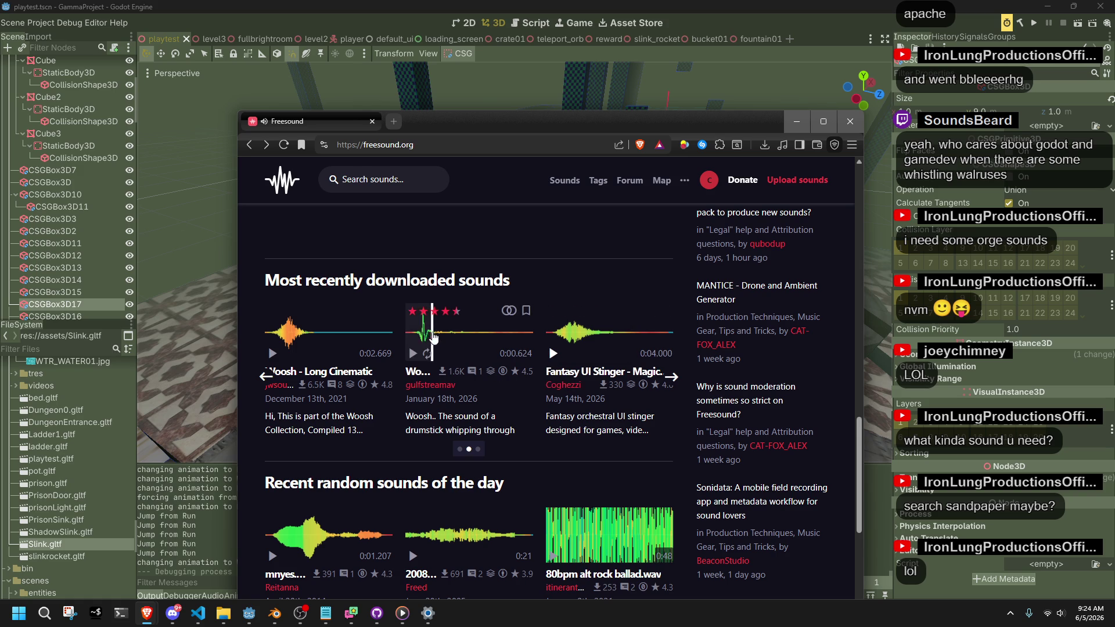
left_click(424, 388)
scroll(329, 408, "down", 2)
Step: Preview the author's sounds: power up, woosh variants, Hit_Impact, sword slashes and Reload
left_click(272, 410)
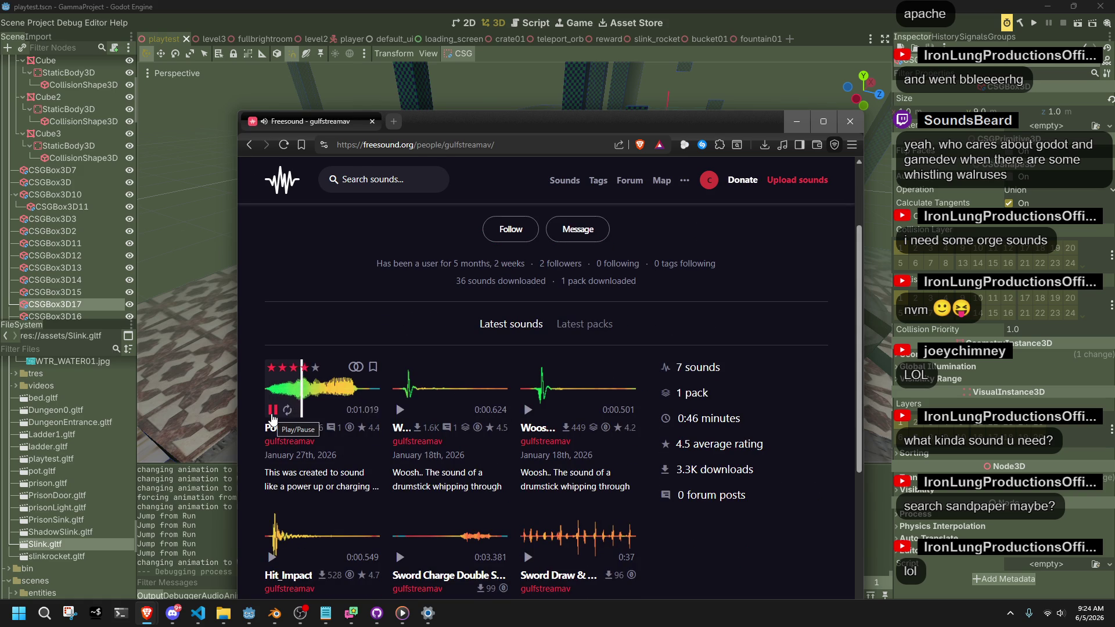
left_click(400, 410)
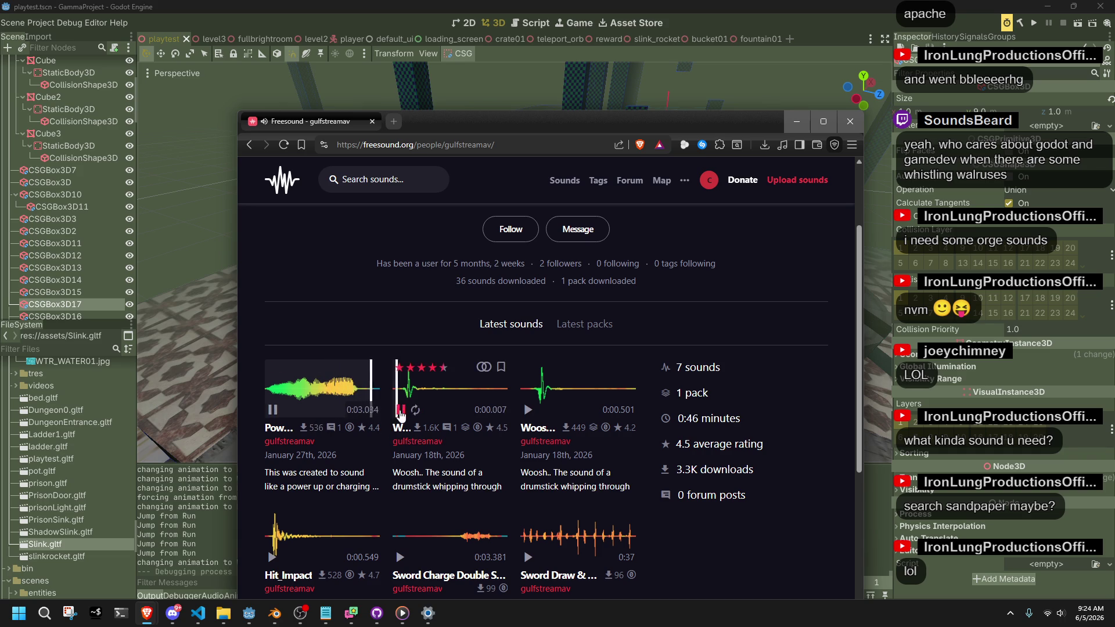
left_click(529, 412)
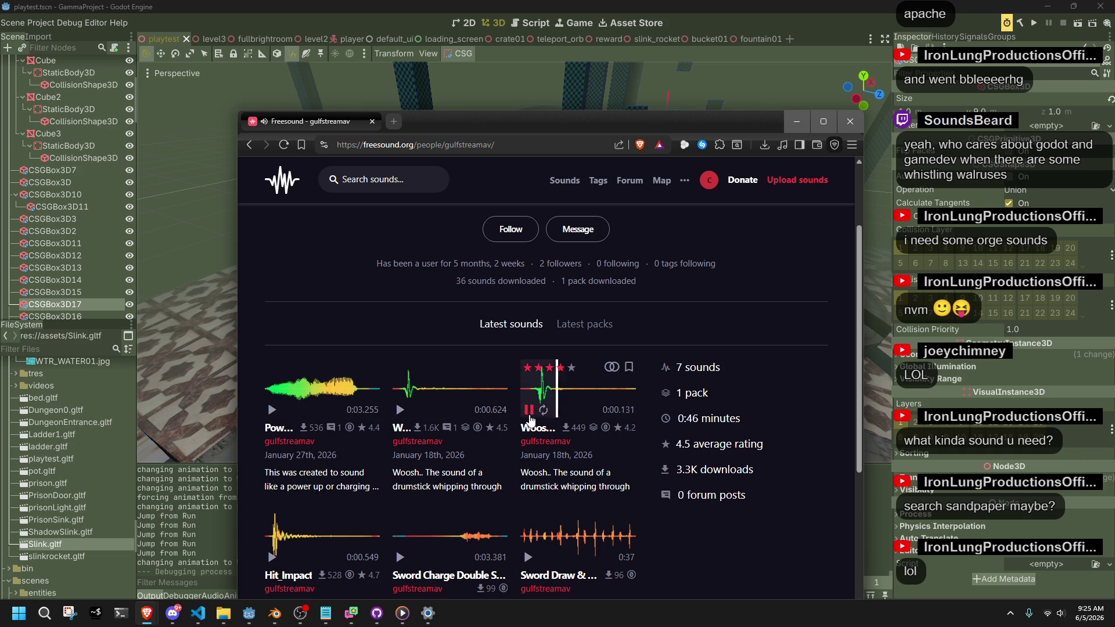
left_click(272, 558)
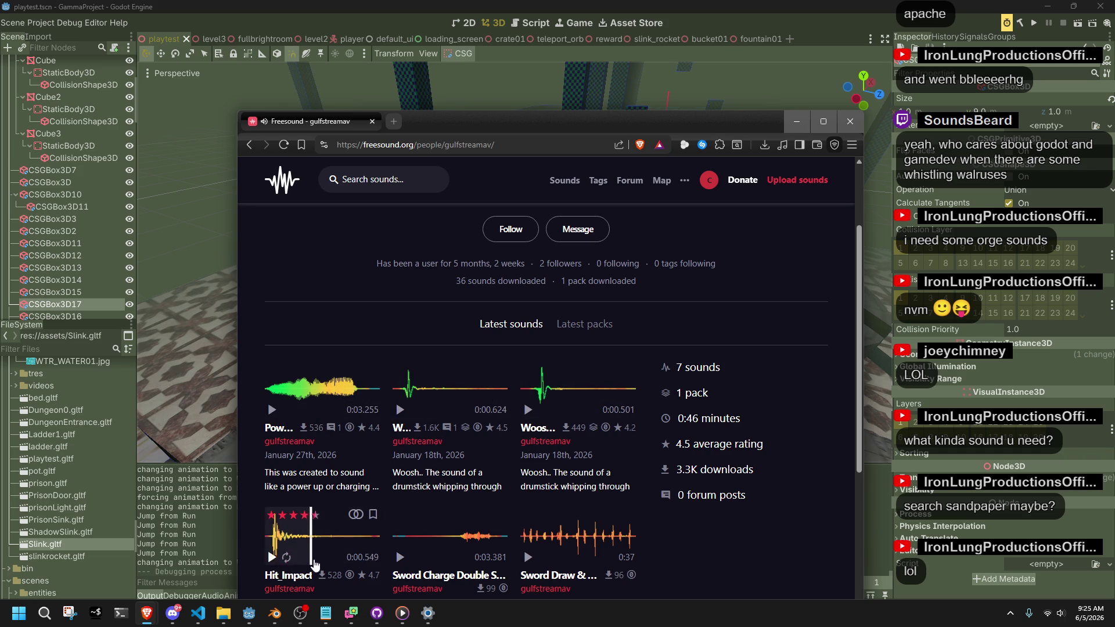
left_click(400, 557)
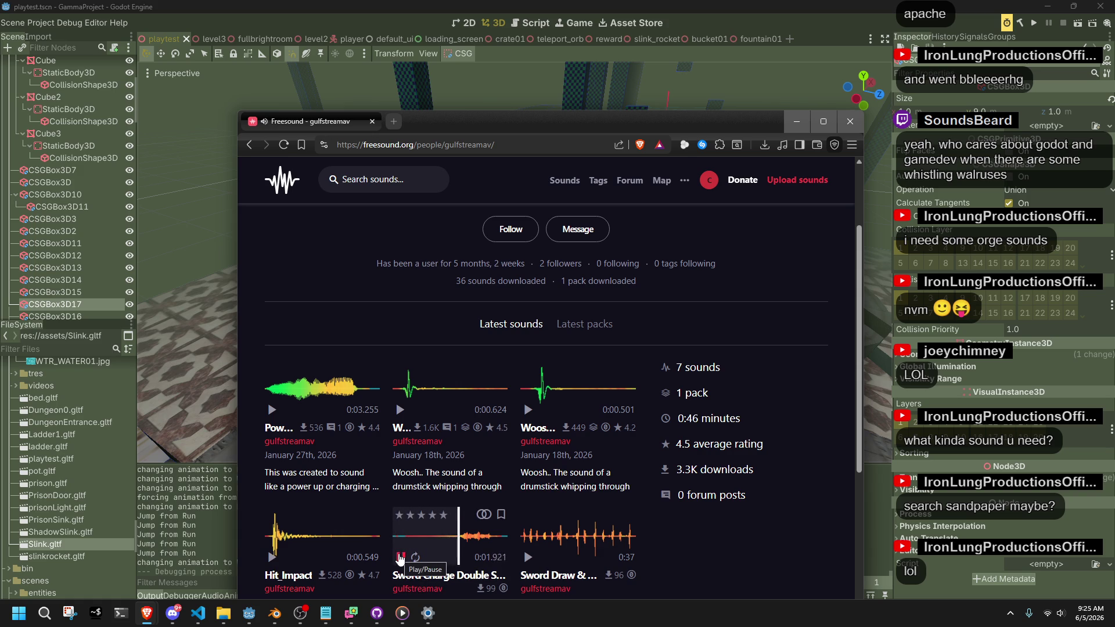
left_click(528, 559)
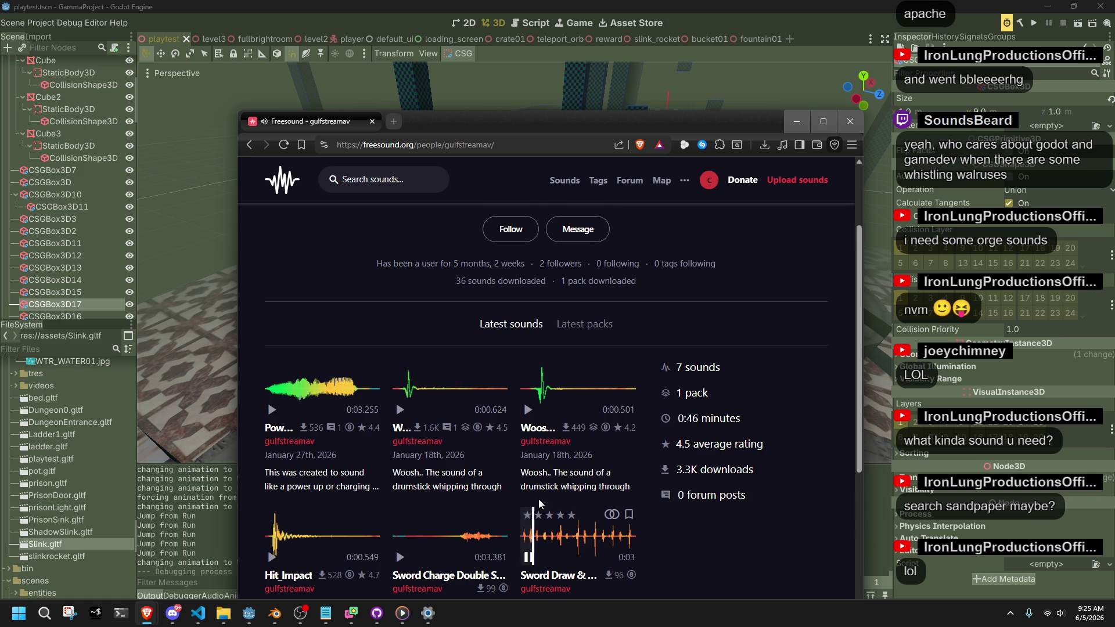
scroll(389, 489, "down", 4)
left_click(271, 470)
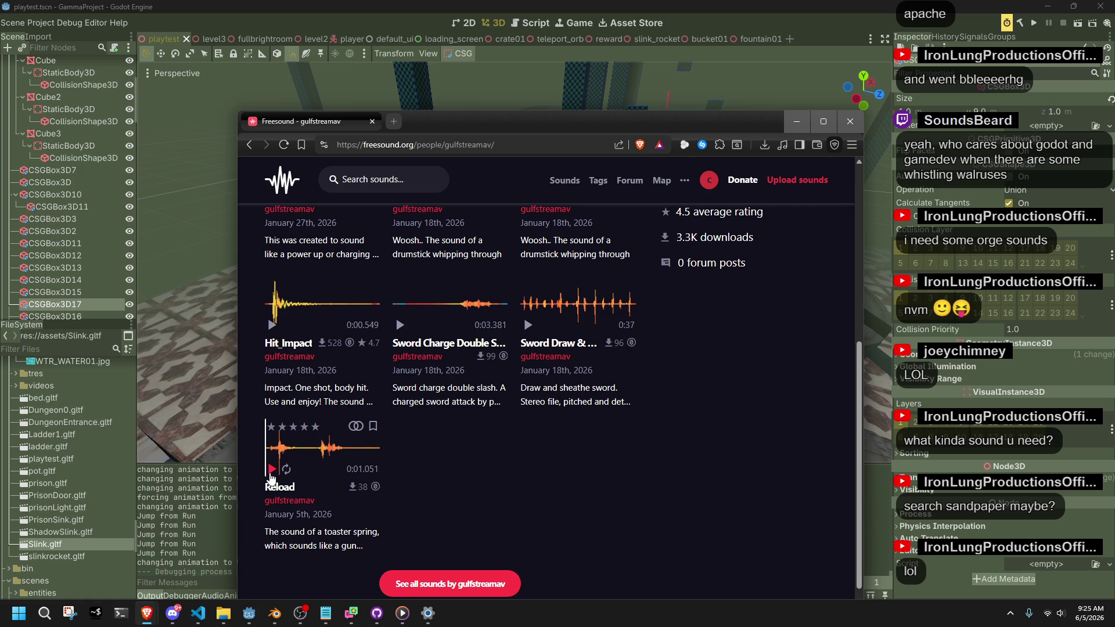
left_click(271, 326)
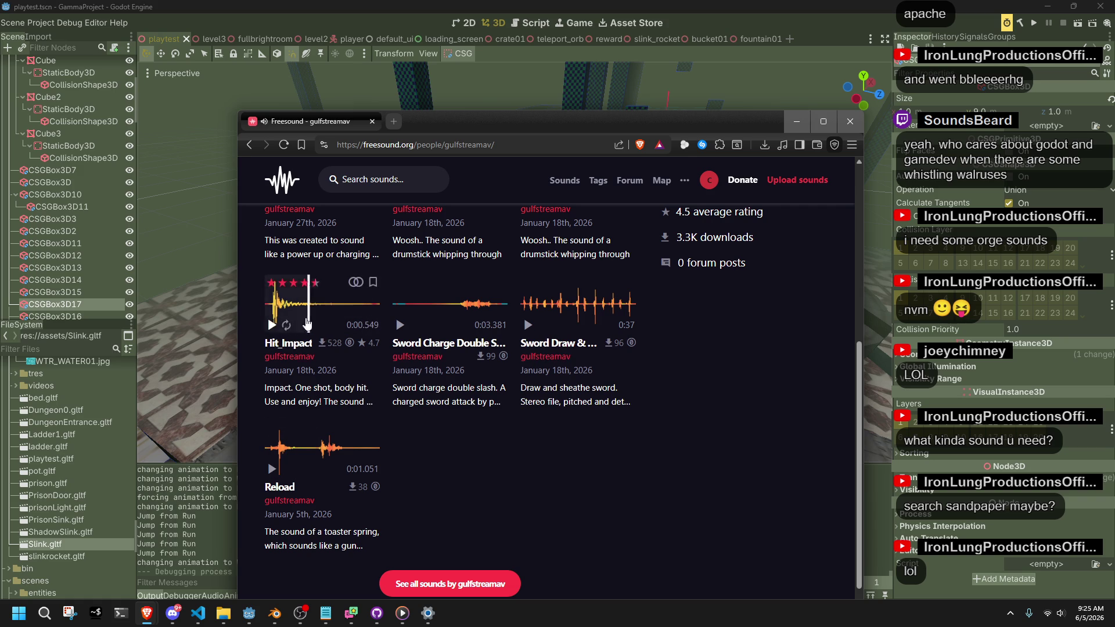
Step: Download Hit_Impact as a WAV to the Desktop, dismiss the donation prompt, and go back
left_click(300, 346)
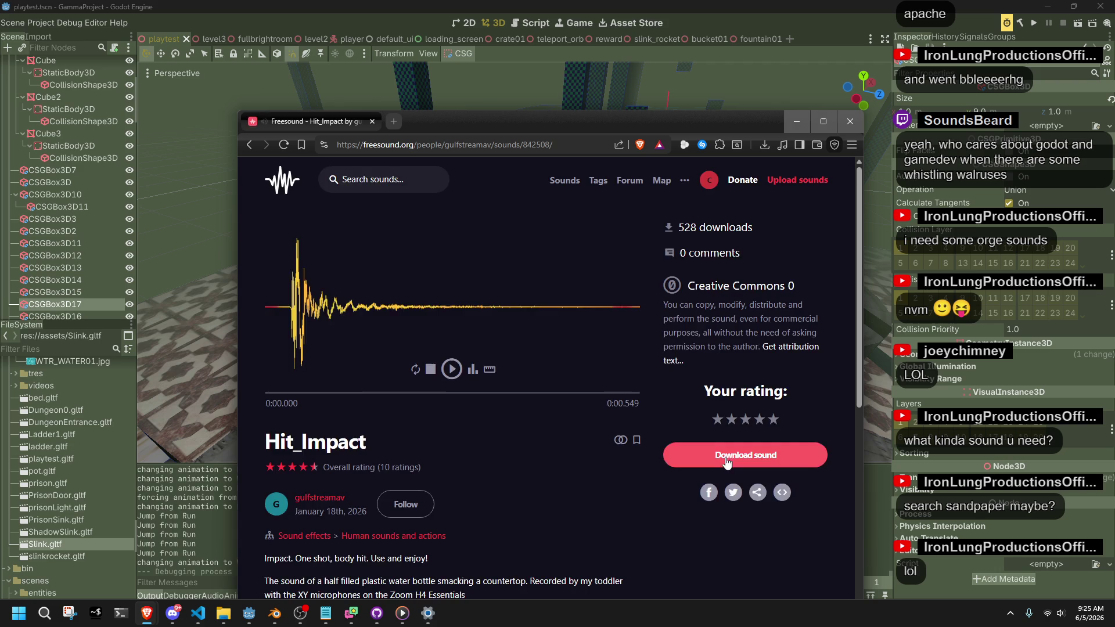
left_click(726, 456)
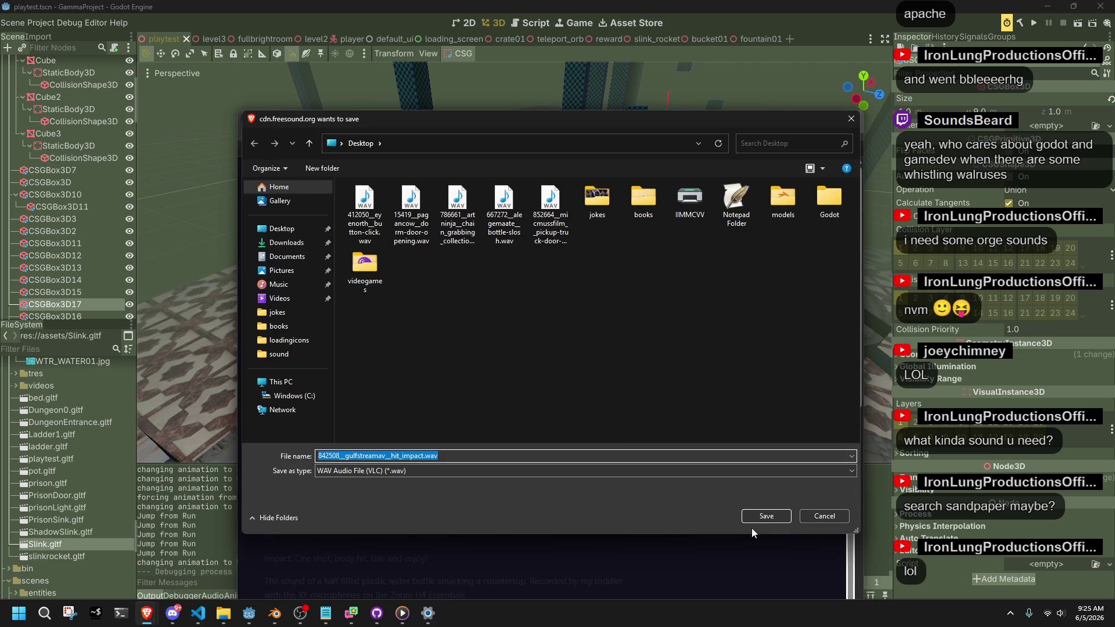
left_click(754, 518)
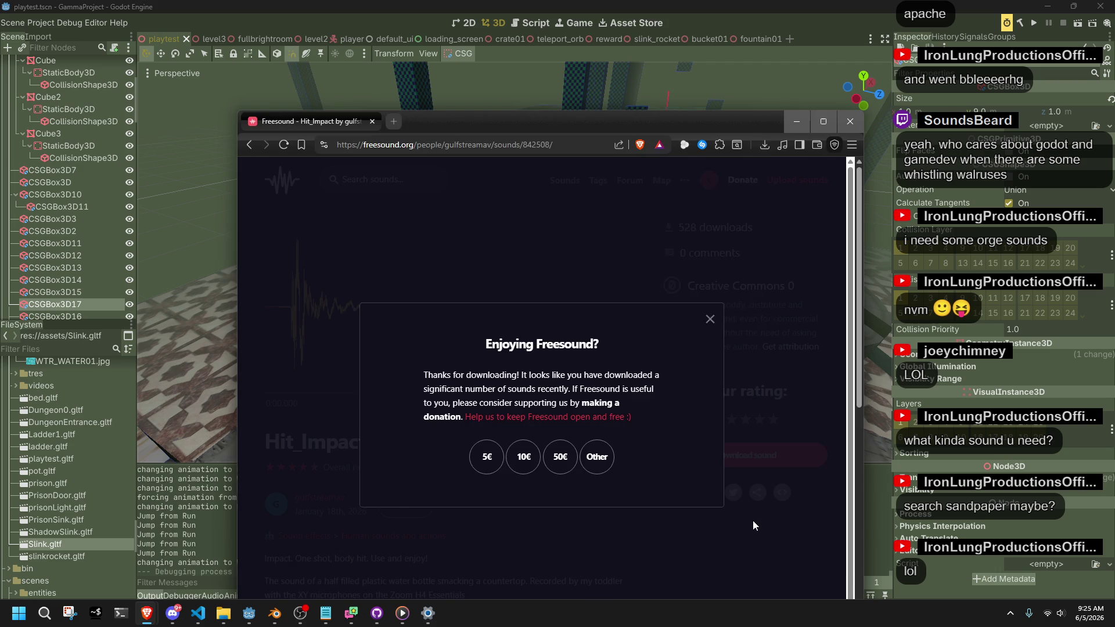
left_click(711, 320)
left_click(249, 146)
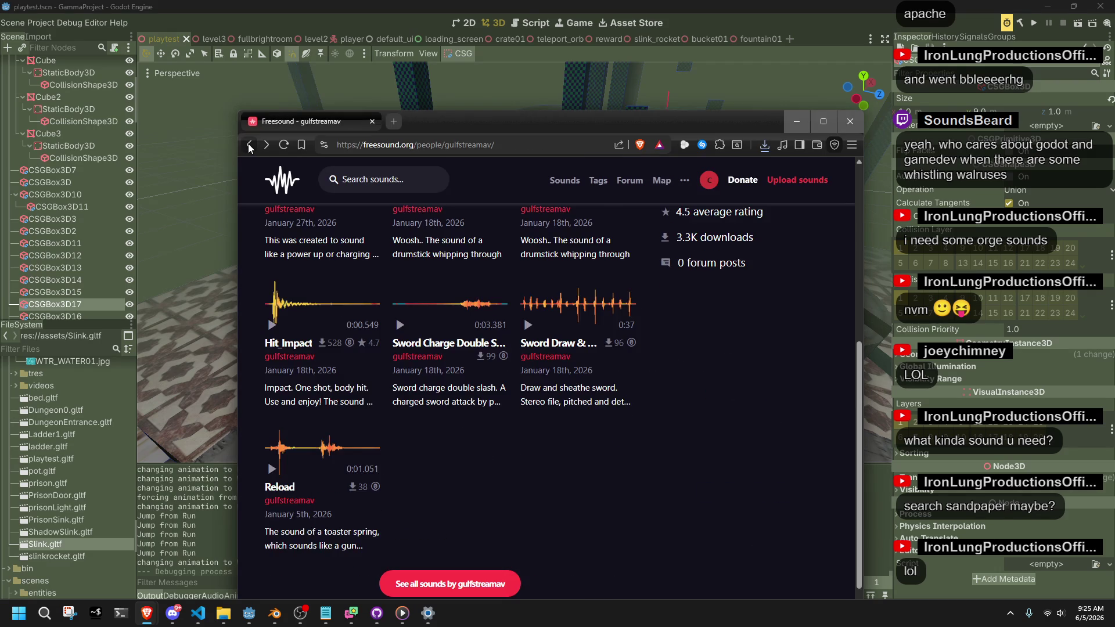
scroll(383, 384, "up", 3)
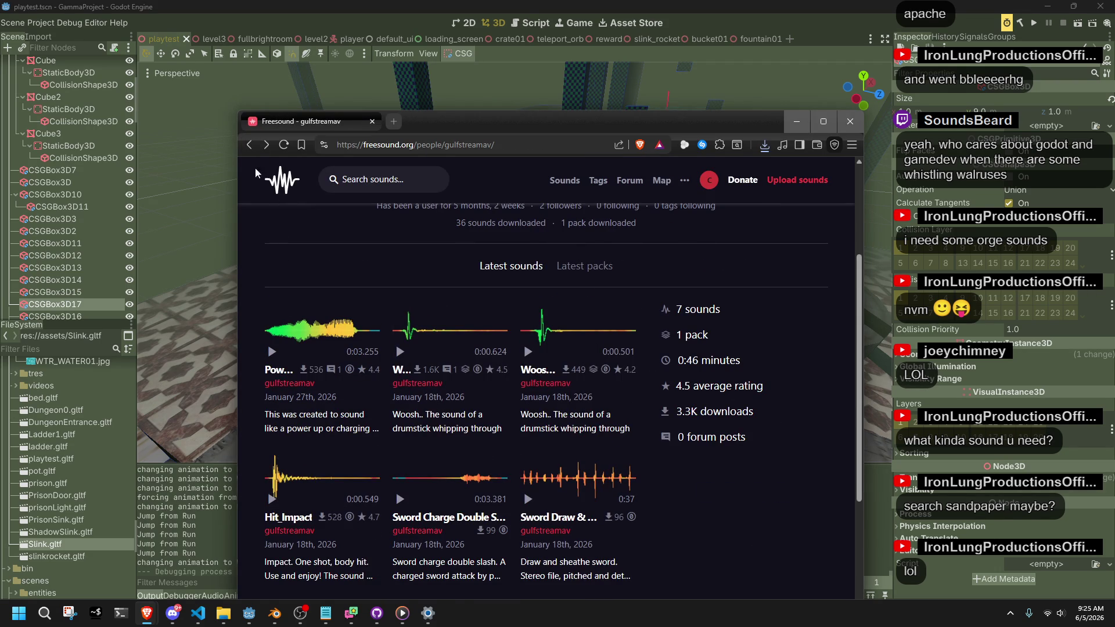
left_click(266, 187)
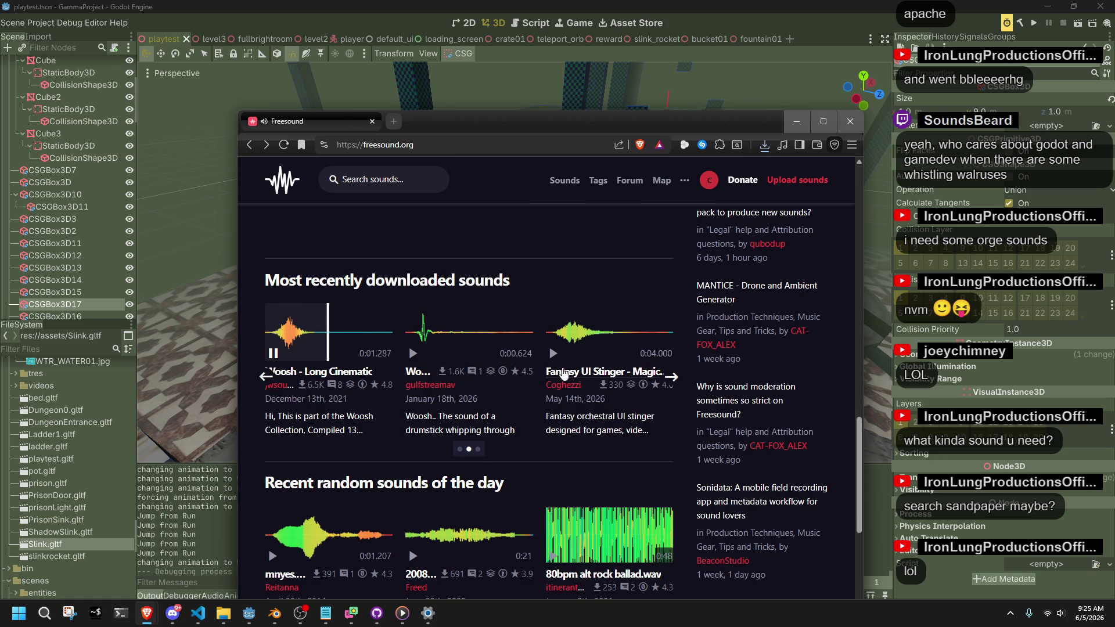
left_click(560, 385)
scroll(552, 389, "down", 10)
scroll(481, 393, "up", 5)
scroll(481, 393, "up", 3)
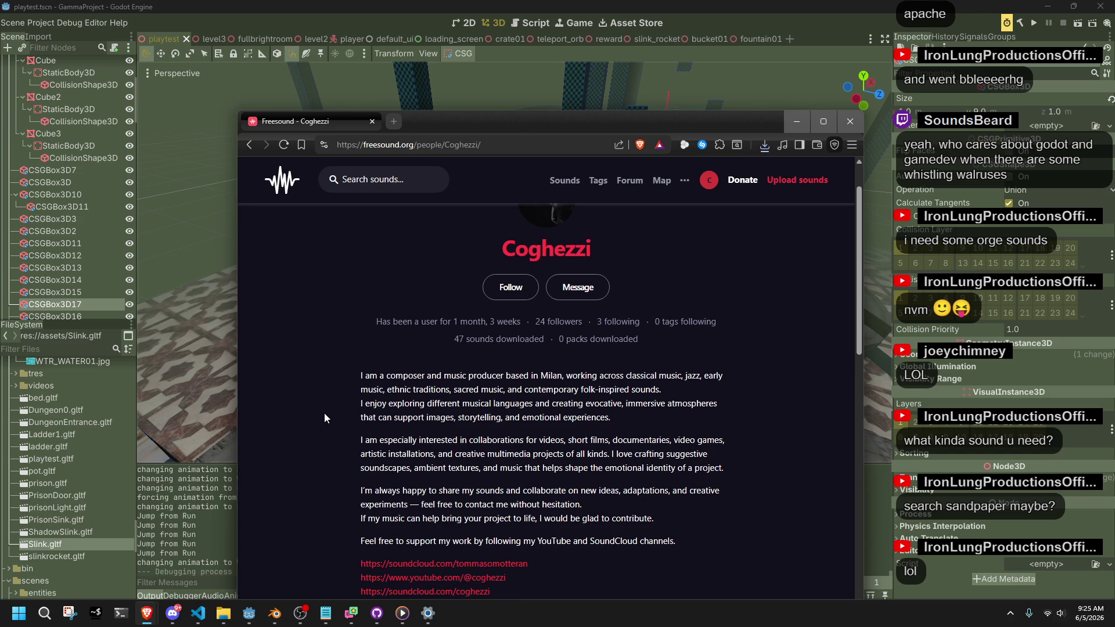
scroll(324, 413, "down", 5)
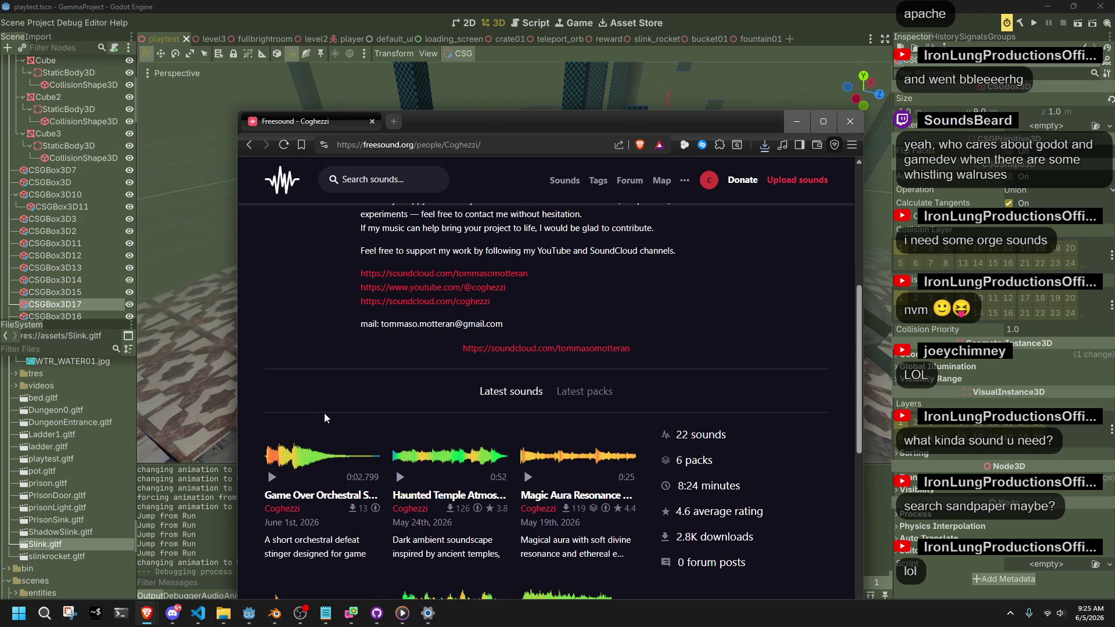
scroll(324, 413, "down", 8)
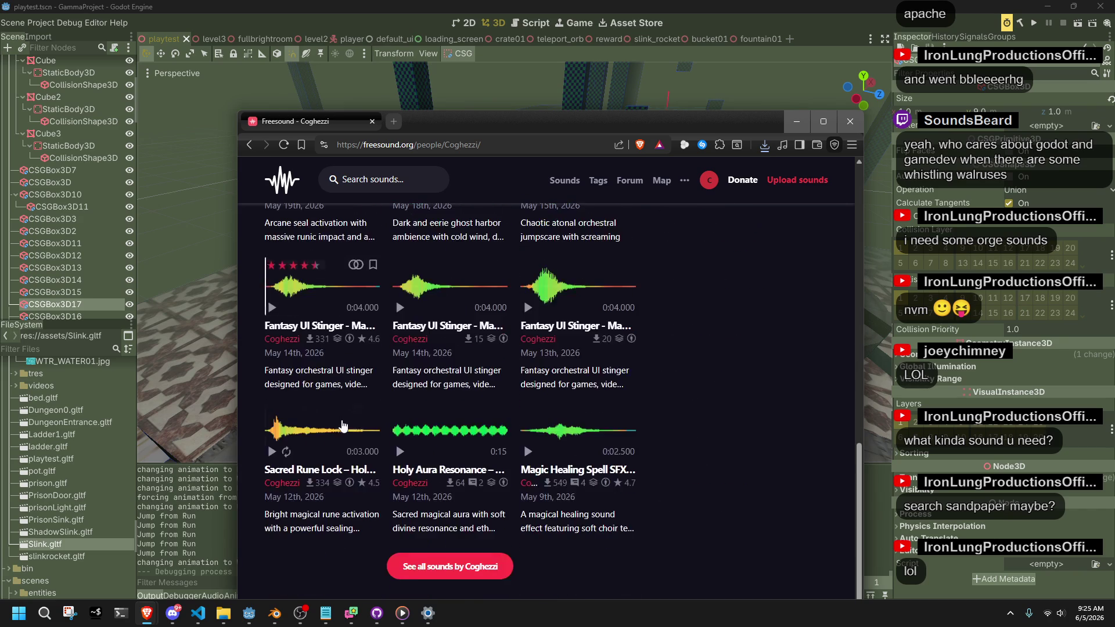
left_click(271, 453)
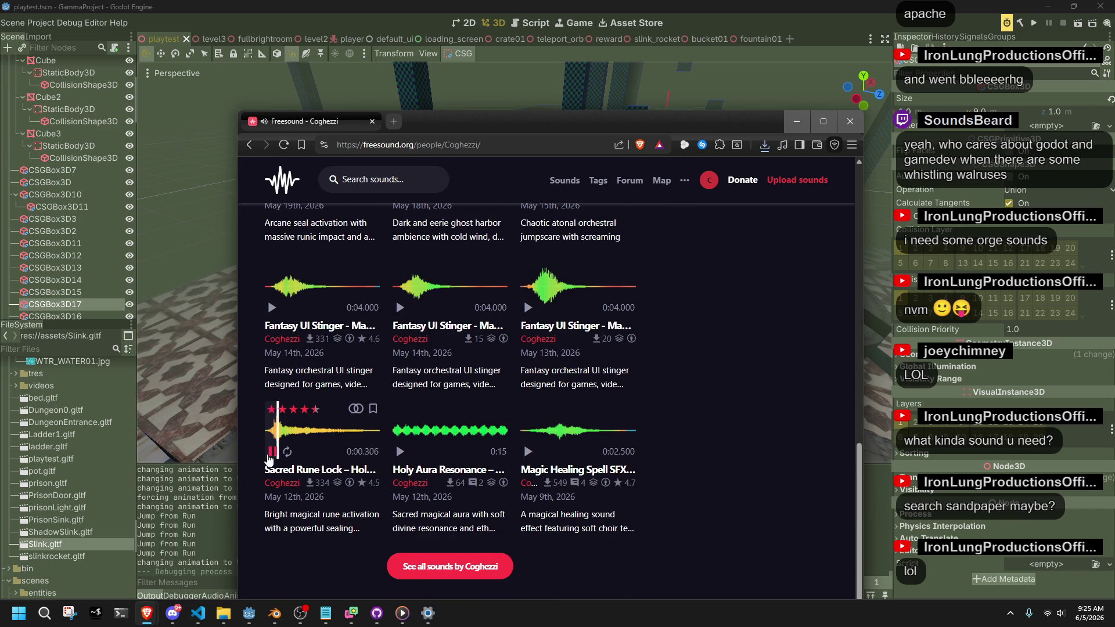
left_click(528, 307)
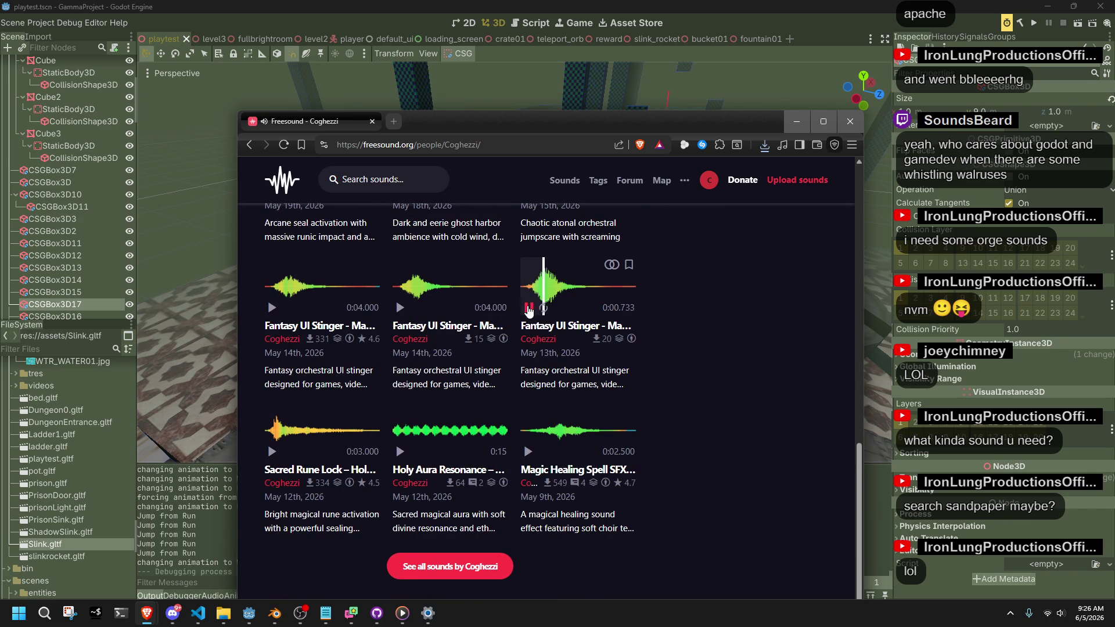
left_click(528, 452)
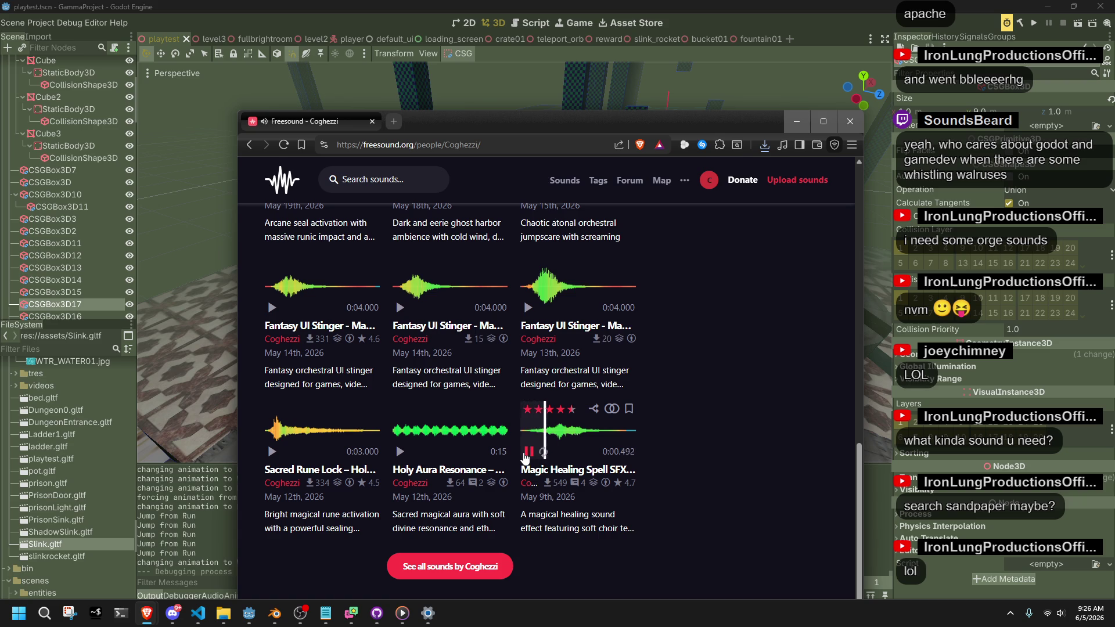
left_click(399, 452)
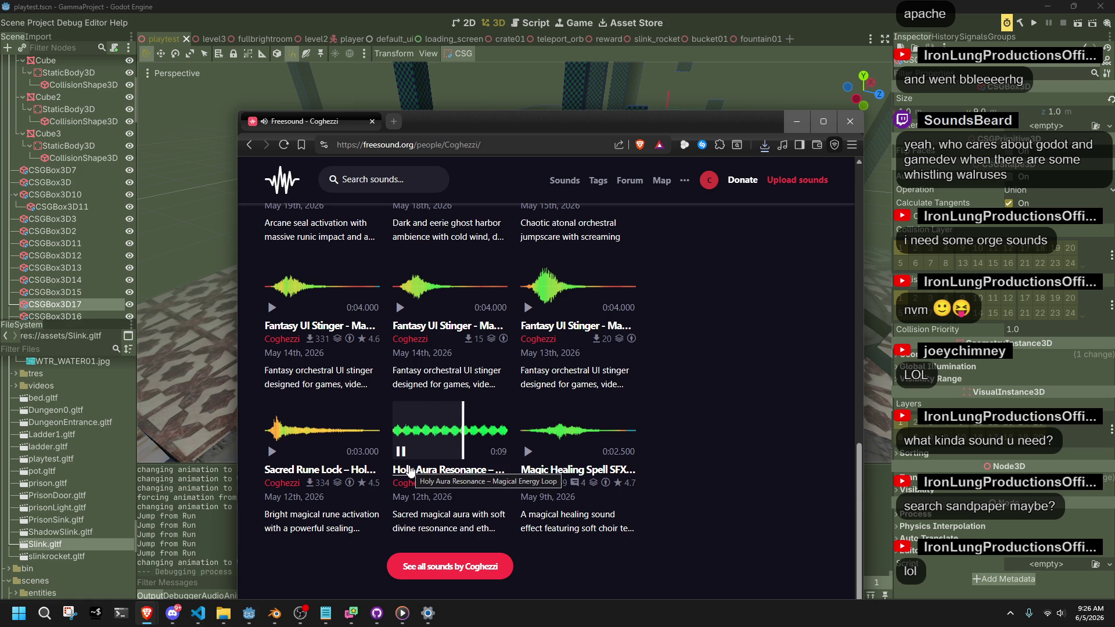
mouse_move(400, 462)
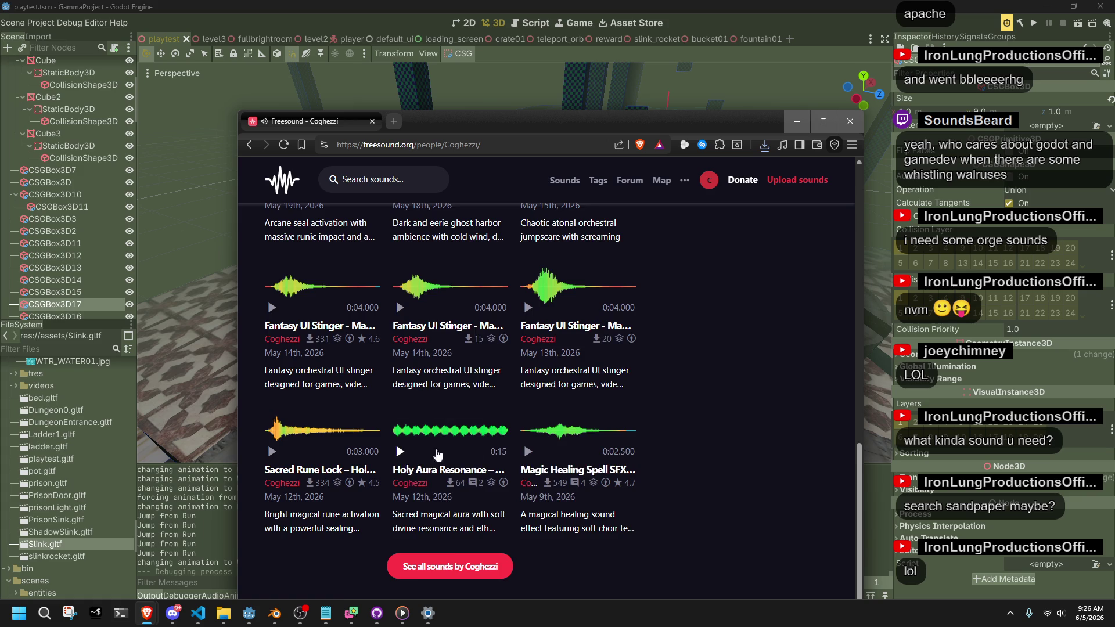
scroll(478, 552, "down", 1)
left_click(452, 482)
scroll(449, 481, "down", 5)
scroll(449, 481, "down", 20)
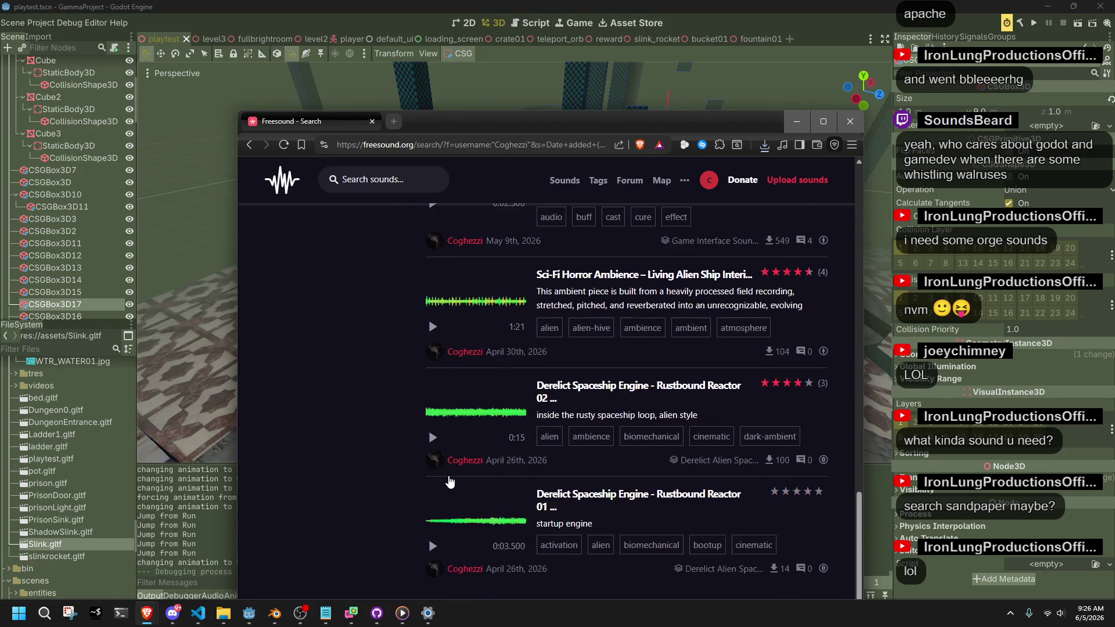
left_click(249, 145)
left_click(249, 145)
scroll(595, 430, "down", 3)
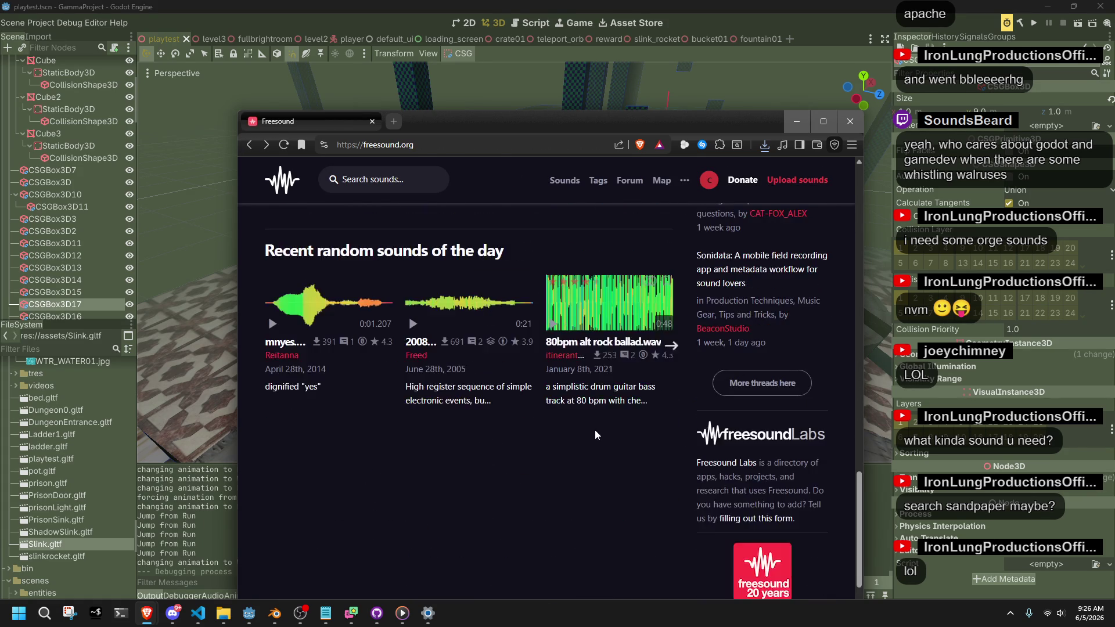
Step: Minimize the browser, Godot, code editor and Blender windows to reveal the desktop
left_click(799, 126)
left_click(1045, 6)
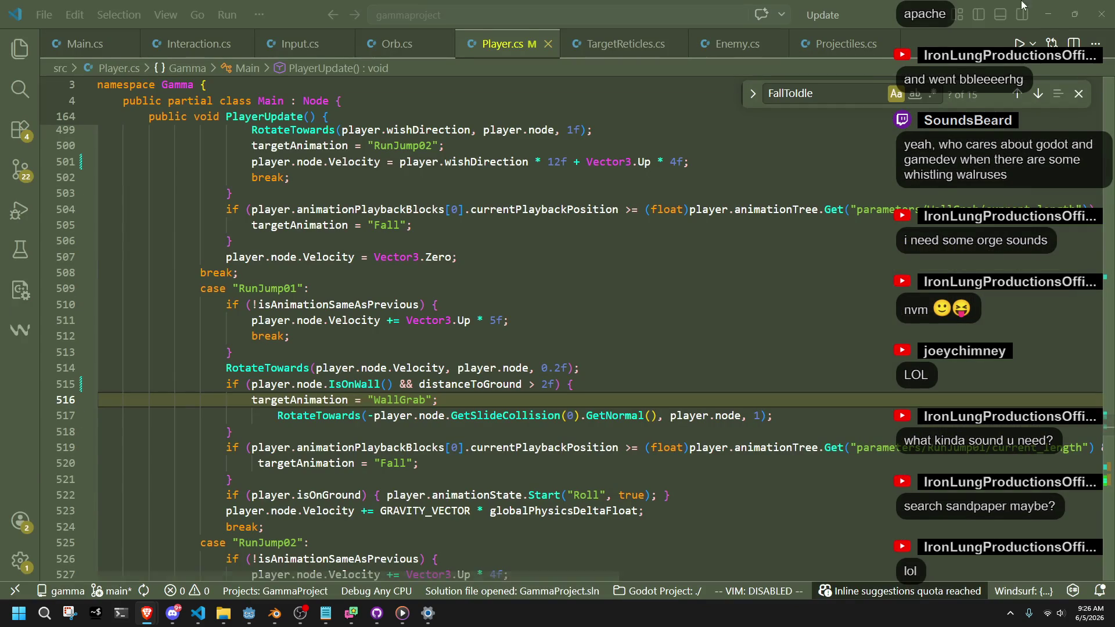
left_click(1040, 10)
left_click(1045, 6)
Step: Regroup the WAV icons into a new column and play the chain grabbing collection WAV
mouse_move(177, 531)
left_mouse_down()
mouse_move(111, 477)
mouse_move(17, 351)
mouse_move(154, 342)
left_mouse_up()
mouse_move(58, 256)
left_mouse_down()
mouse_move(11, 169)
mouse_move(108, 201)
mouse_move(99, 238)
mouse_move(169, 255)
left_mouse_up()
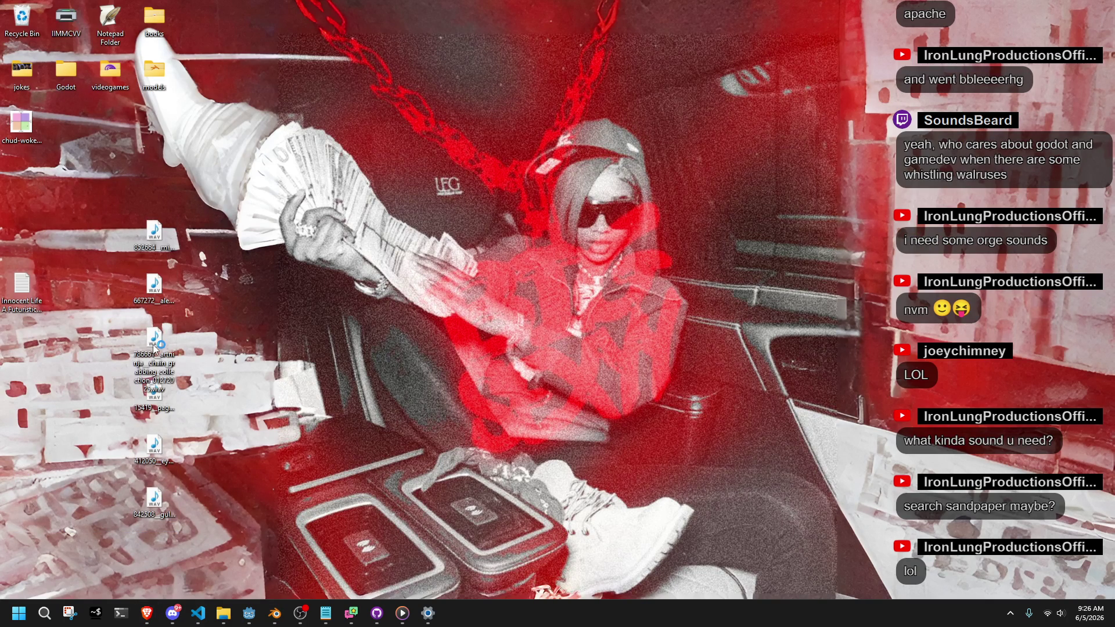
double_click(154, 342)
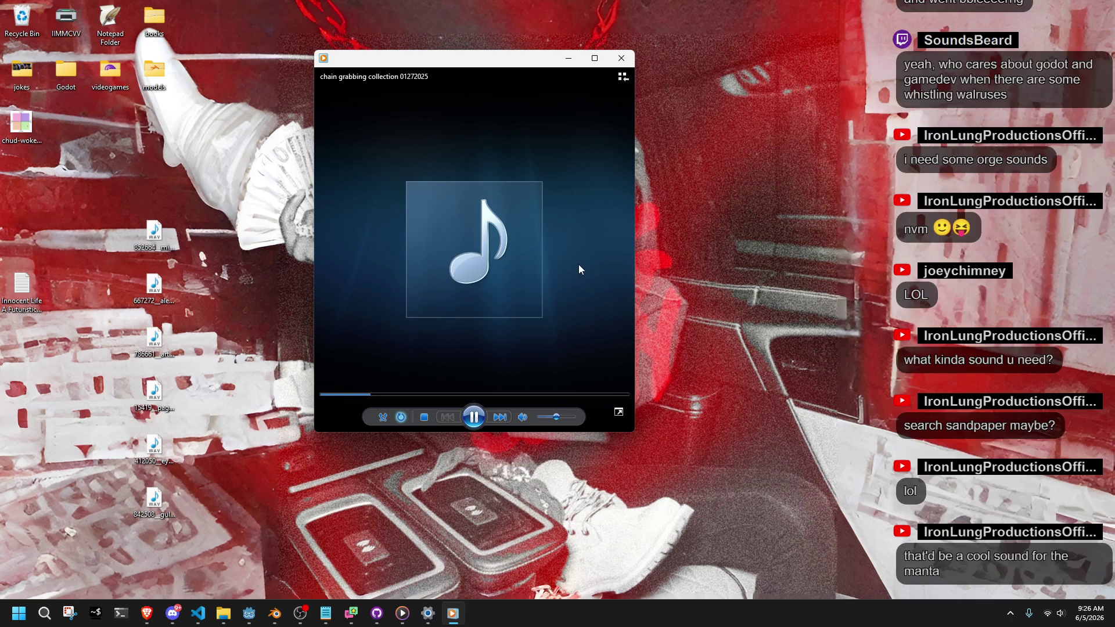
left_click(627, 60)
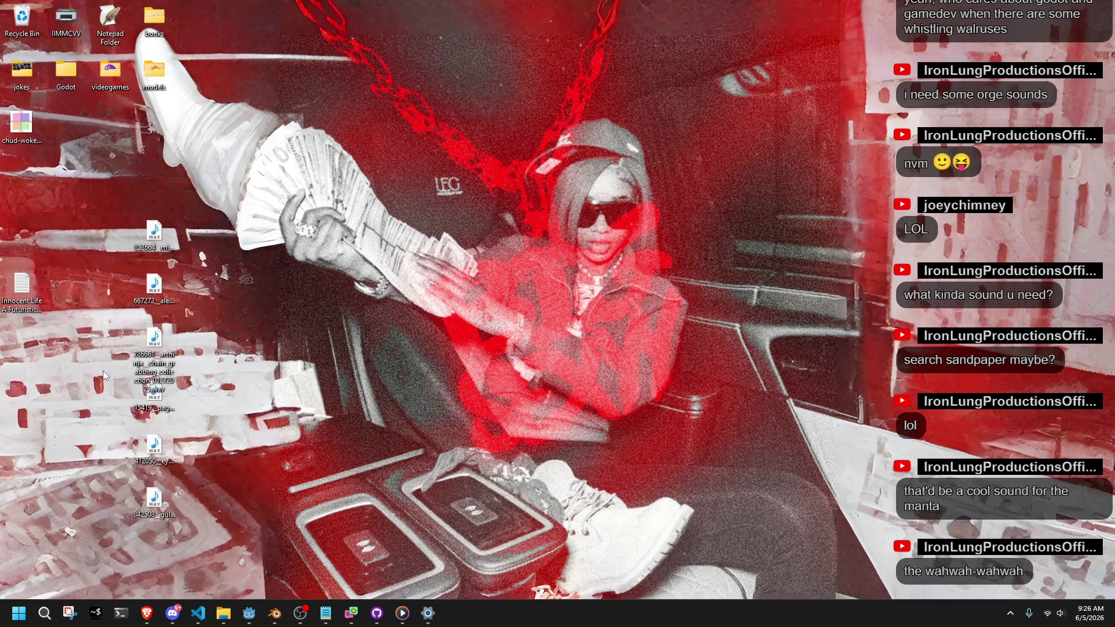
left_click(45, 617)
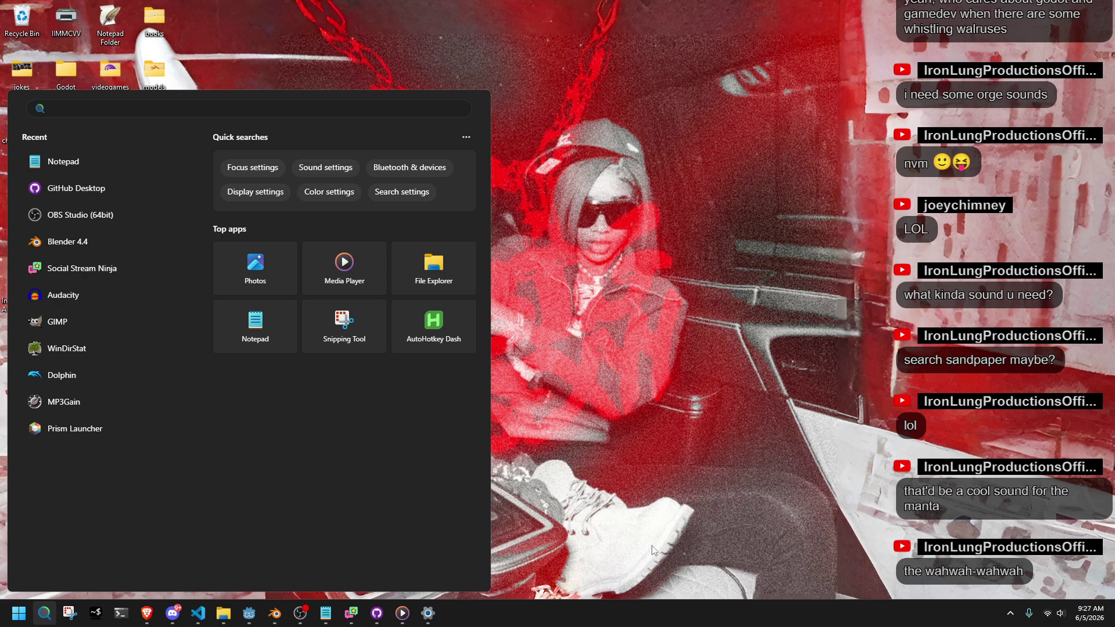
key("Escape")
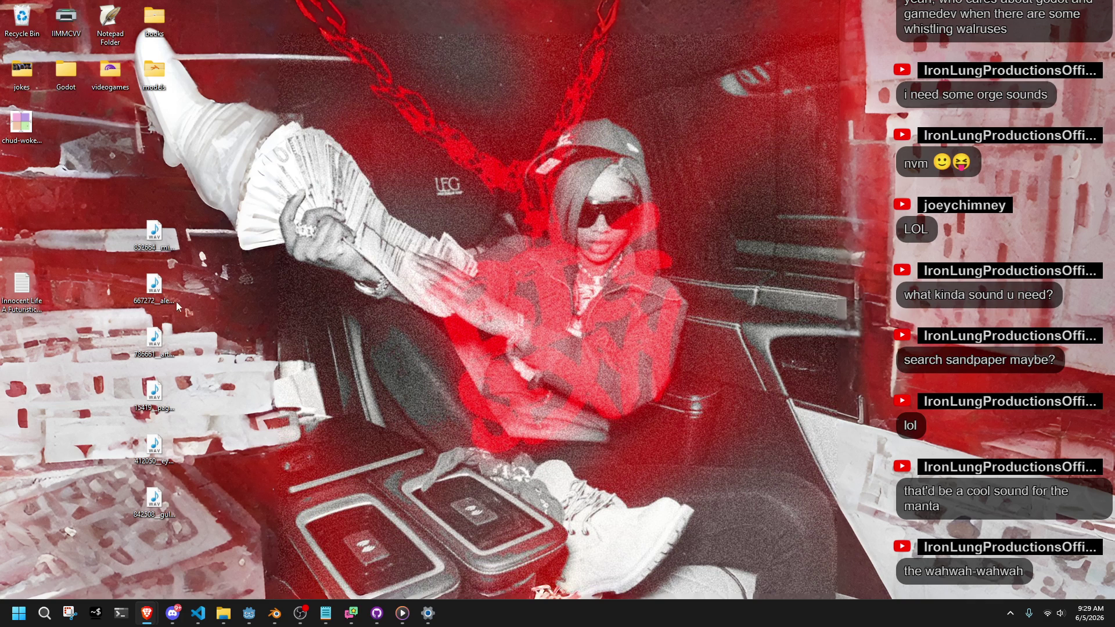
left_click(42, 622)
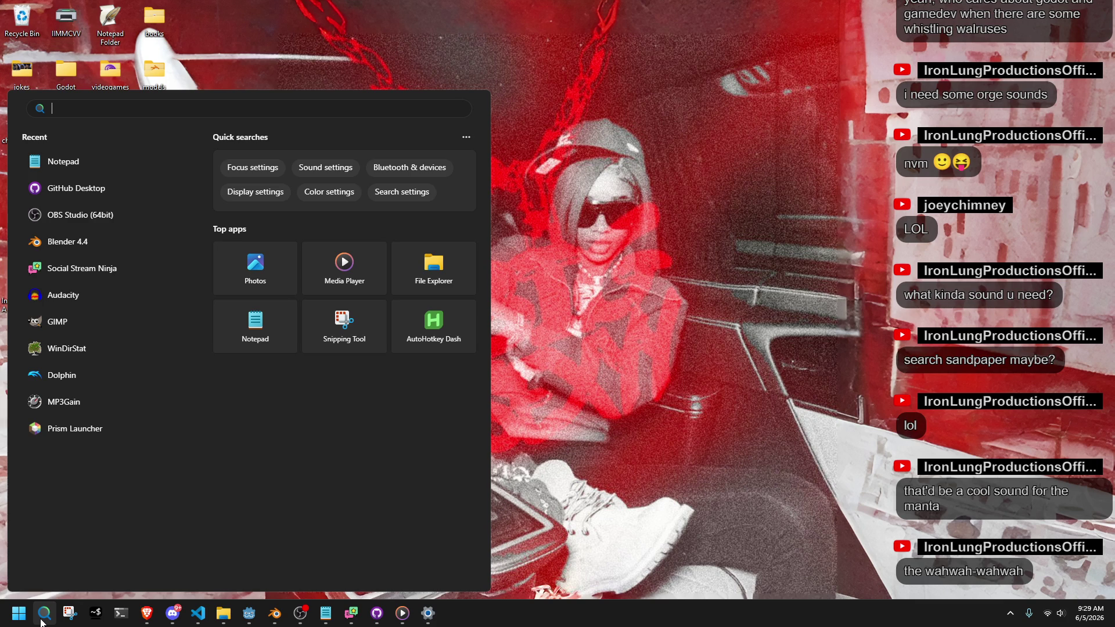
Step: Launch Audacity by searching 'aud', skipping the update offer and dismissing the welcome notice
type("aud")
key("Return")
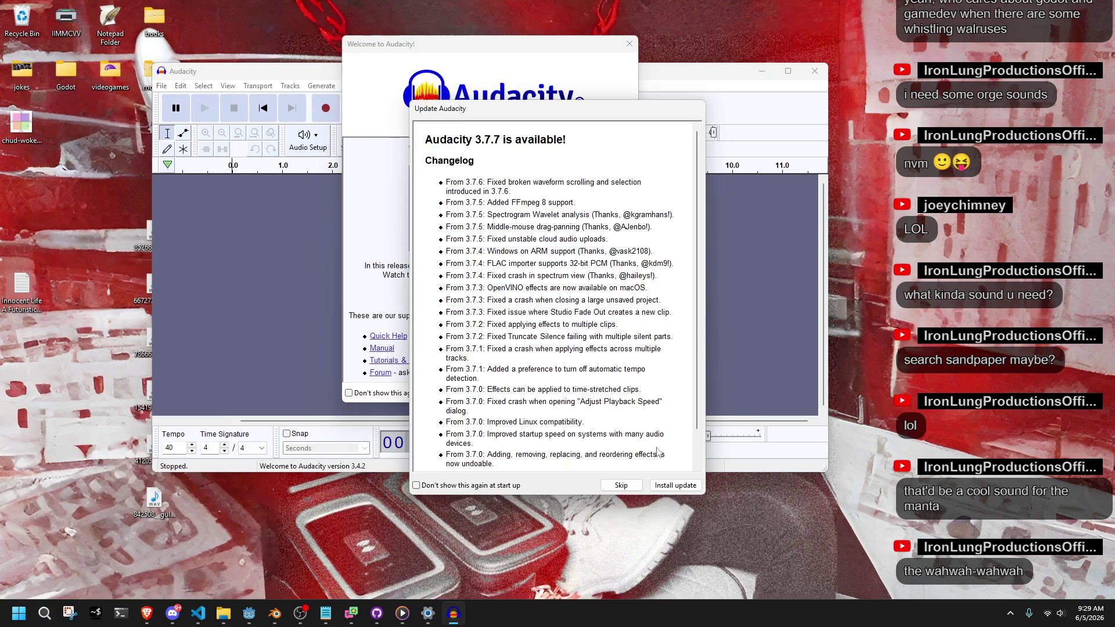
left_click(621, 486)
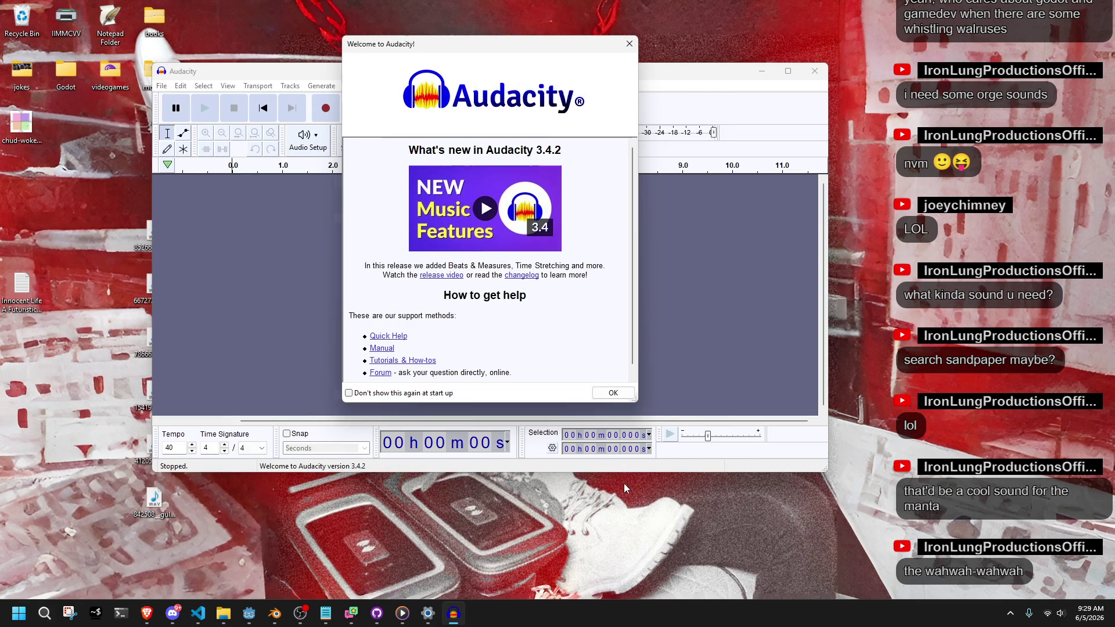
left_click(612, 393)
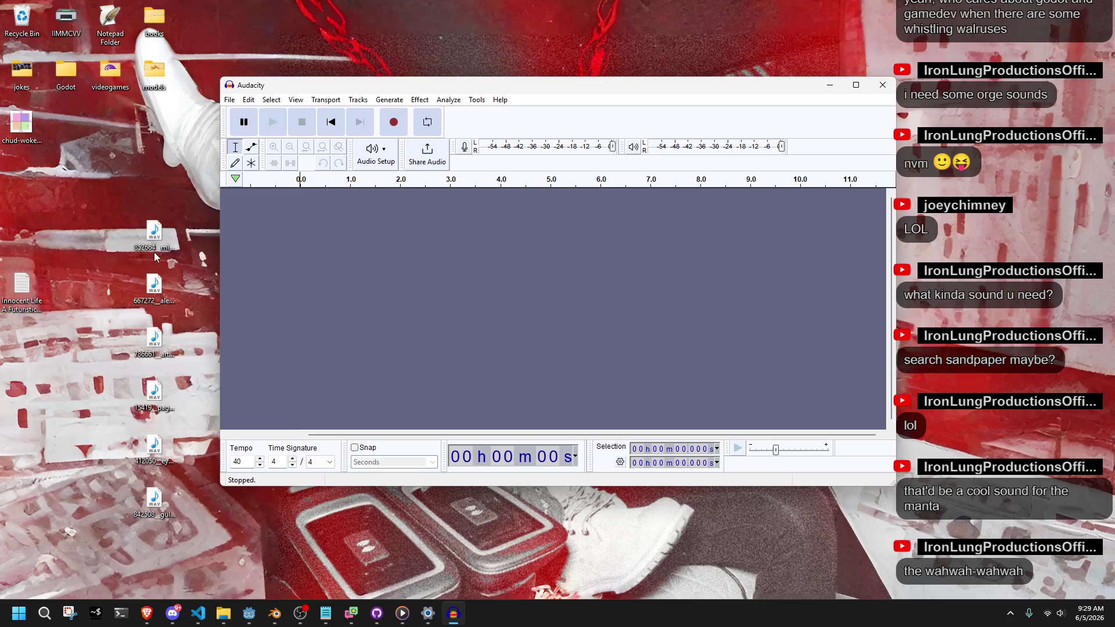
Step: Preview the 852664, 667272 and 786661 WAV files from the desktop
double_click(152, 231)
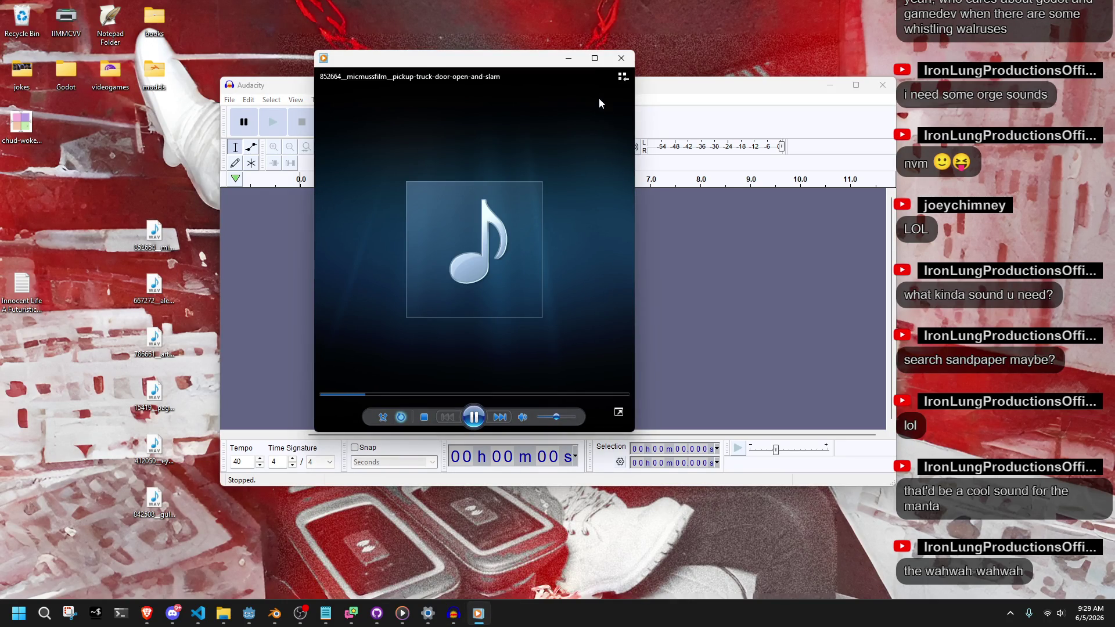
left_click(621, 59)
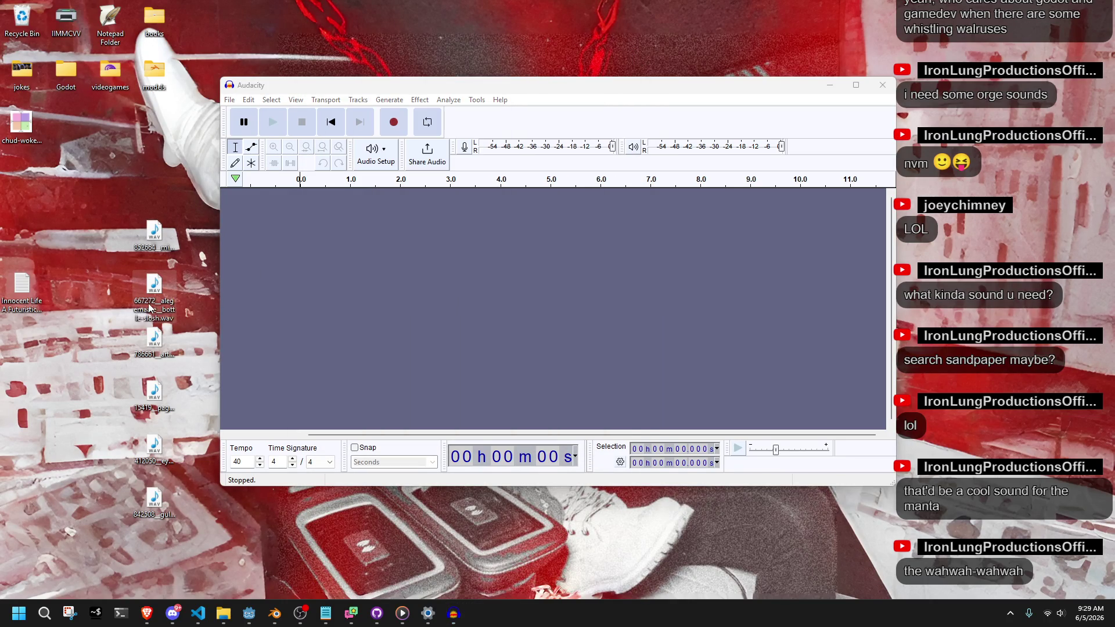
double_click(150, 308)
left_click(634, 58)
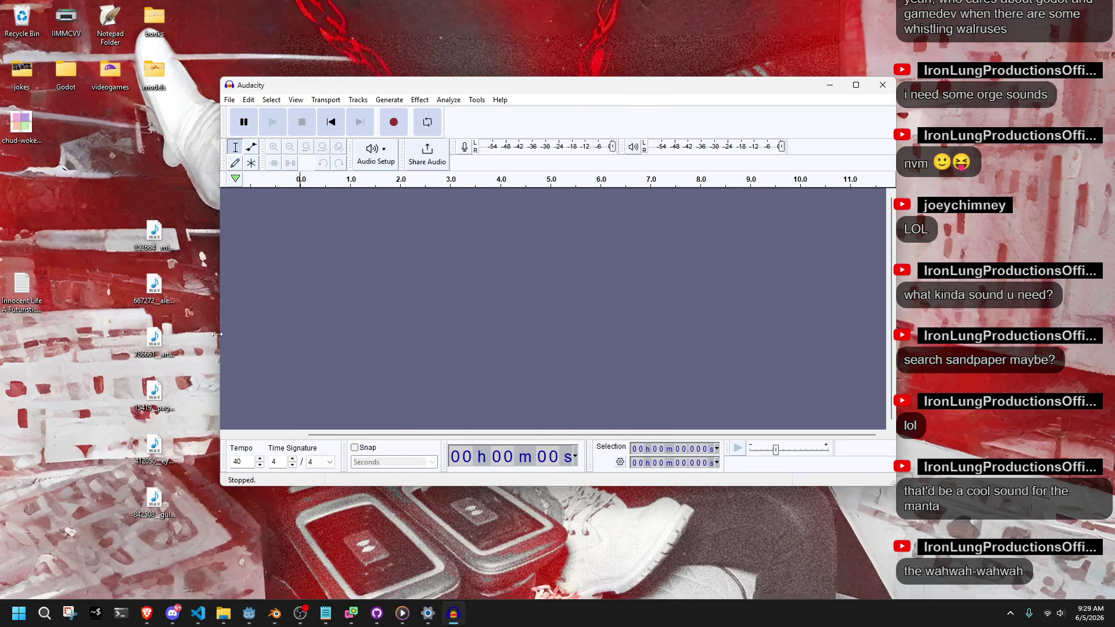
double_click(166, 336)
left_click(631, 58)
Step: Import the 786661 WAV into Audacity and play it briefly
mouse_move(172, 348)
left_mouse_down()
mouse_move(308, 279)
mouse_move(319, 289)
left_mouse_up()
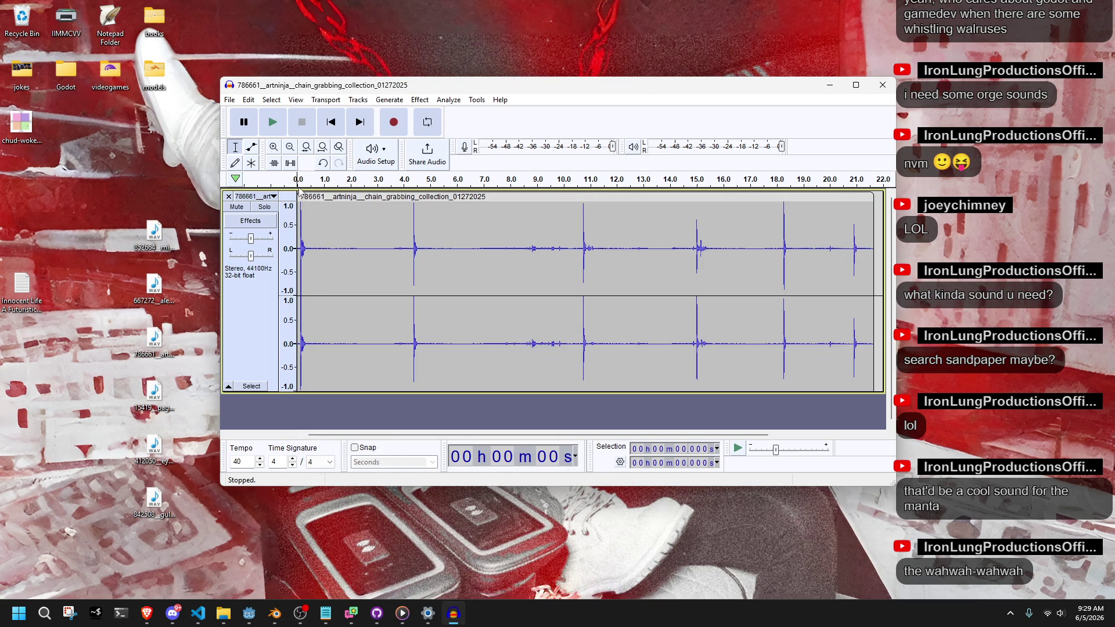
left_click(285, 125)
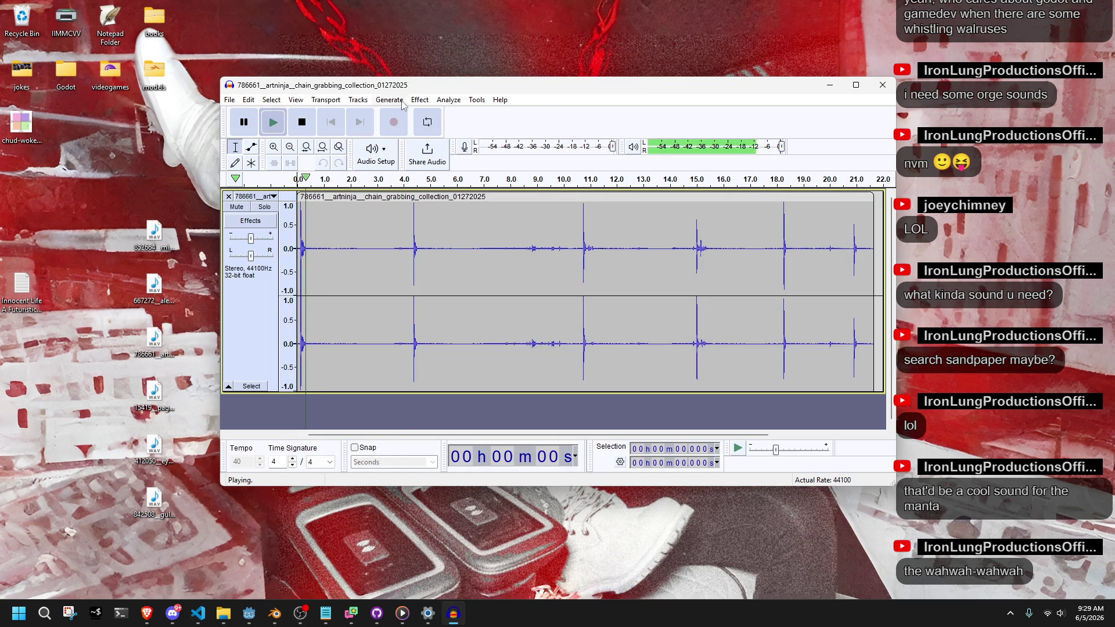
left_click(301, 122)
Step: Select the whole clip and apply a first Change Pitch effect to it
left_click(419, 100)
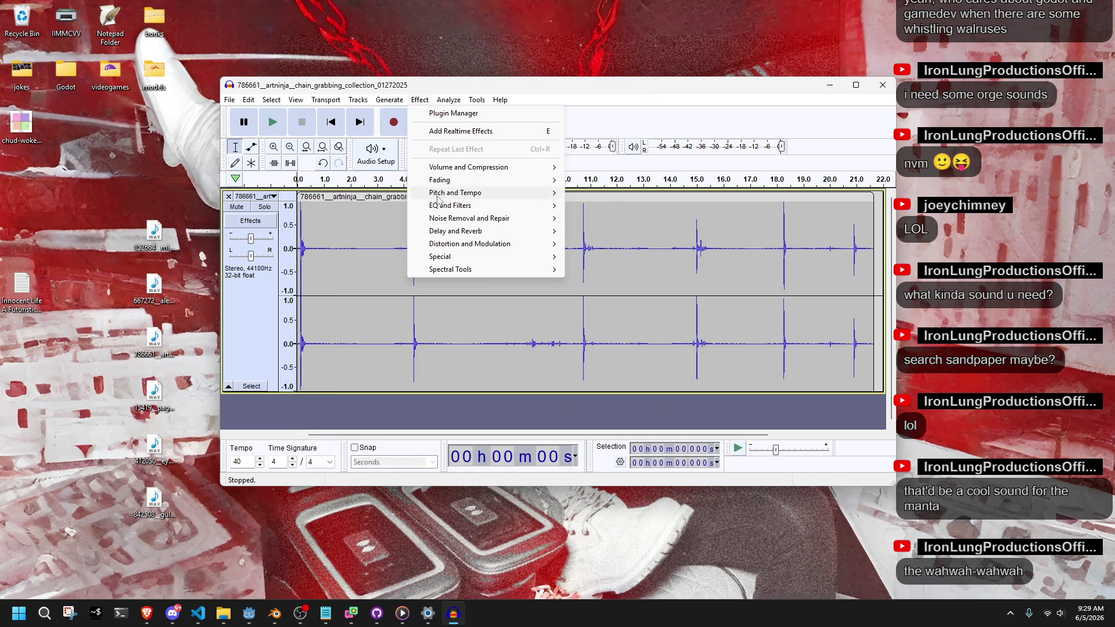
mouse_move(437, 194)
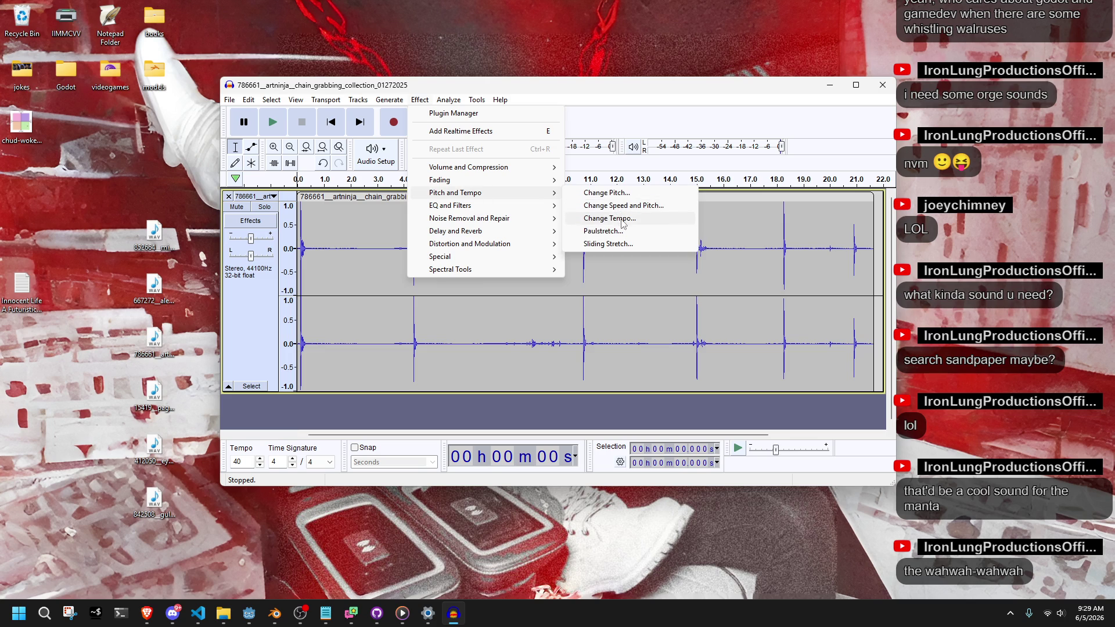
left_click(621, 219)
left_click(675, 319)
double_click(675, 318)
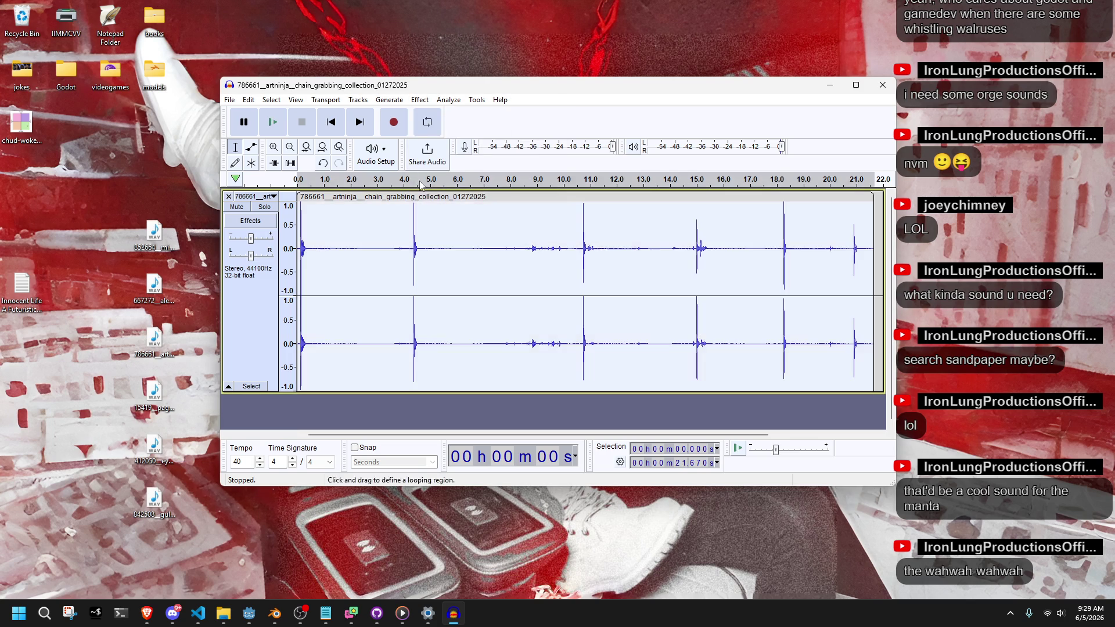
left_click(420, 99)
mouse_move(482, 199)
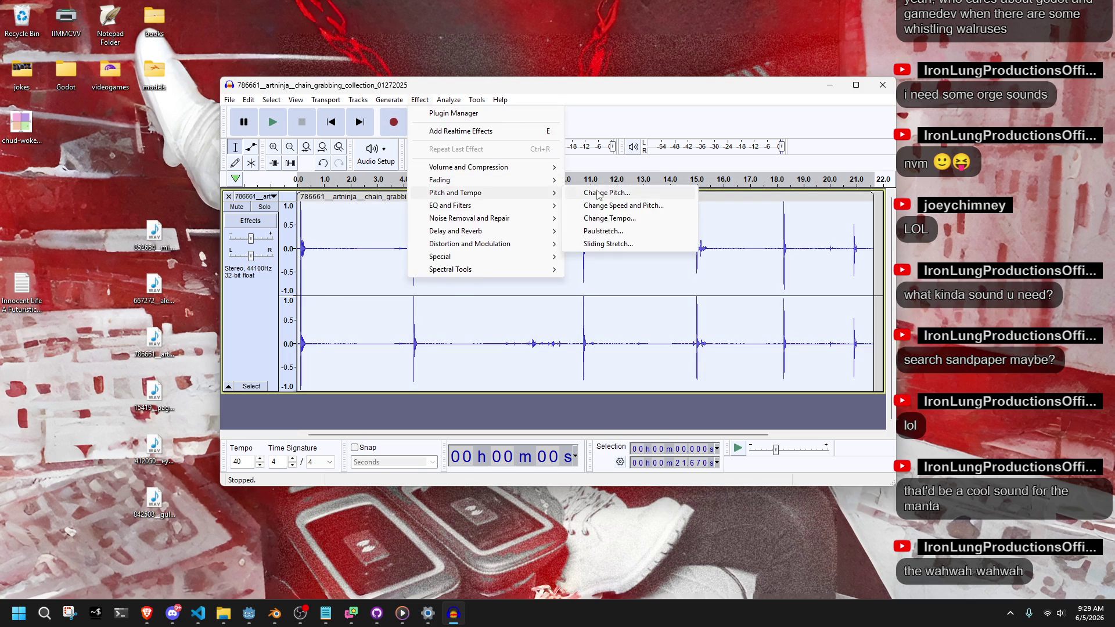
left_click(587, 194)
left_click(633, 207)
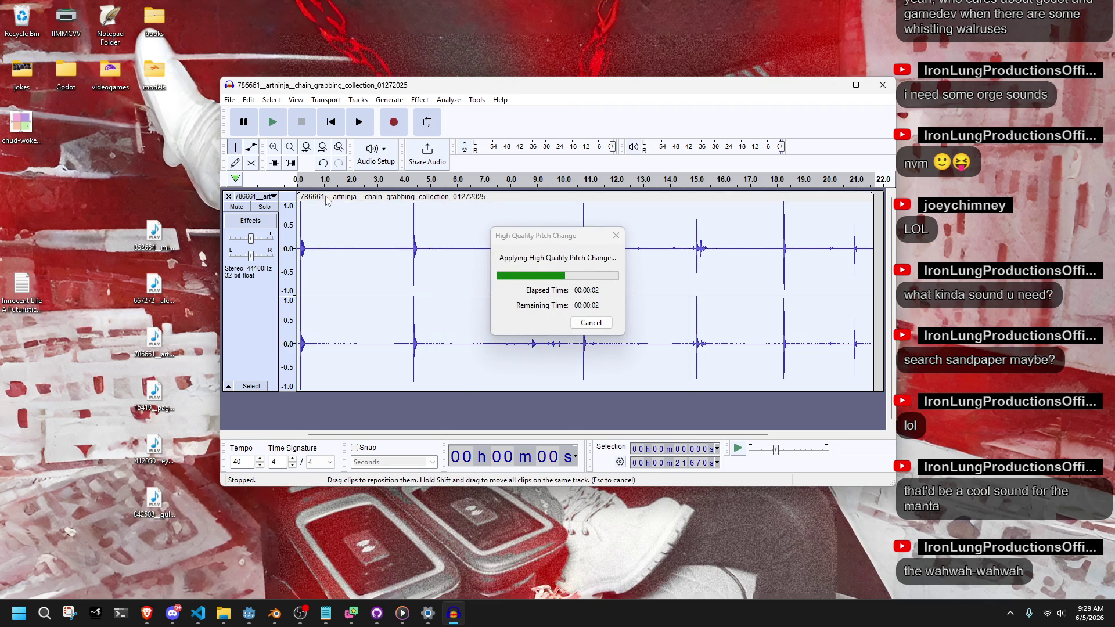
Step: Lower the recording's pitch by 38 percent with Change Pitch
left_click(420, 99)
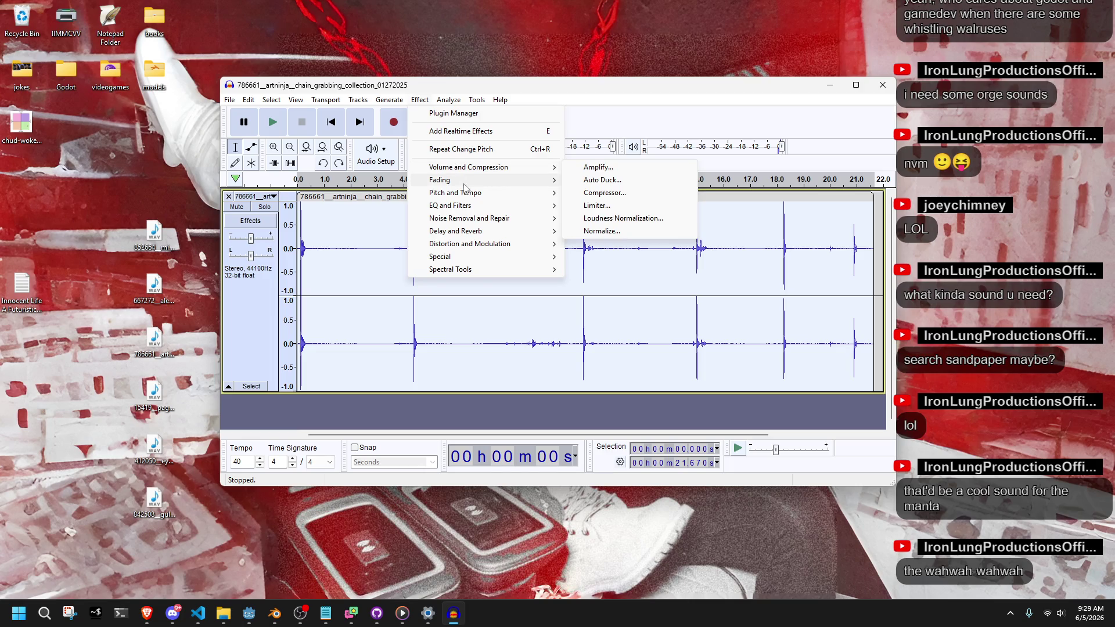
mouse_move(482, 194)
left_click(595, 195)
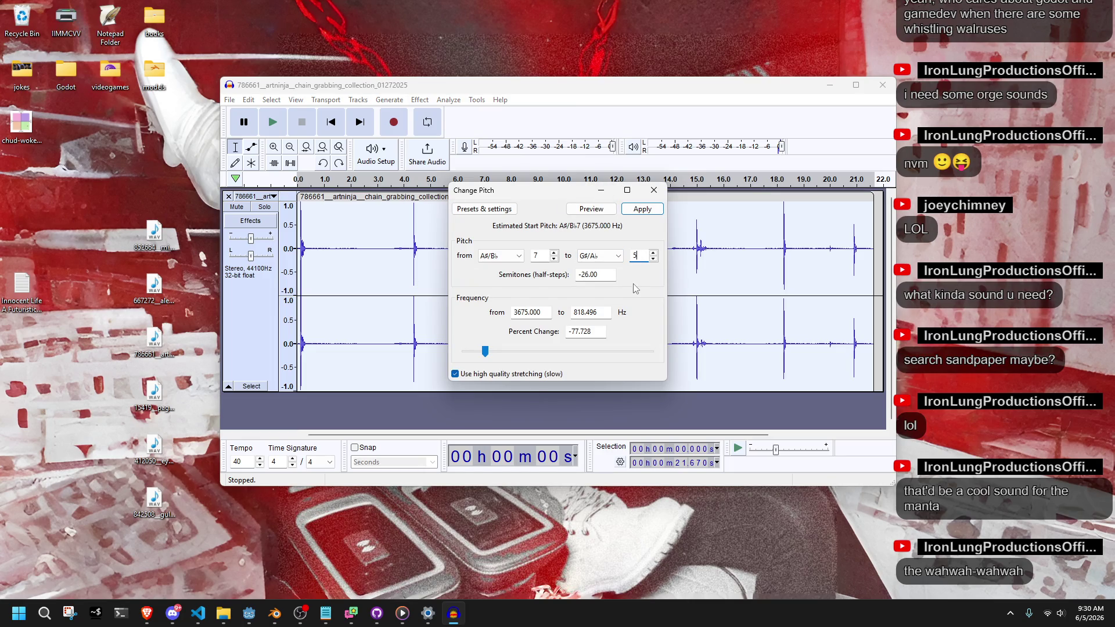
left_click_drag(486, 356, 532, 358)
left_click(641, 209)
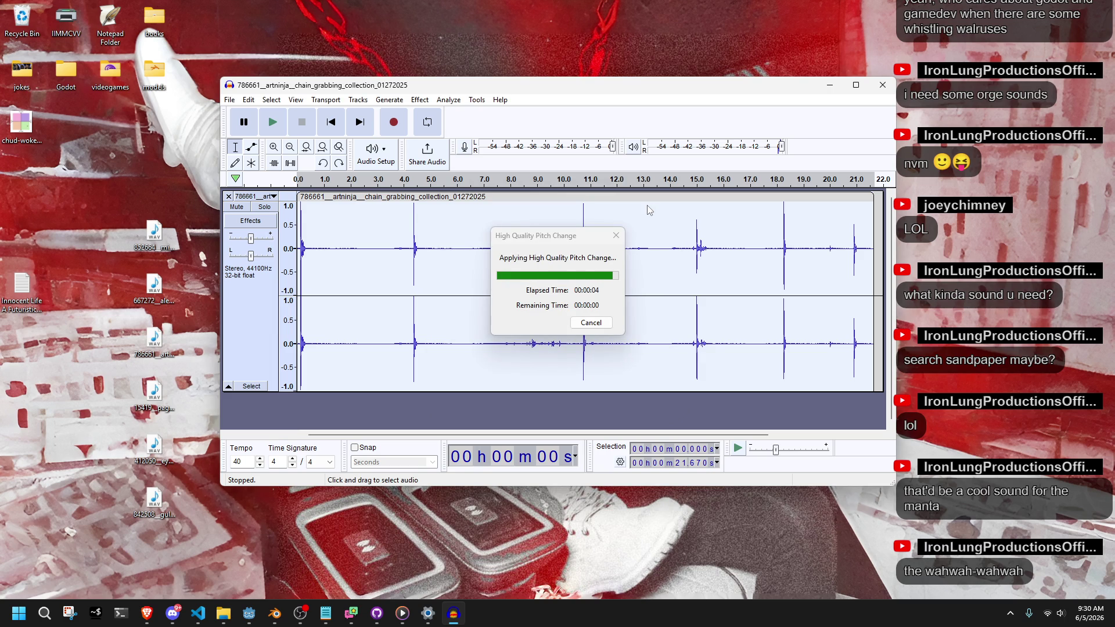
Step: Play back the pitched-down recording and loop the short stretch just before 4 seconds
left_click(273, 123)
left_click(301, 125)
left_click(272, 123)
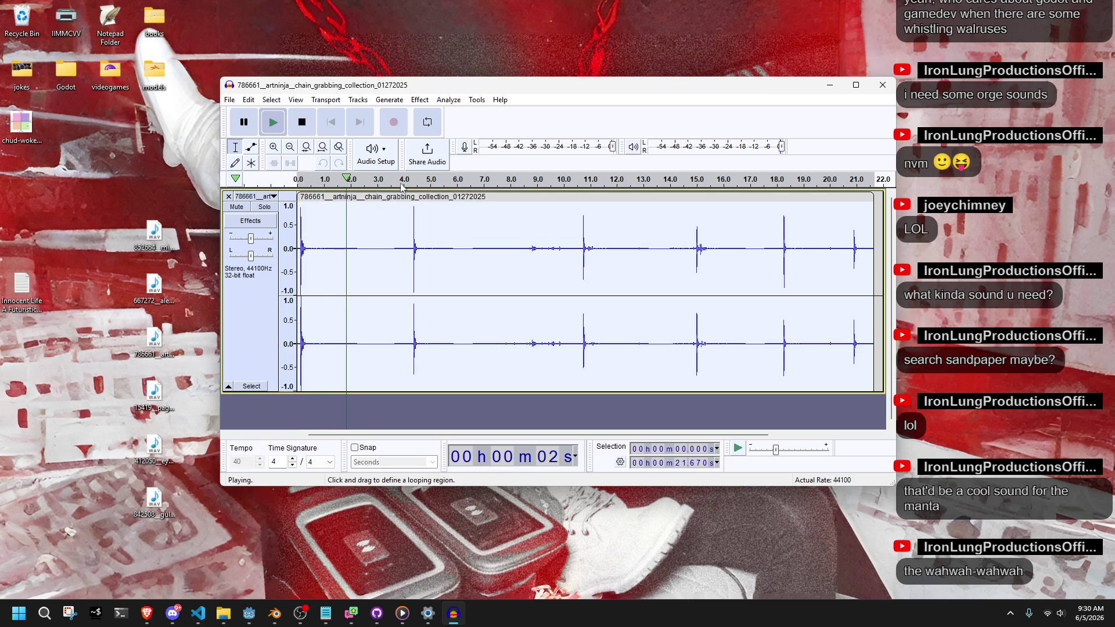
left_click(566, 190)
left_click(687, 184)
left_click(333, 126)
left_click(410, 184)
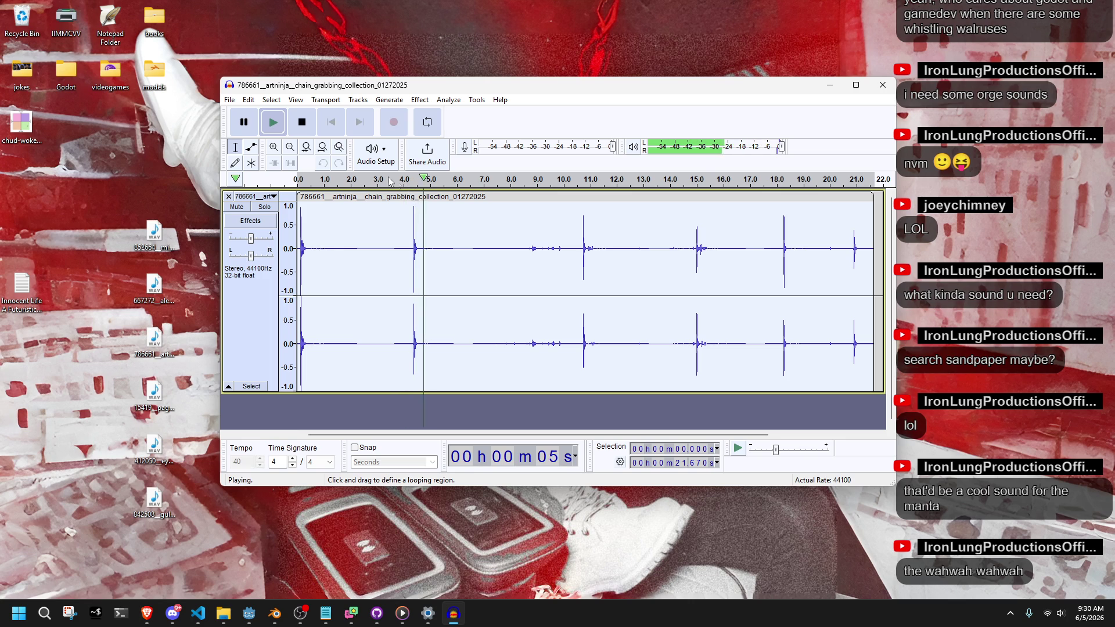
left_click_drag(410, 185, 397, 184)
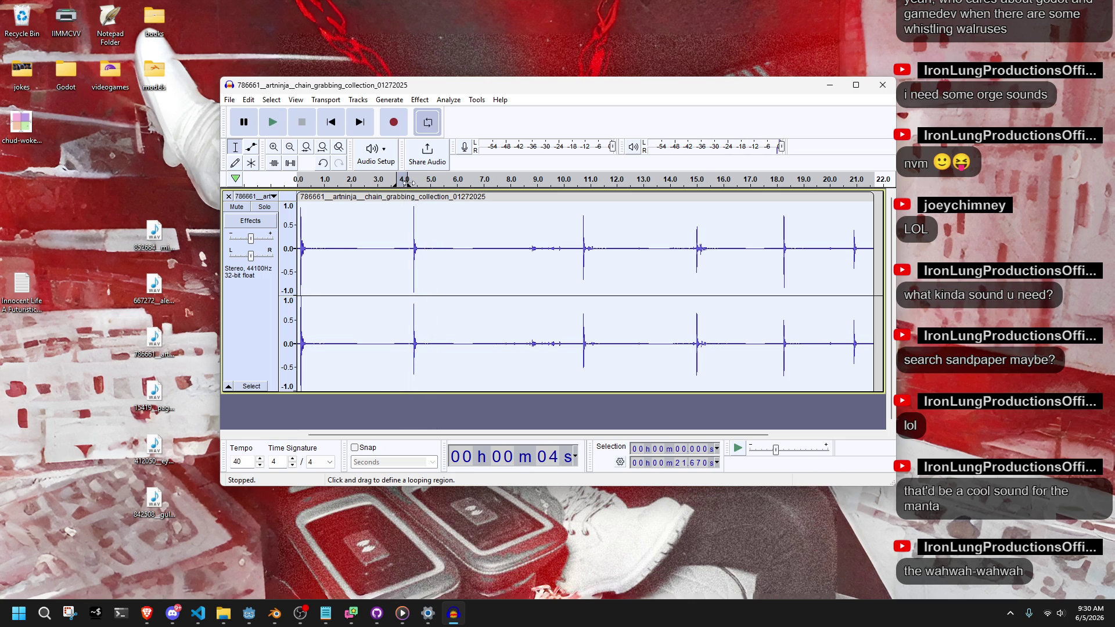
key("ctrl+z")
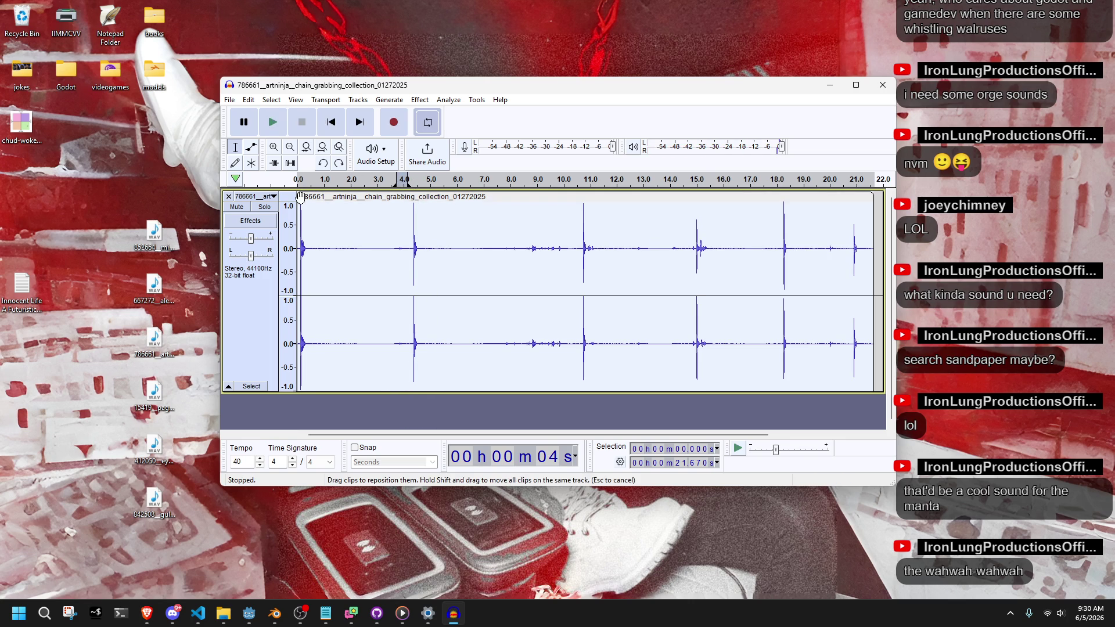
key("ctrl+y")
Step: Trim the clip to the 4.0–4.1 second sliver and move it to start at 0 seconds
left_click_drag(299, 281, 412, 280)
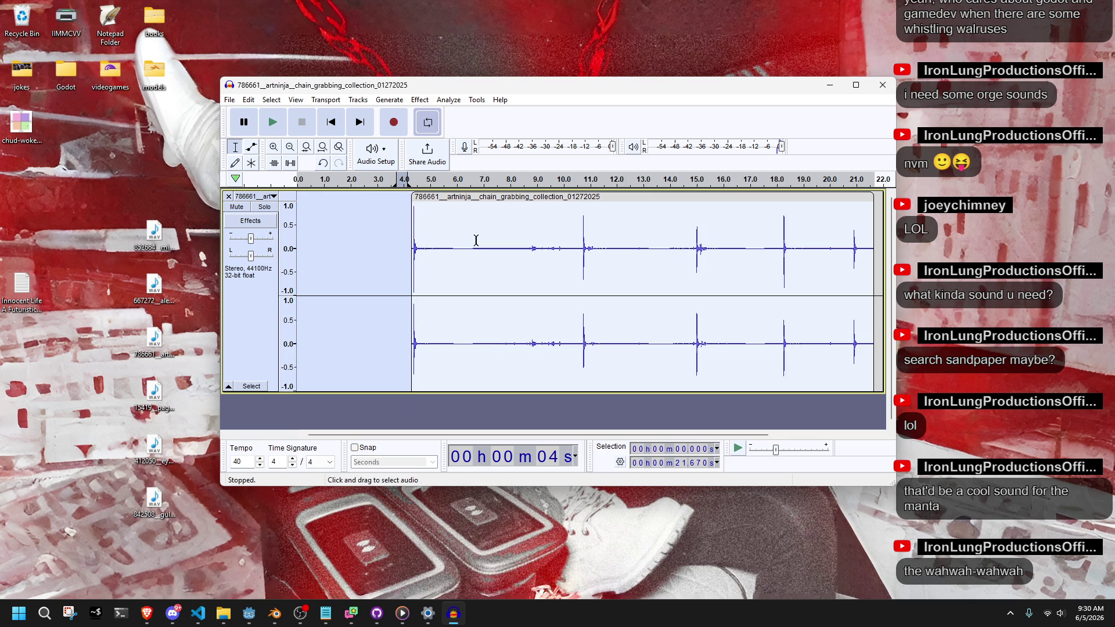
left_click_drag(873, 219, 420, 285)
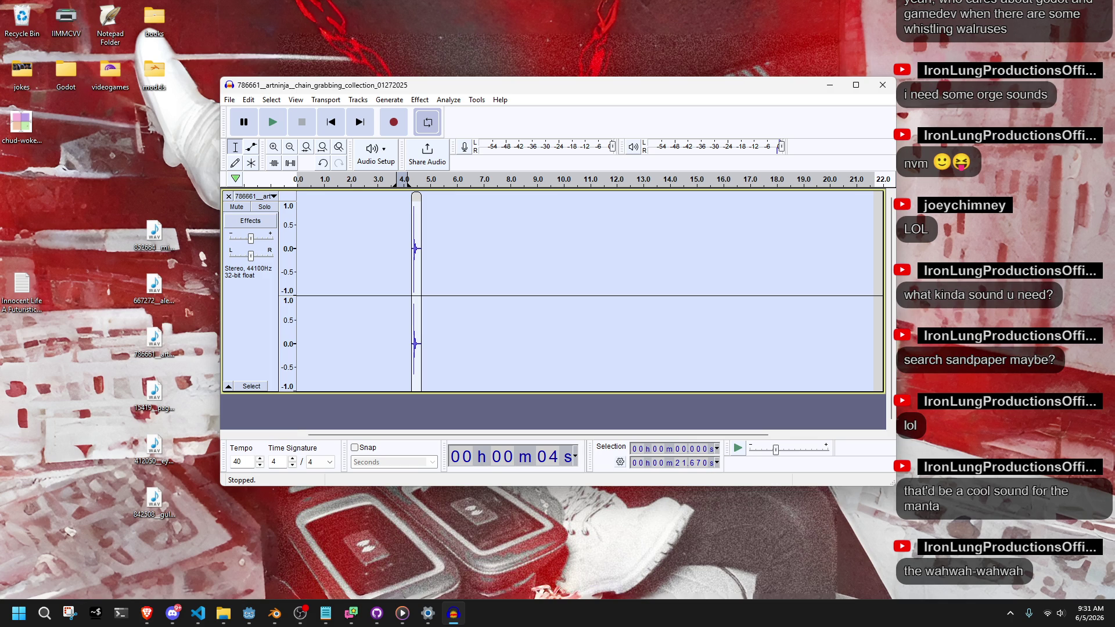
key("super+shift+s")
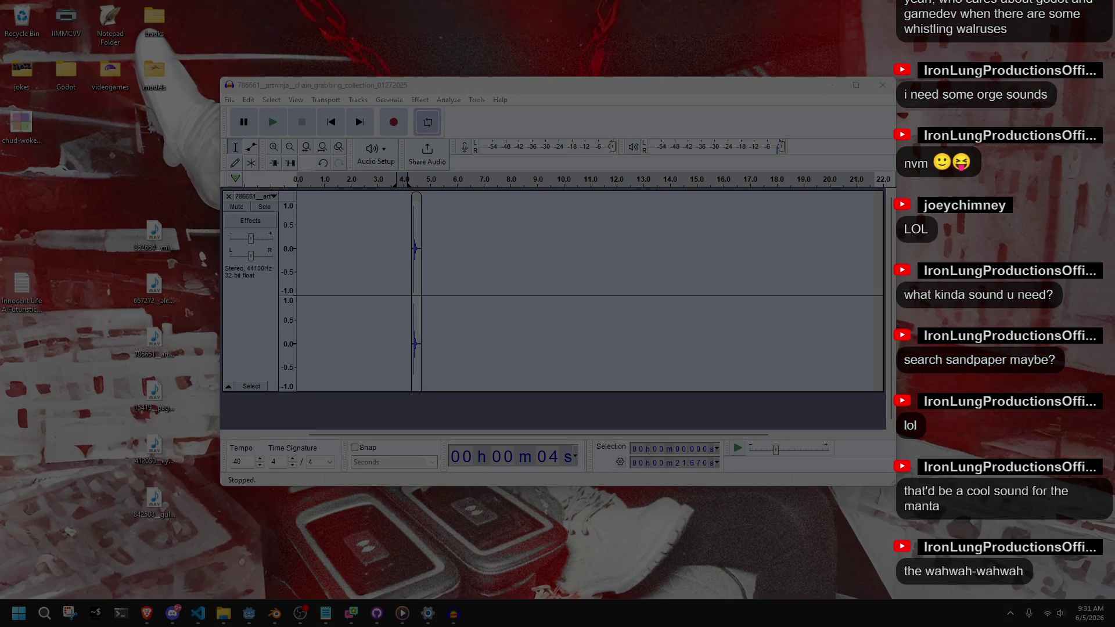
key("Escape")
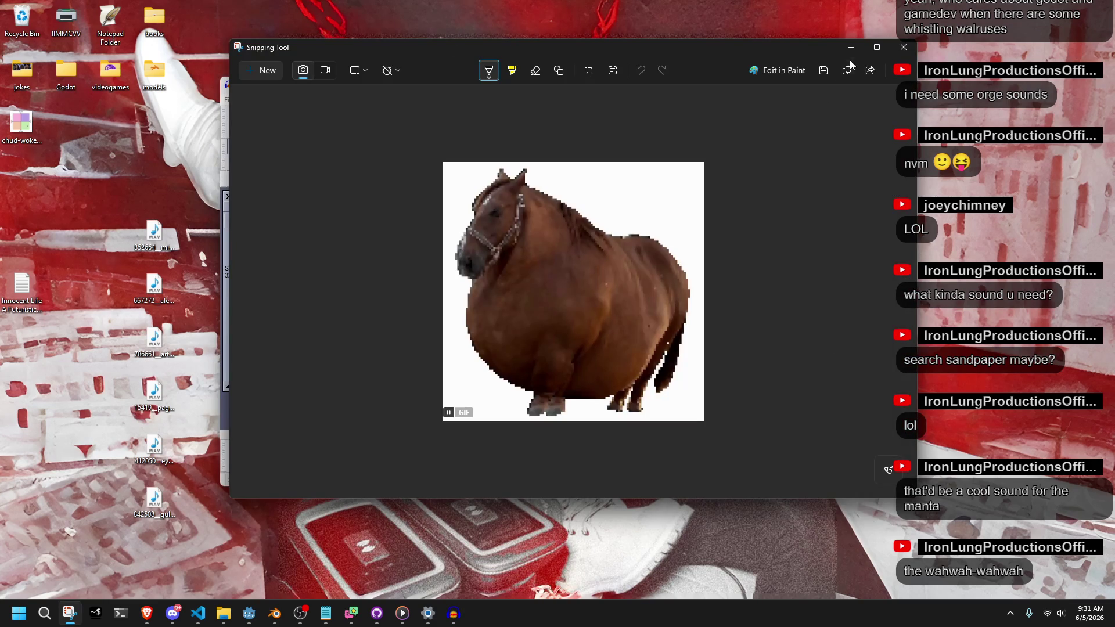
left_click(848, 52)
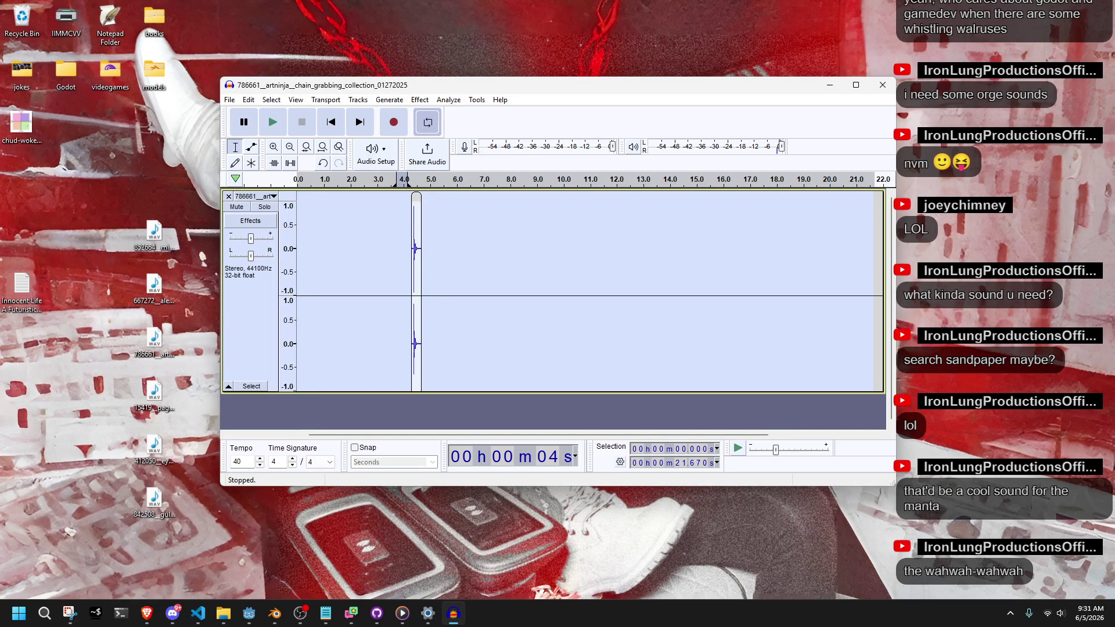
key("alt+Tab")
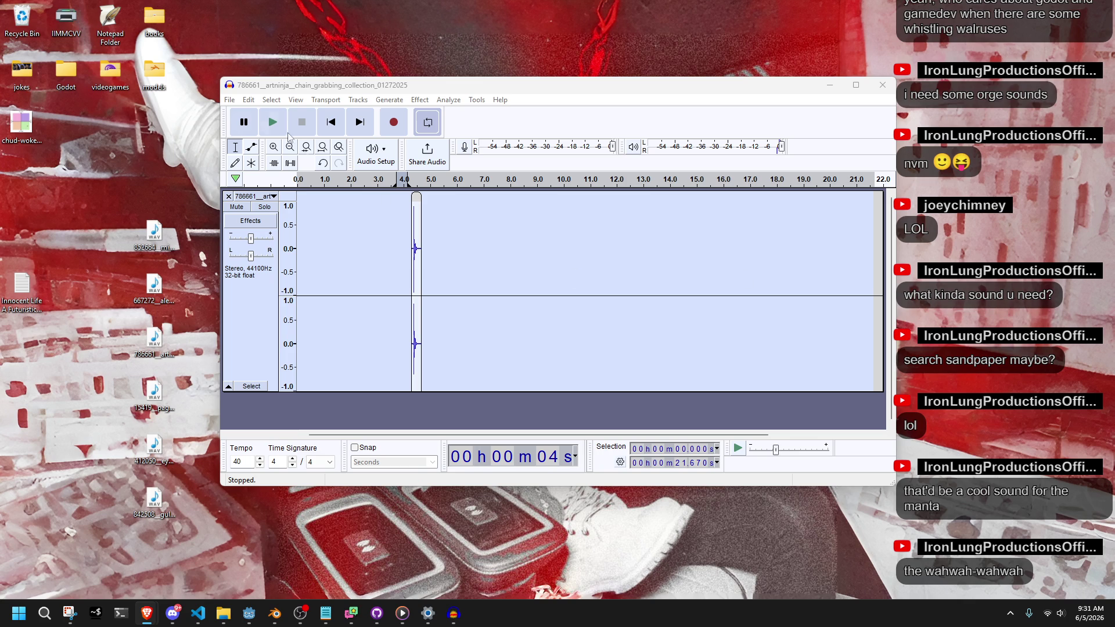
left_click_drag(415, 198, 298, 193)
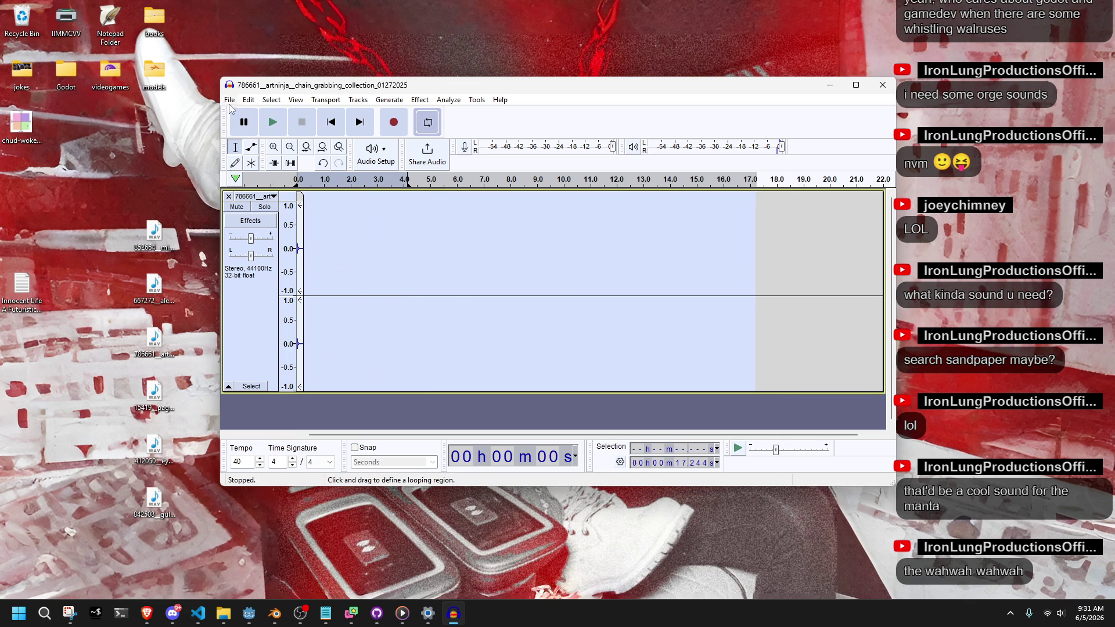
Step: Apply a Fade In effect to the grab clip and play it back
left_click(229, 100)
mouse_move(254, 206)
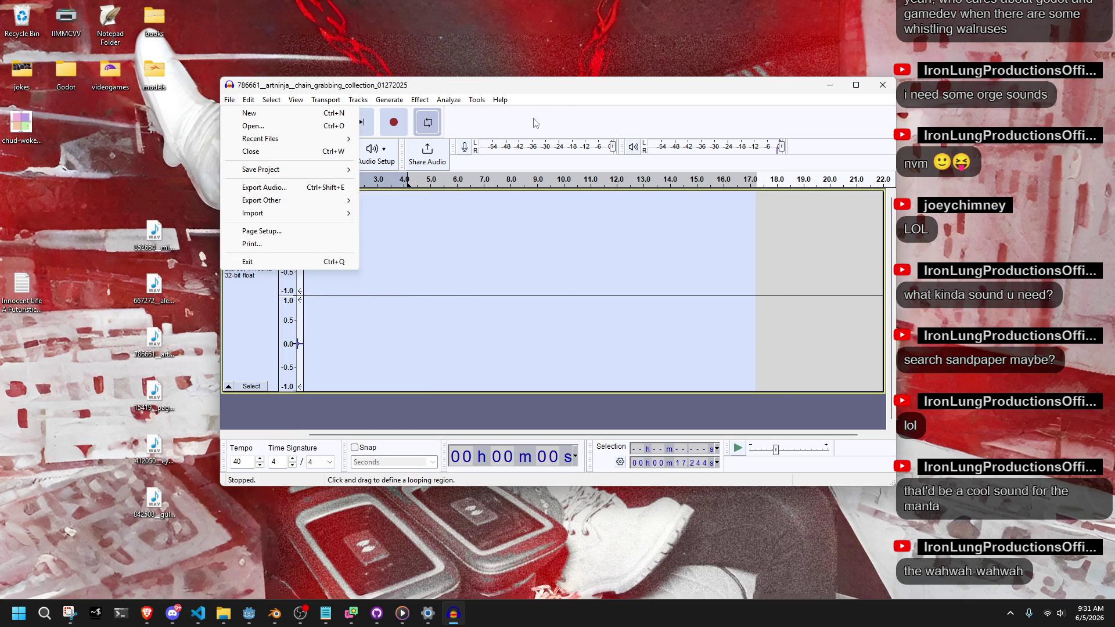
left_click(420, 102)
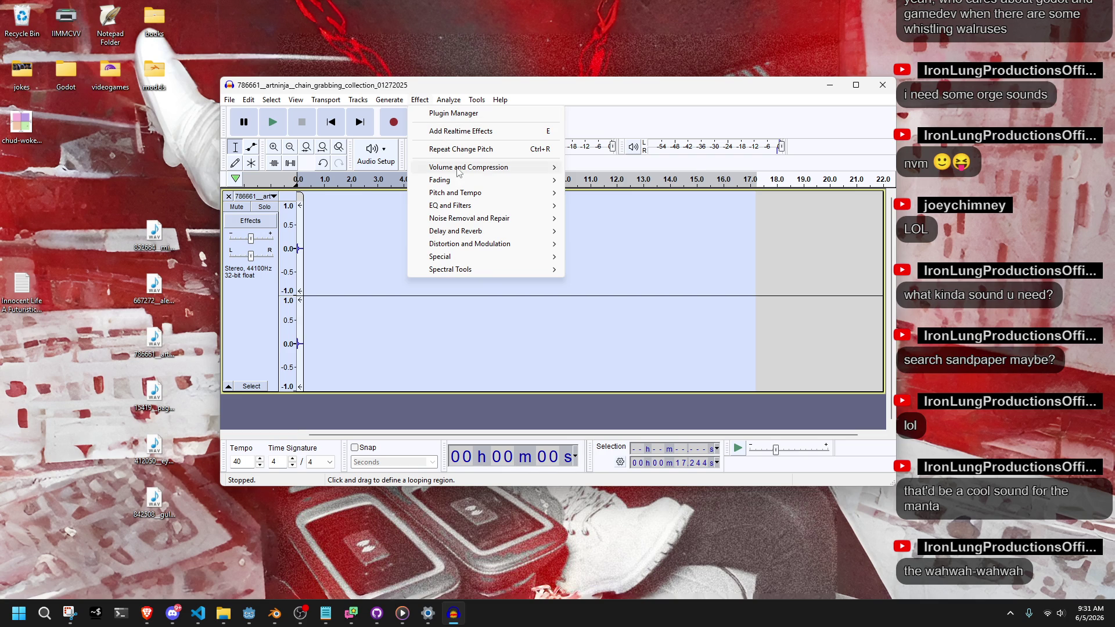
mouse_move(459, 180)
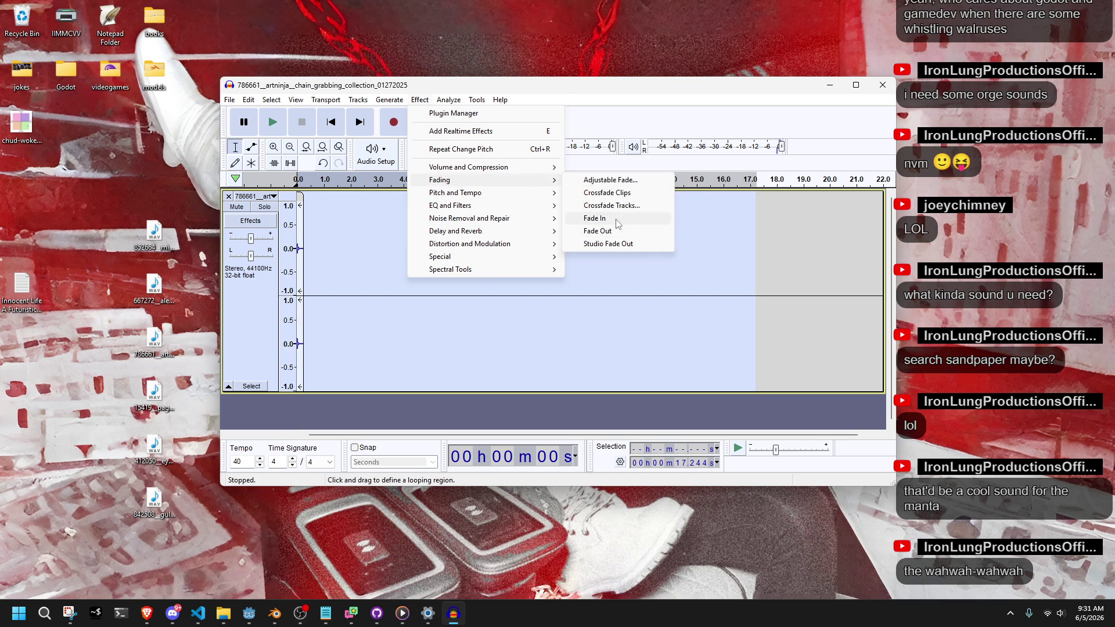
left_click(620, 223)
left_click(273, 127)
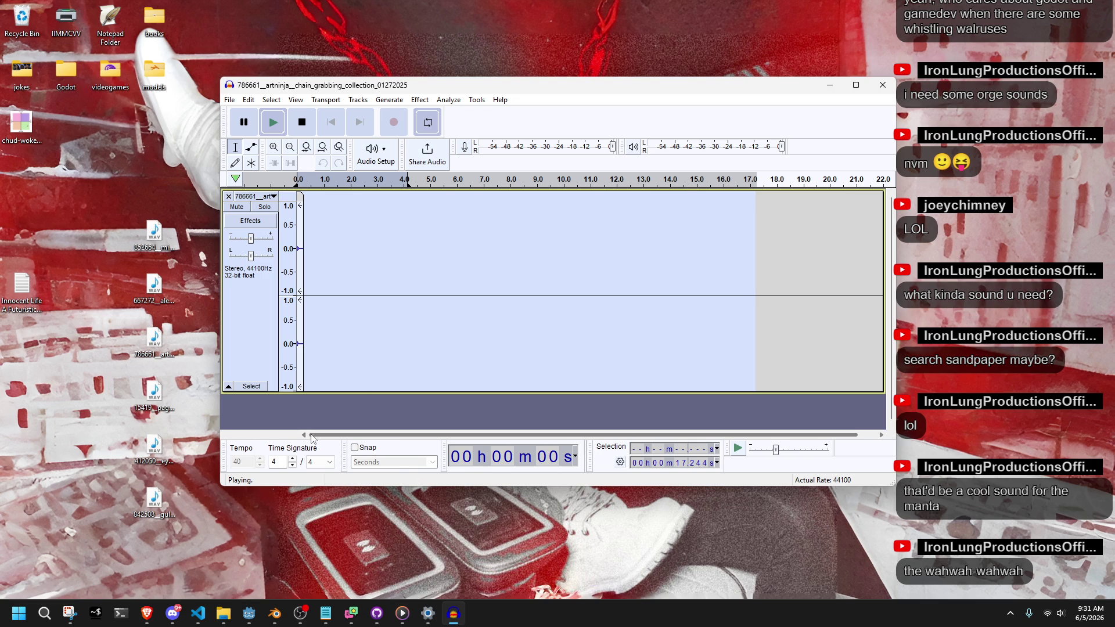
key("space")
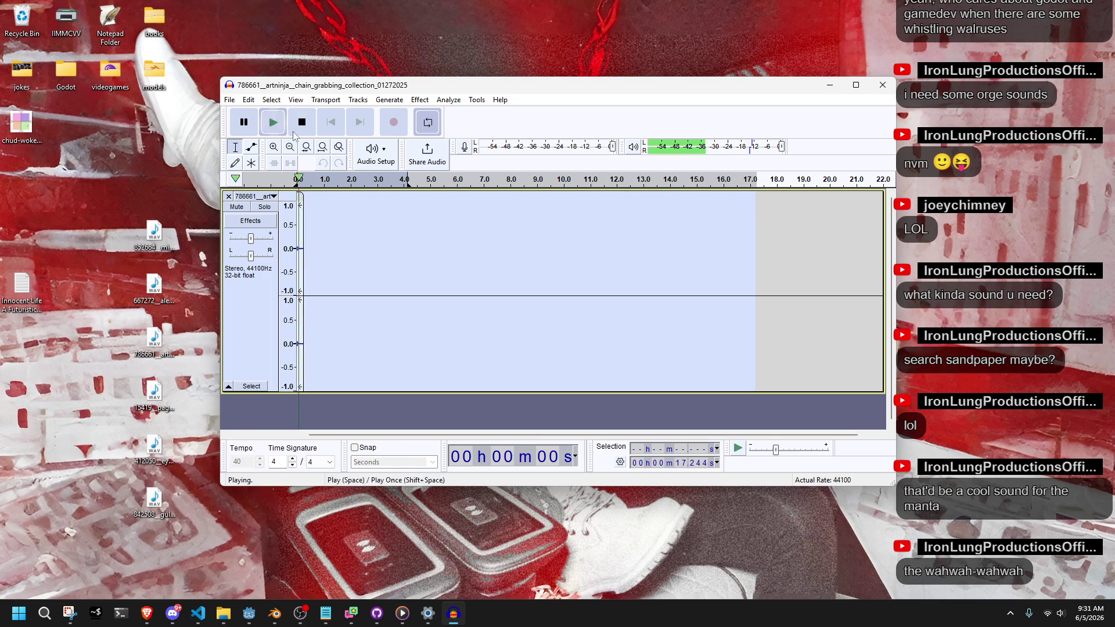
Step: Adjust the clip's right edge after replaying it, leaving it ending around 0.6 seconds
mouse_move(303, 212)
left_mouse_down()
mouse_move(386, 241)
mouse_move(343, 259)
mouse_move(340, 250)
left_mouse_up()
left_click(274, 130)
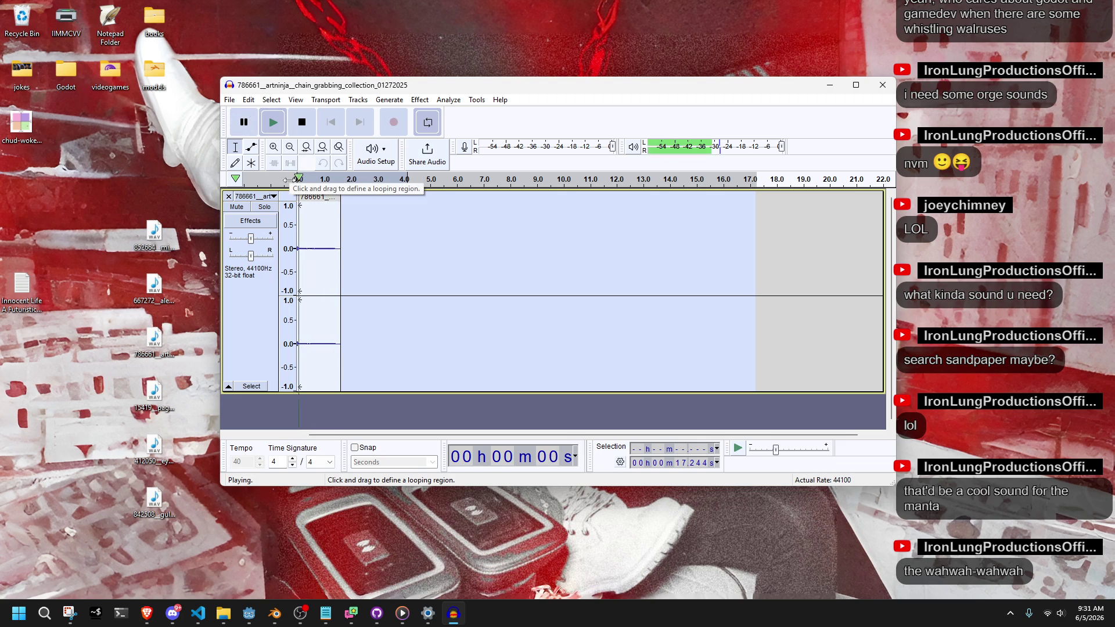
key("space")
left_click_drag(340, 228, 313, 229)
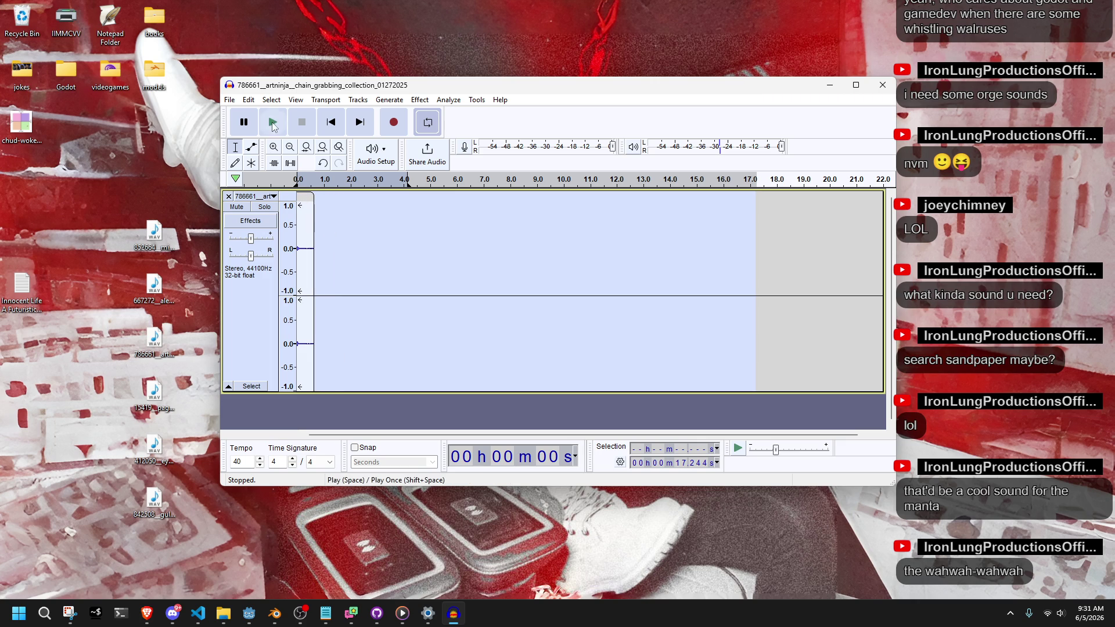
left_click_drag(313, 219, 304, 219)
left_click(230, 100)
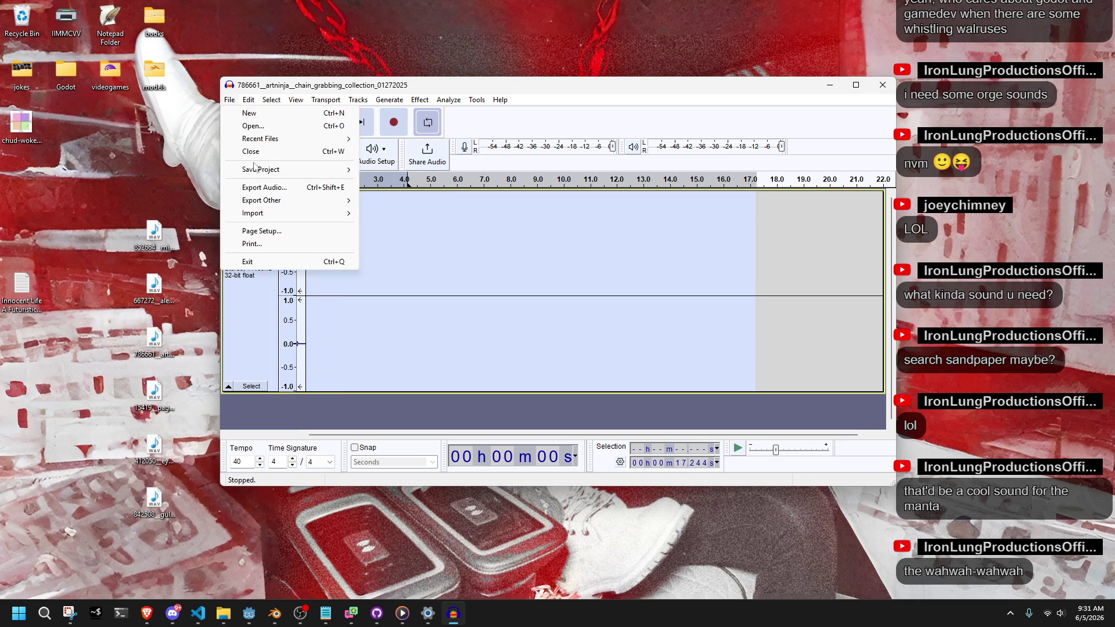
Step: Export the clip as grab01.wav in WAV format, shortening the suggested file name
left_click(326, 188)
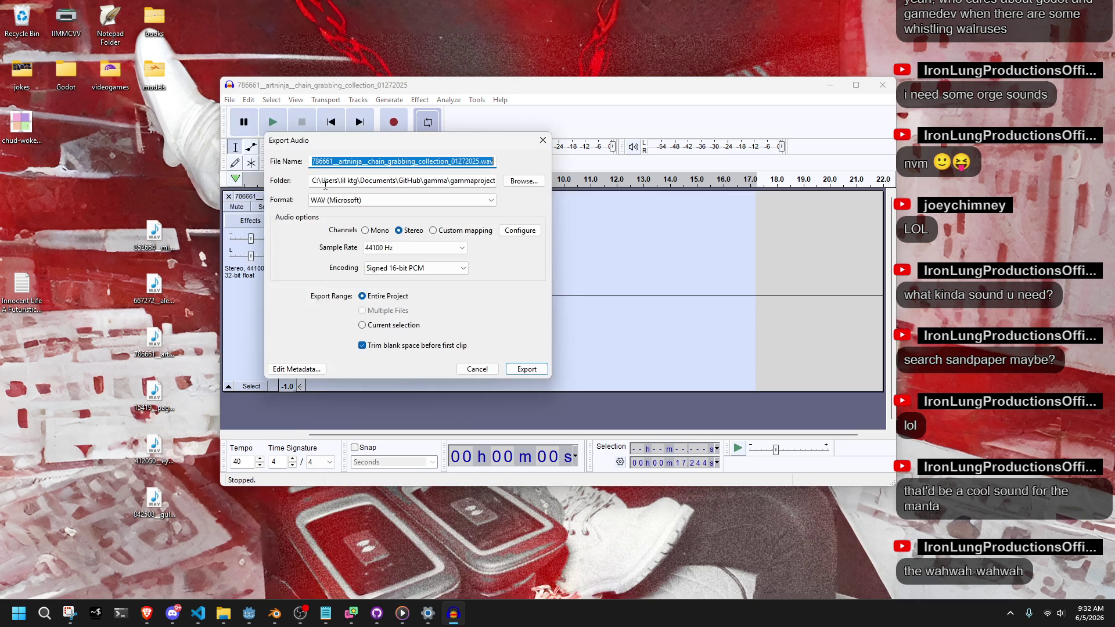
left_click(465, 162)
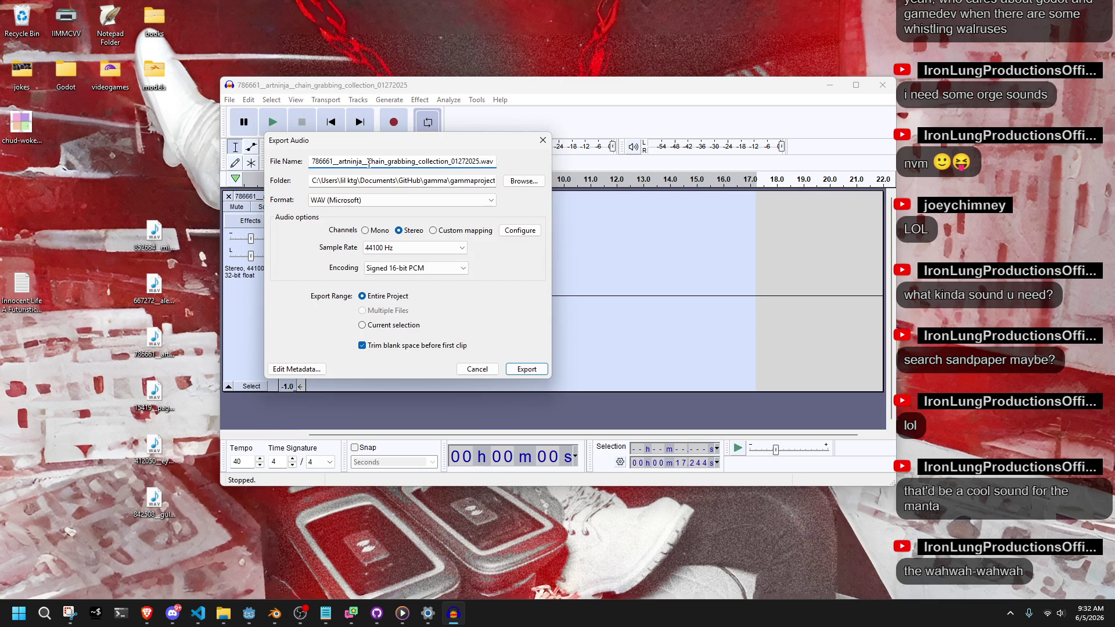
left_click_drag(370, 164, 250, 166)
key("BackSpace")
left_click_drag(425, 165, 311, 164)
key("BackSpace")
key("BackSpace")
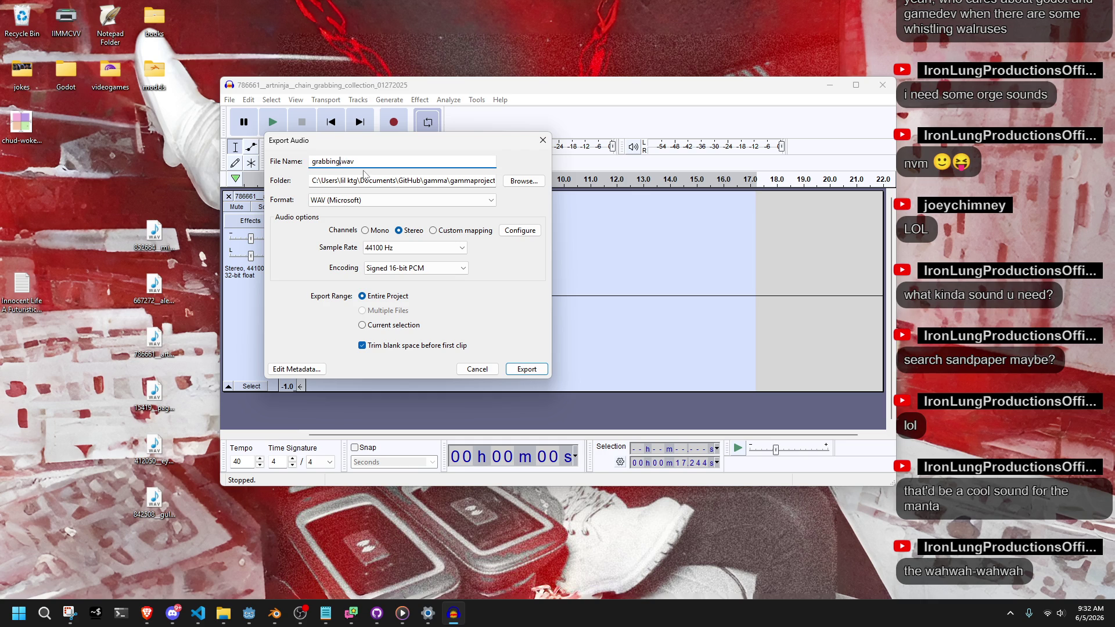
key("Right")
key("Right")
key("Right")
key("BackSpace")
key("BackSpace")
key("BackSpace")
type("01")
left_click(524, 369)
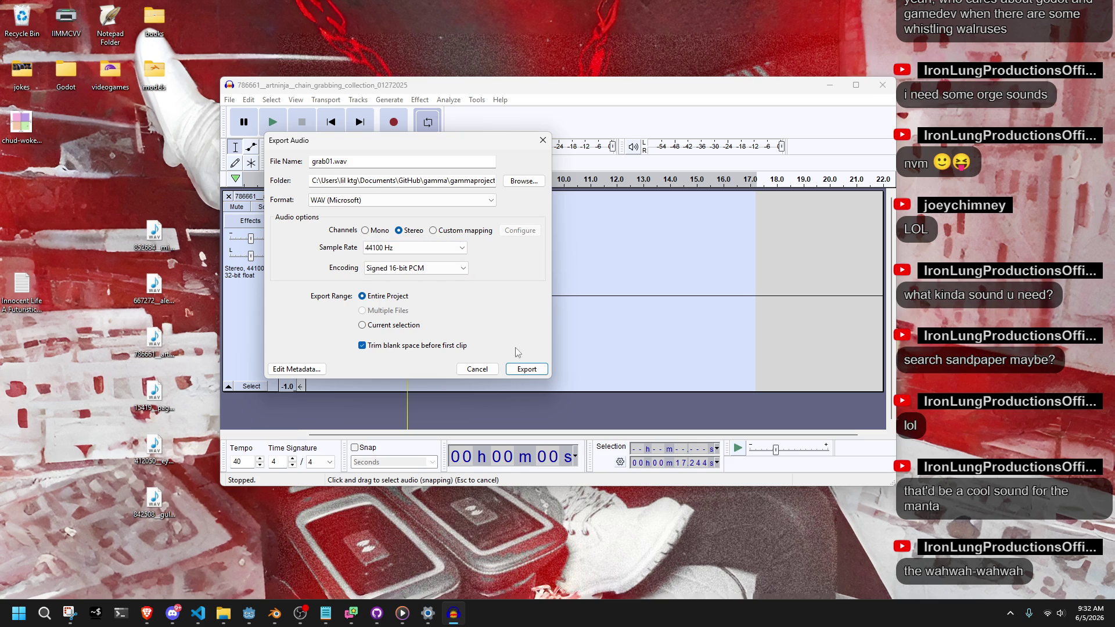
left_click(523, 371)
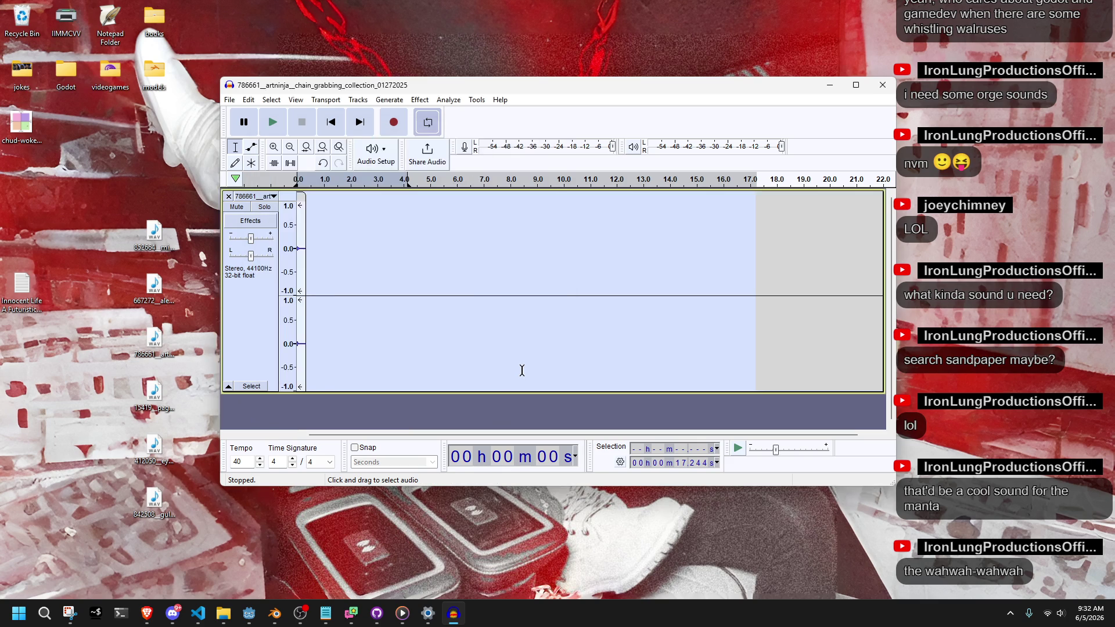
left_click(226, 617)
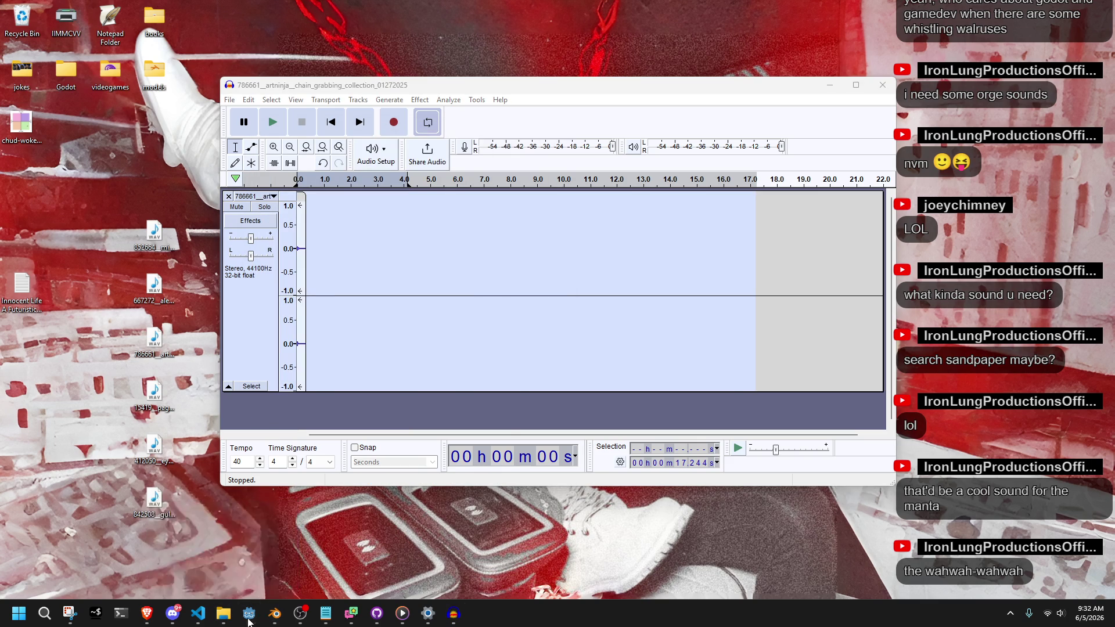
Step: Add a PlaySoundUI call after line 517 that plays grab01, and save Player.cs
left_click(249, 614)
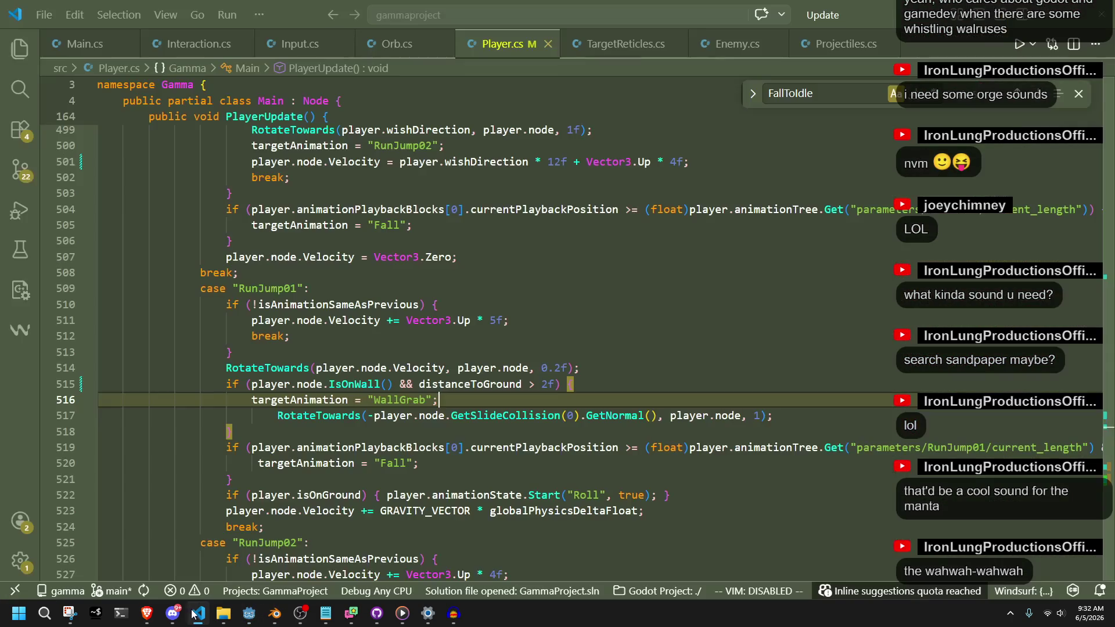
left_click(198, 613)
left_click(423, 434)
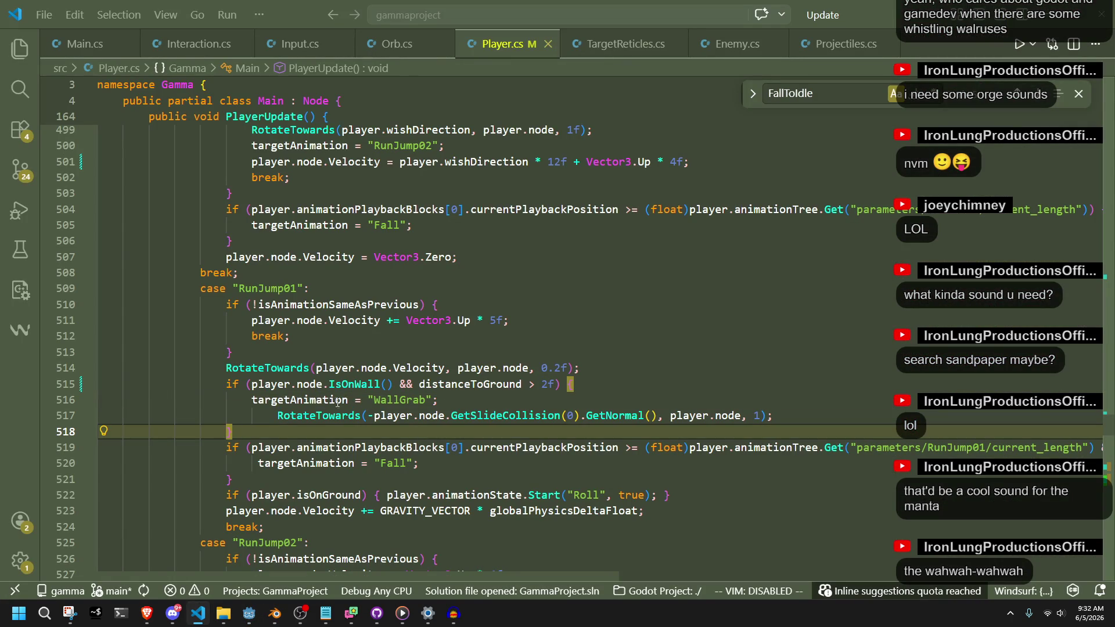
left_click(741, 421)
key("shift+Tab")
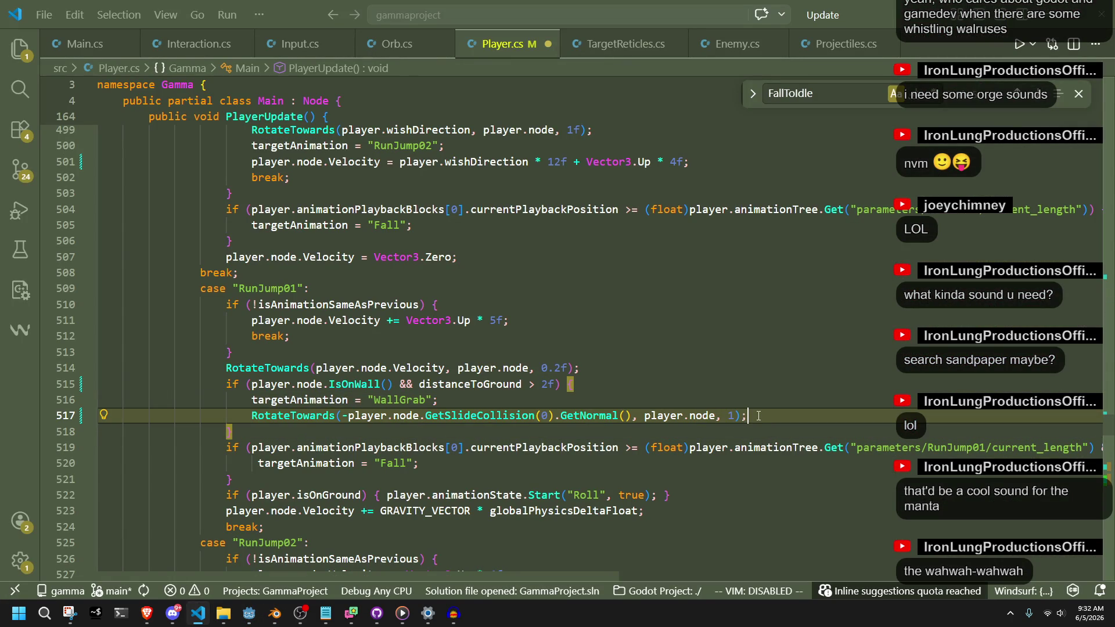
key("Return")
type("plays")
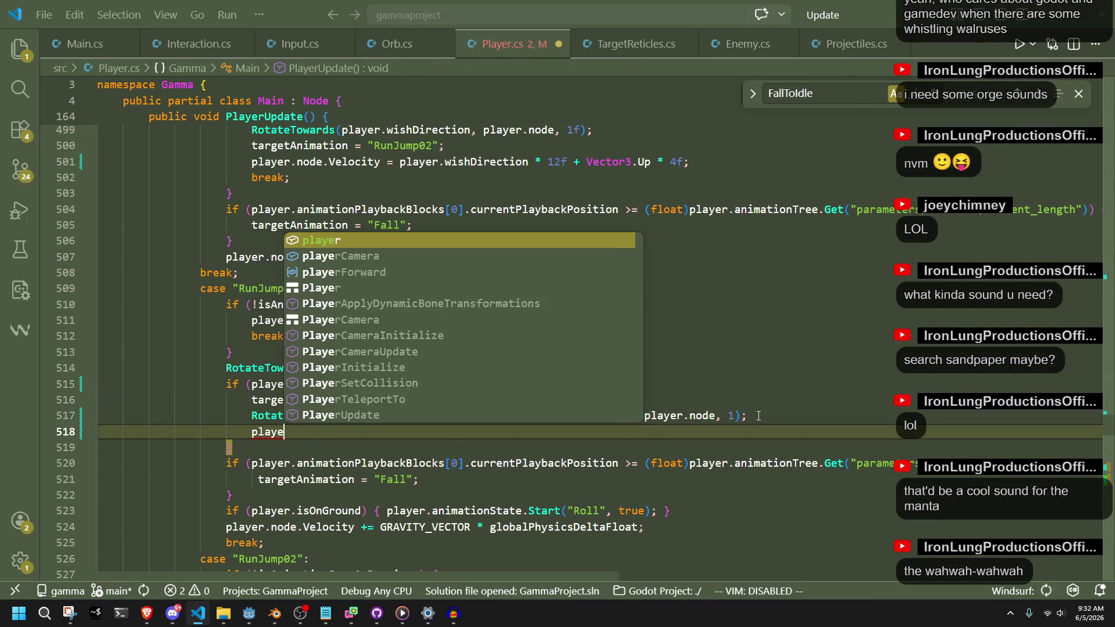
type("oundUI")
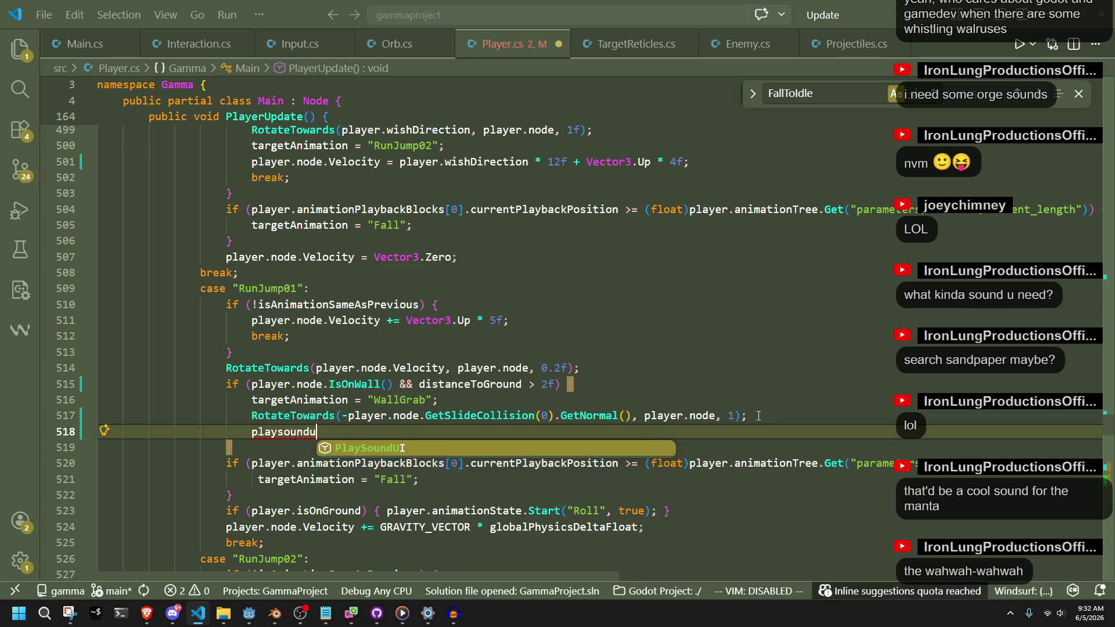
key("Tab")
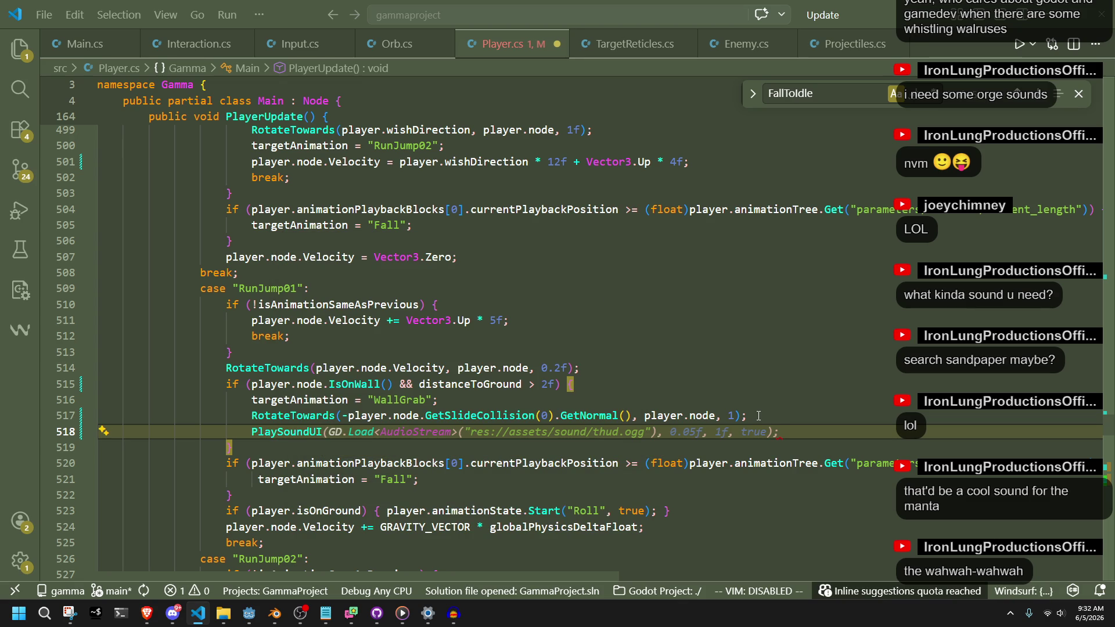
key("Tab")
double_click(610, 432)
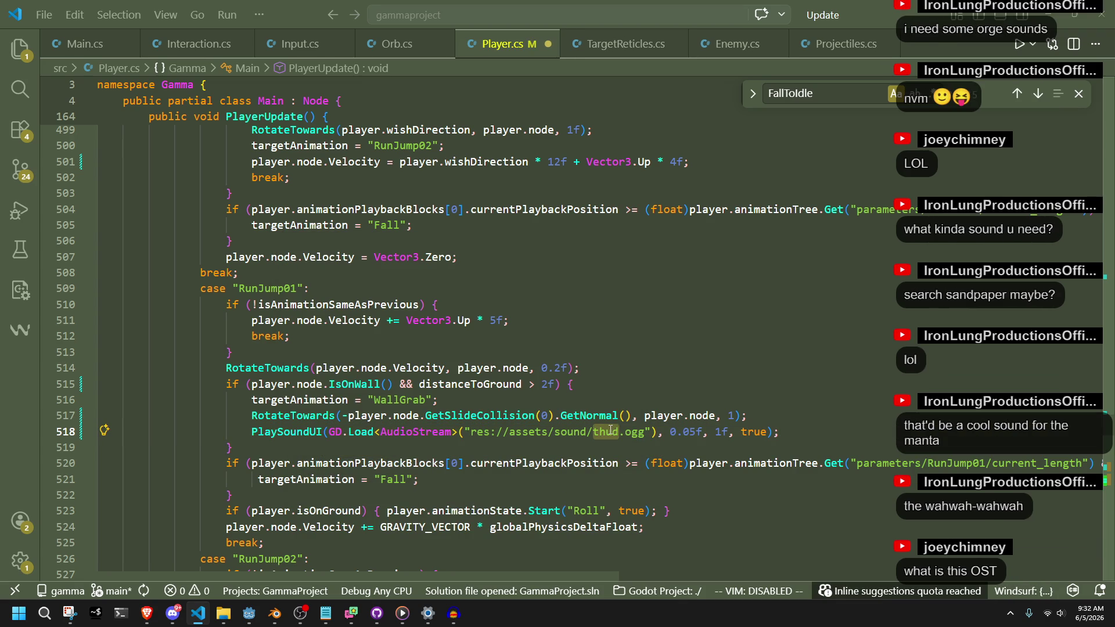
type("grab01")
key("ctrl+s")
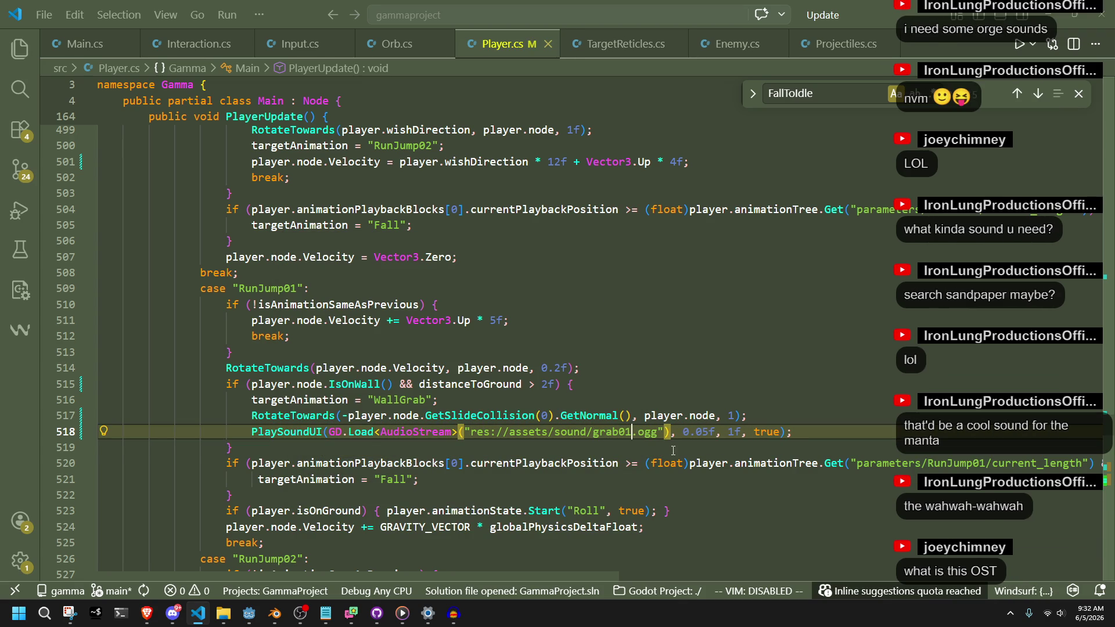
left_click(673, 450)
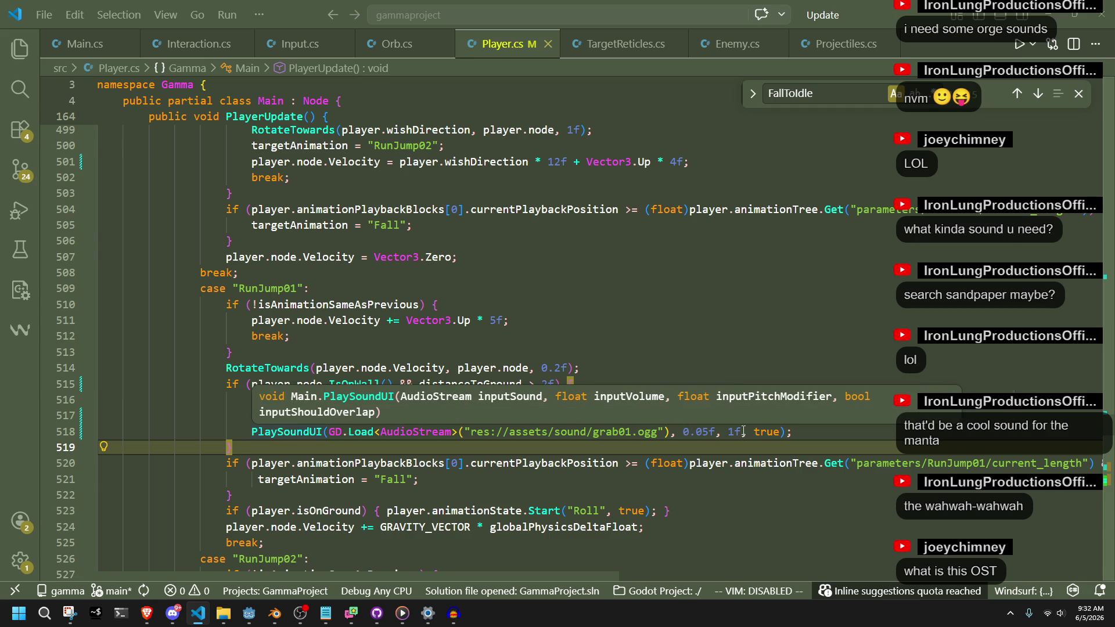
Step: Set the sound call's overlap argument to false, then build and run the game in Godot
key("alt+Tab")
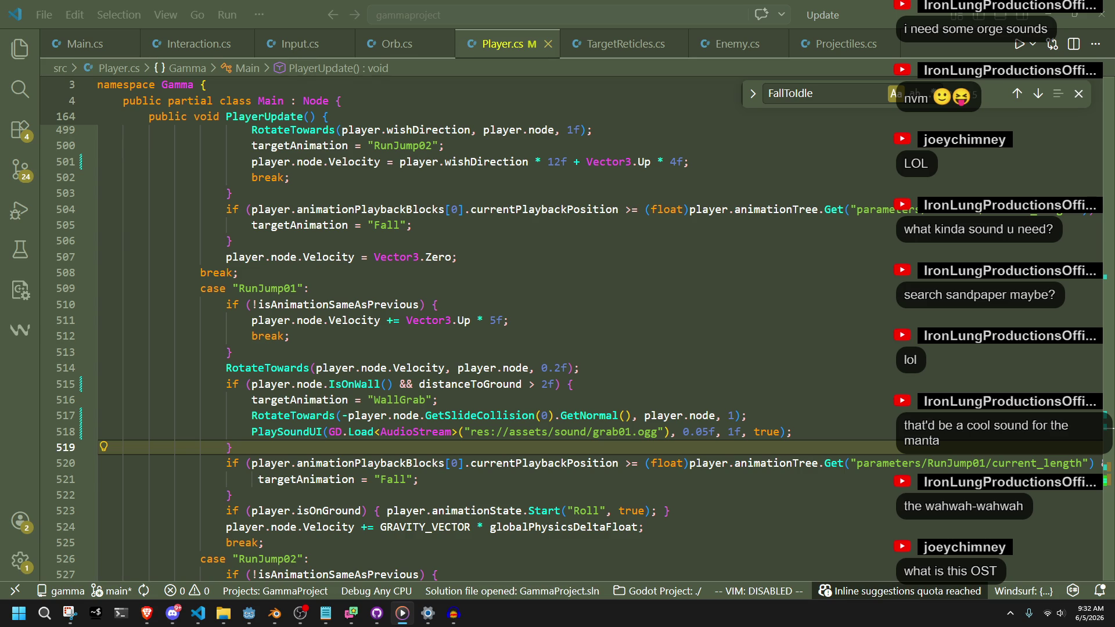
key("alt+Tab")
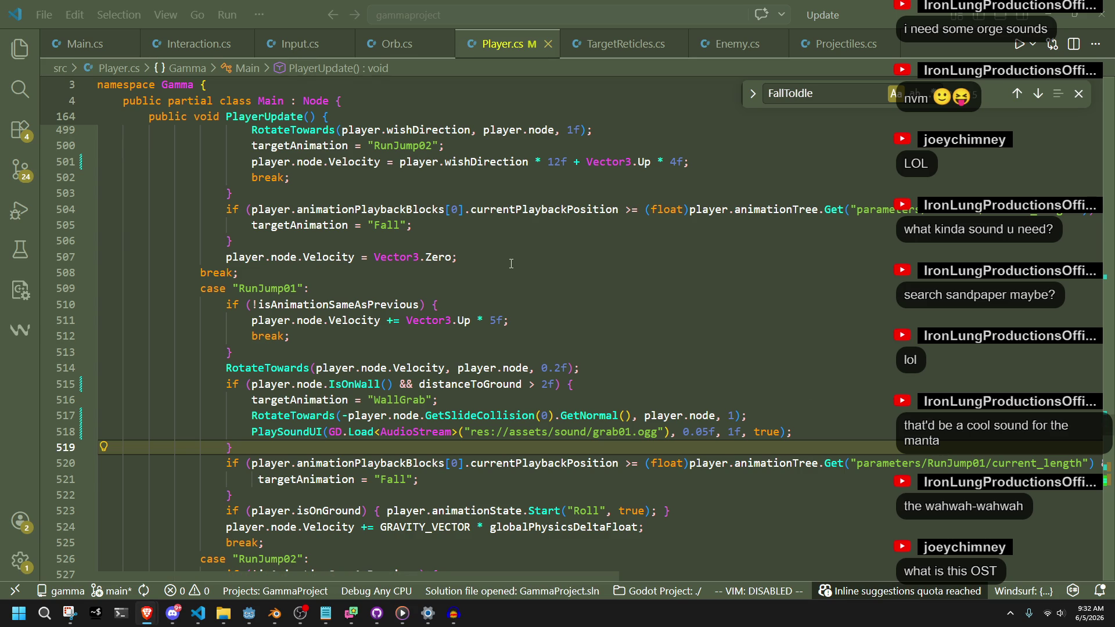
left_click(586, 416)
left_click(586, 399)
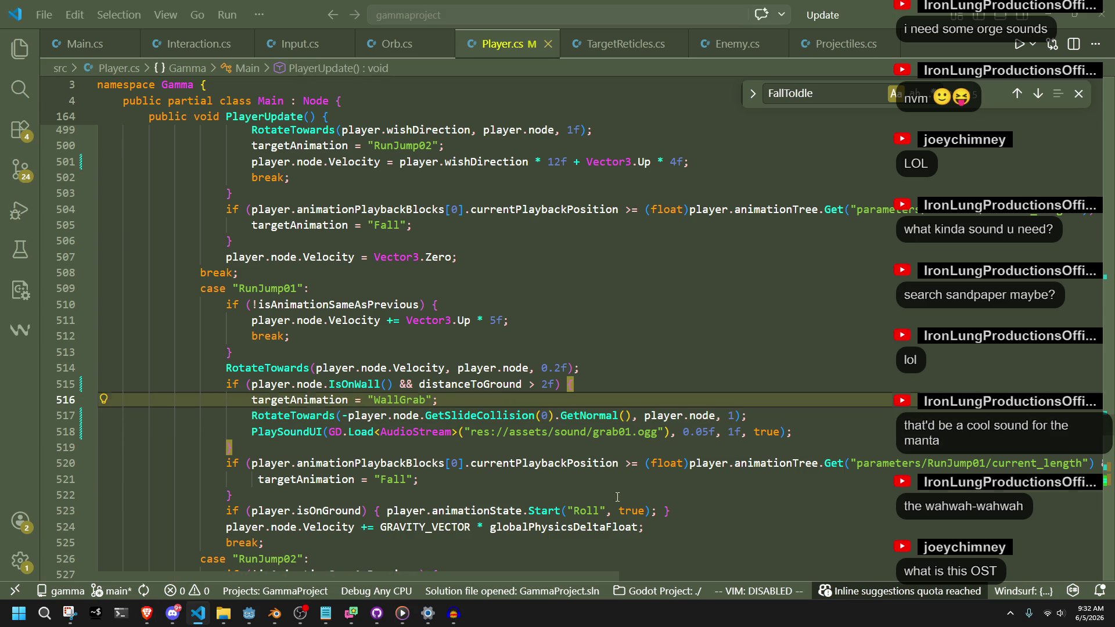
left_click(556, 495)
left_click(324, 433)
key("Down")
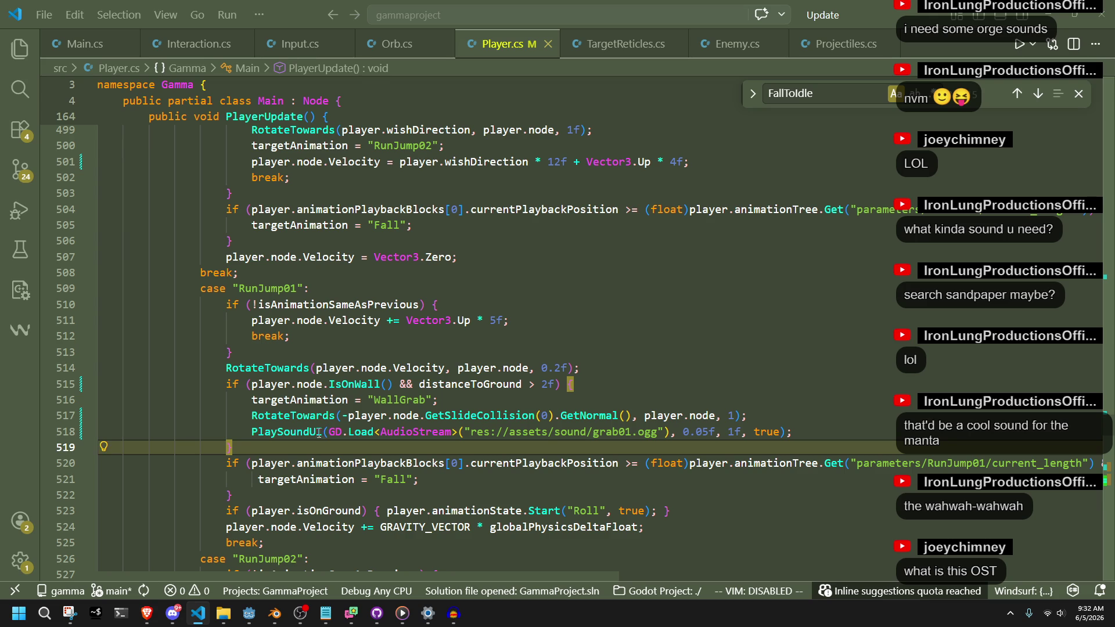
mouse_move(306, 434)
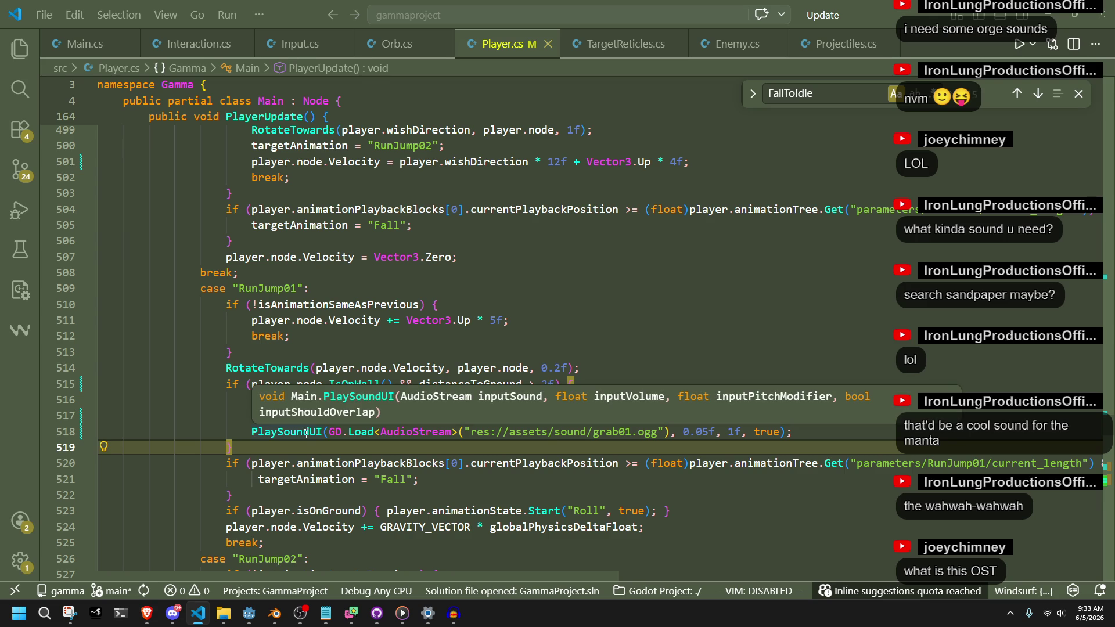
double_click(767, 432)
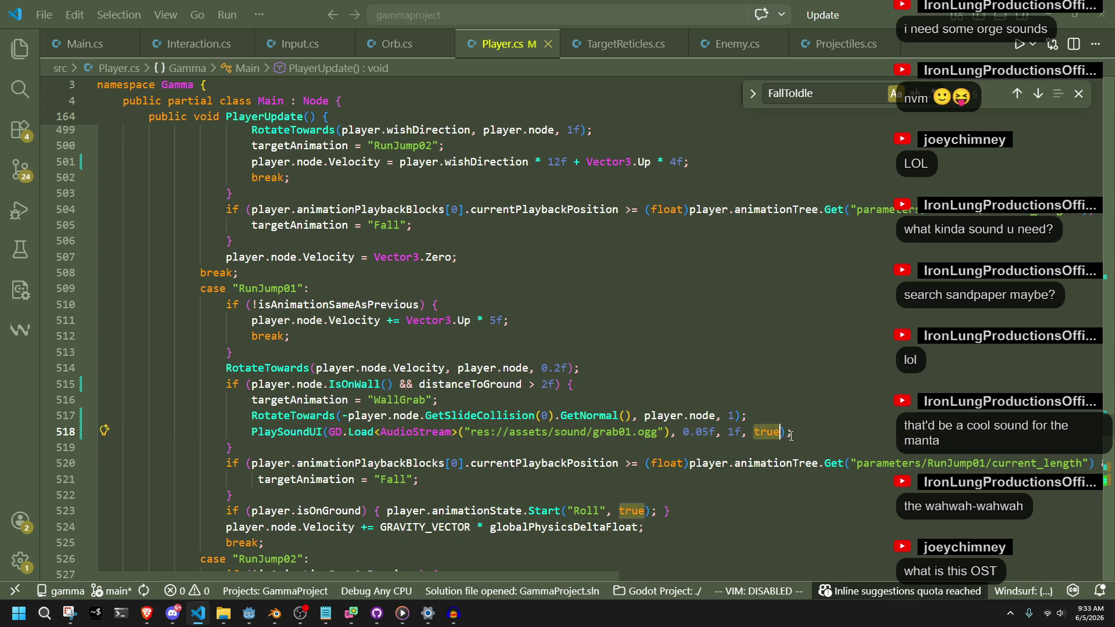
type("false")
key("Escape")
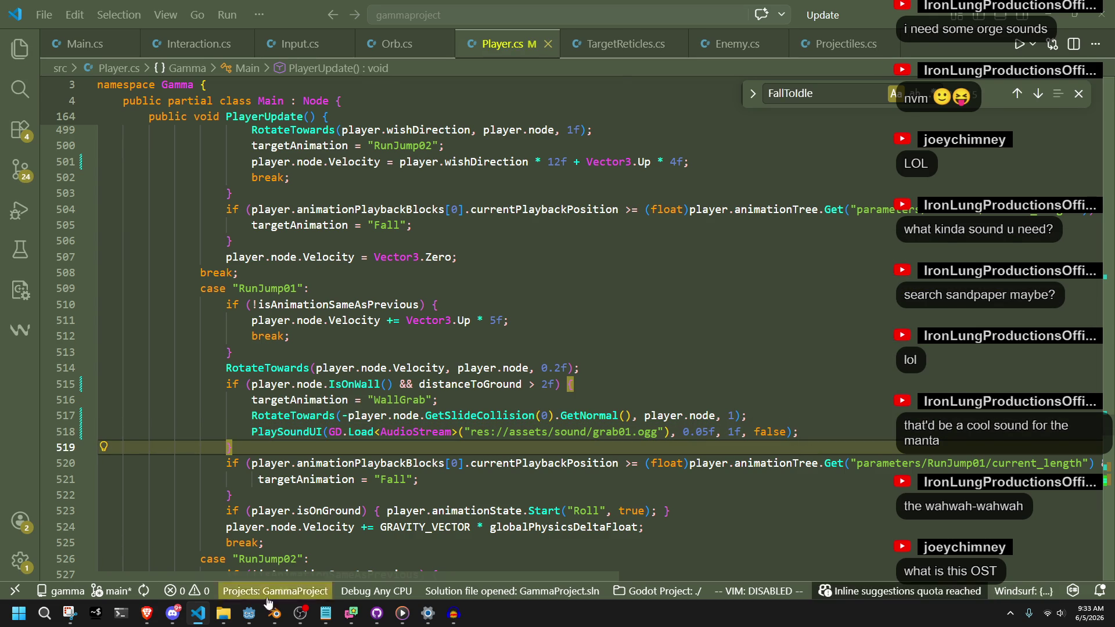
key("alt+Tab")
left_click(1033, 28)
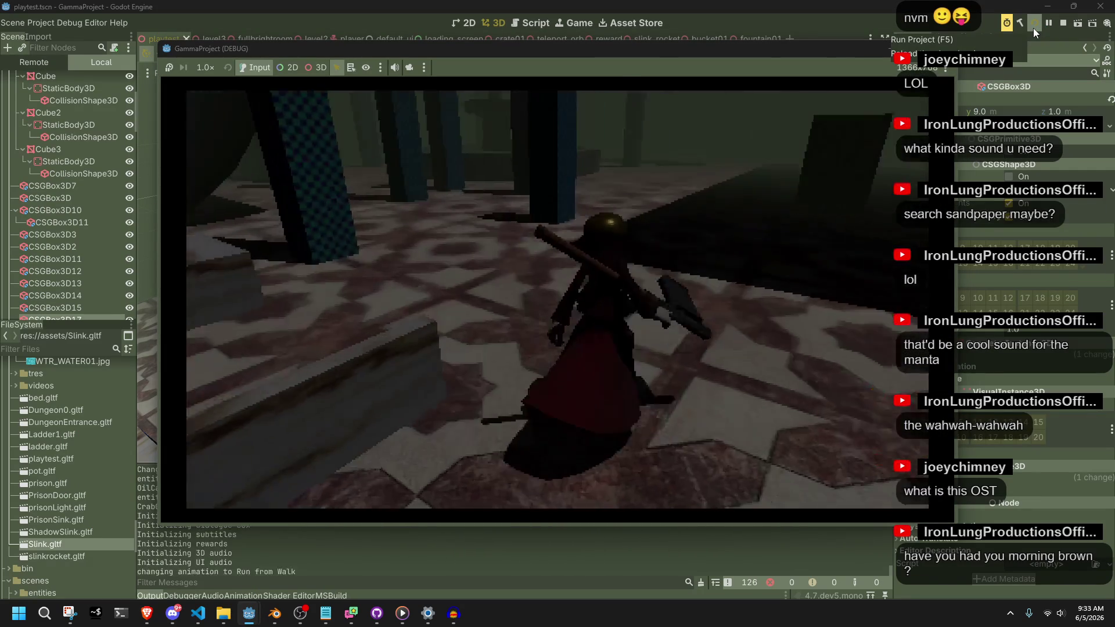
Step: Walk forward, vault onto the fountain edge, and jump at the wall to trigger a wall grab
key("w")
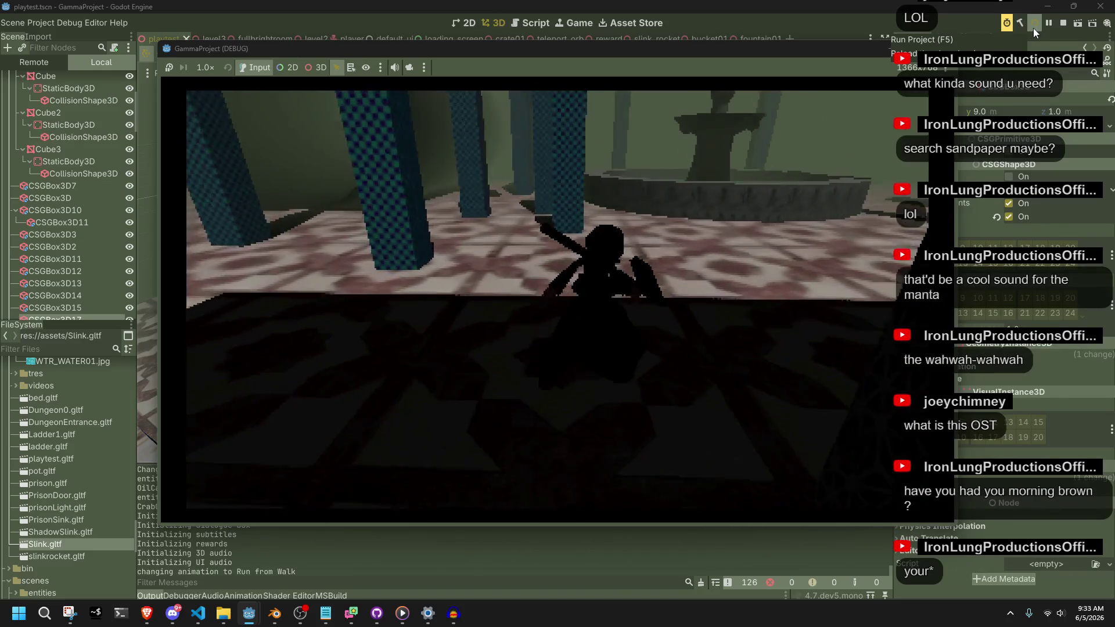
key("w")
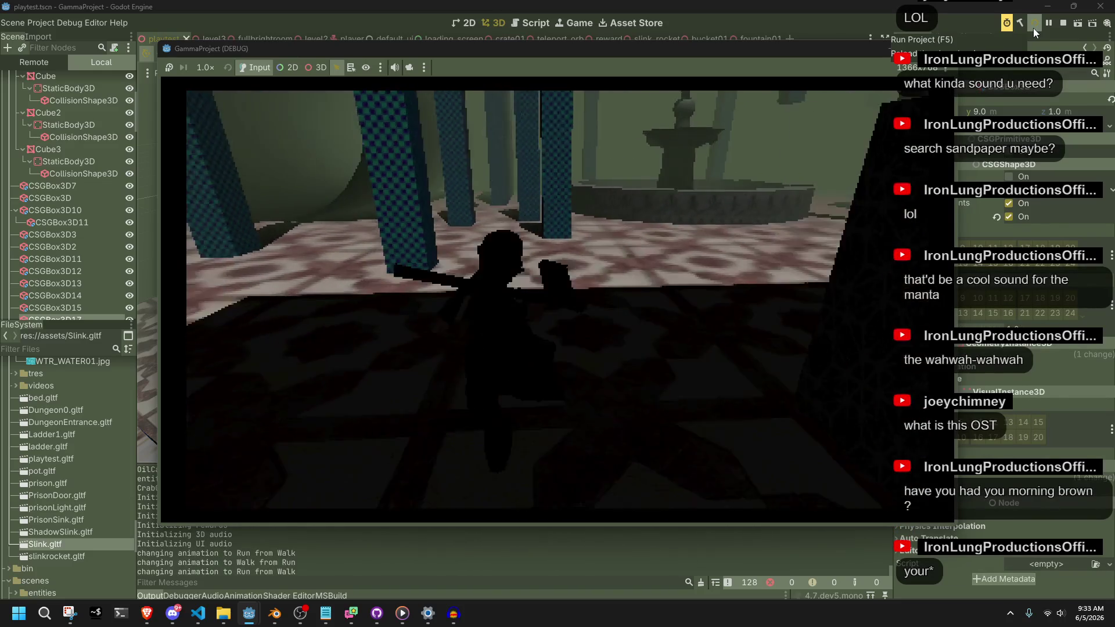
key("space")
key("w")
key("space")
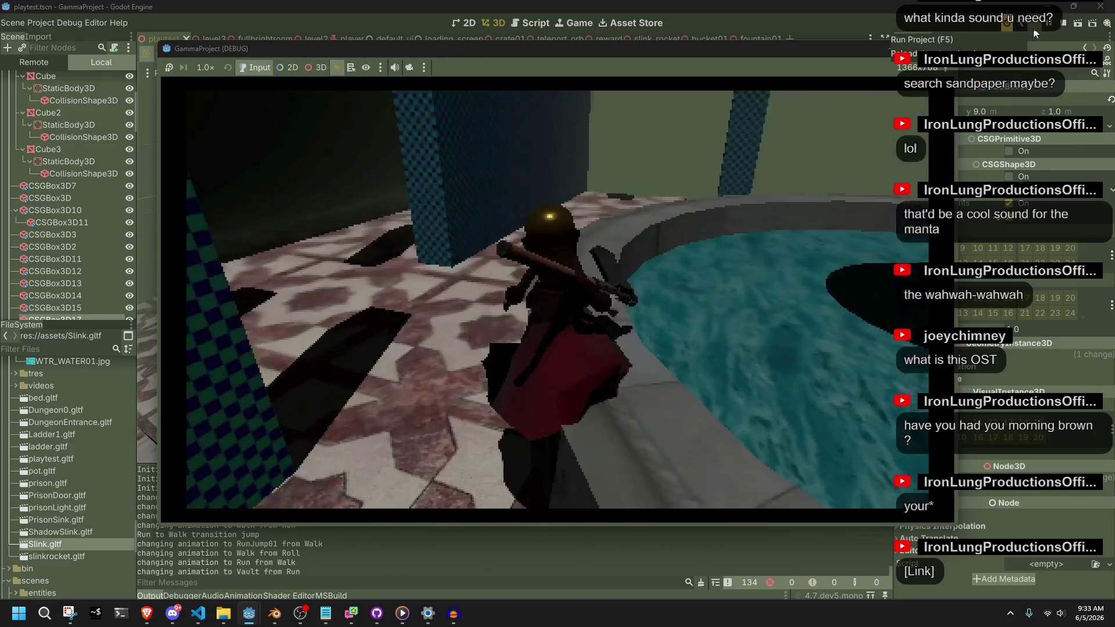
key("space")
key("space")
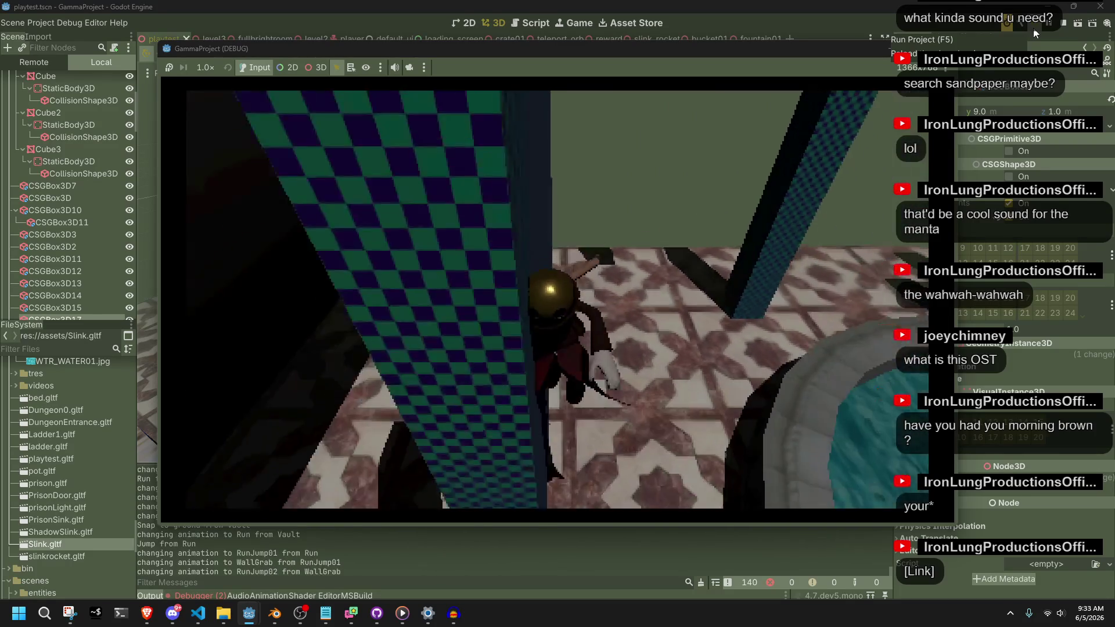
Step: Stop the running game with F8 and bring Player.cs up in Visual Studio Code
key("F8")
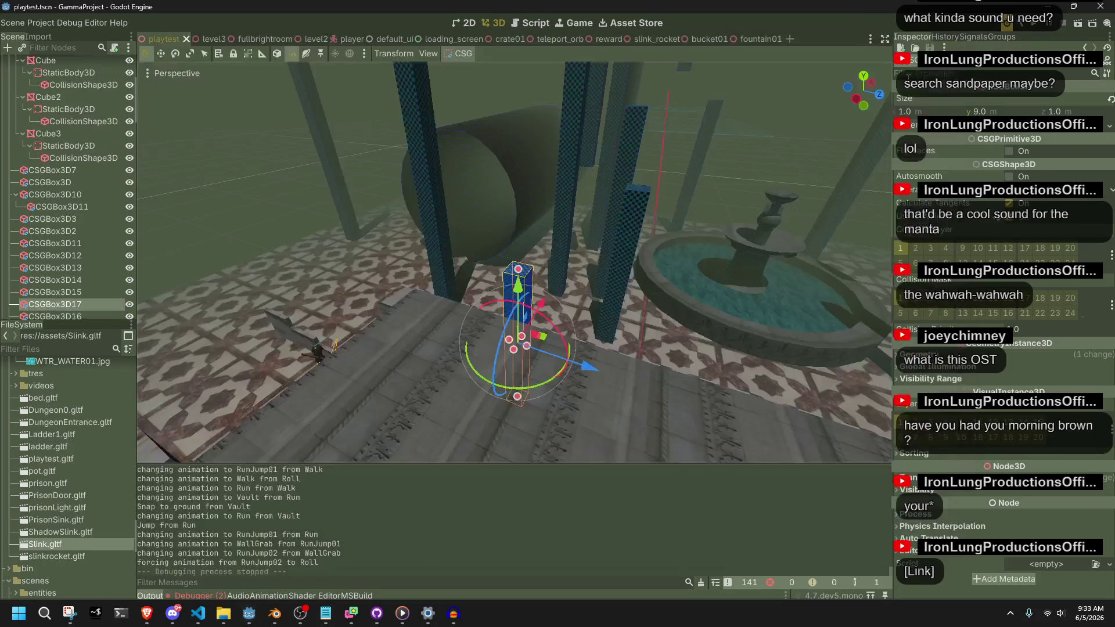
mouse_move(225, 617)
mouse_move(186, 558)
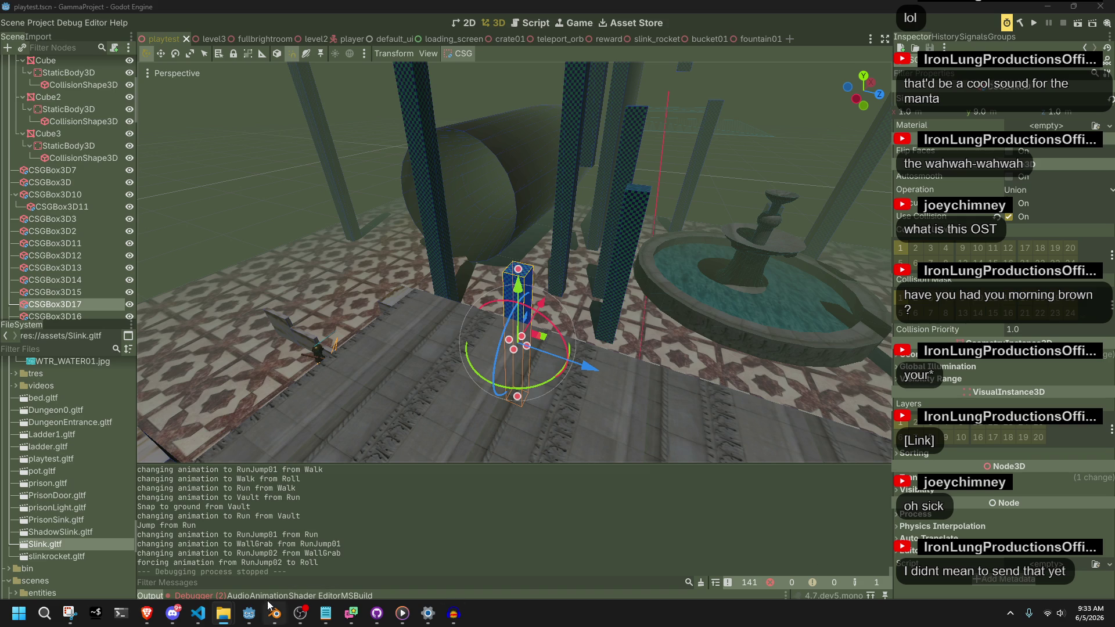
left_click(198, 613)
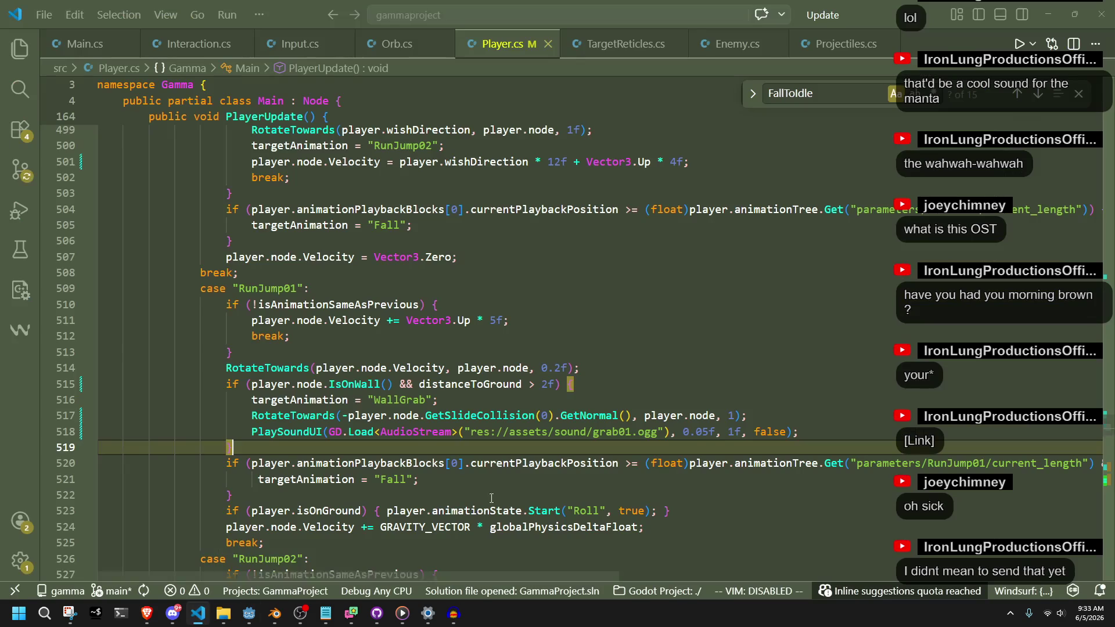
Step: Change the wall-grab sound path on line 518 from grab01.ogg to grab01.wav
left_click(586, 437)
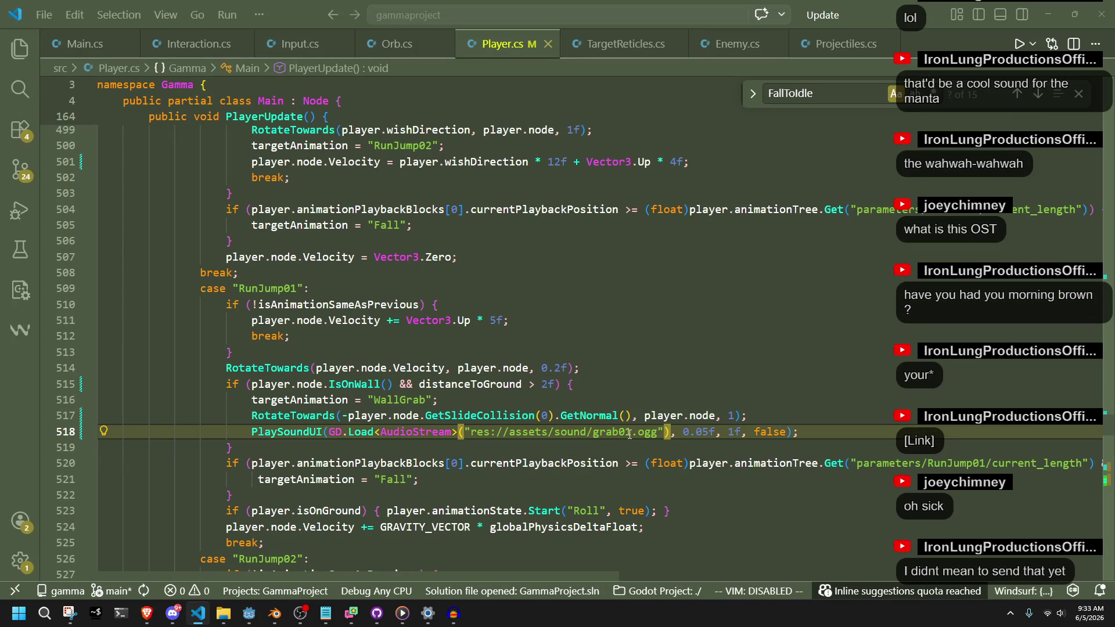
double_click(657, 434)
left_click(656, 435)
key("BackSpace")
key("BackSpace")
key("BackSpace")
type("wav")
Step: Switch over to the browser's YouTube video window
left_click(674, 449)
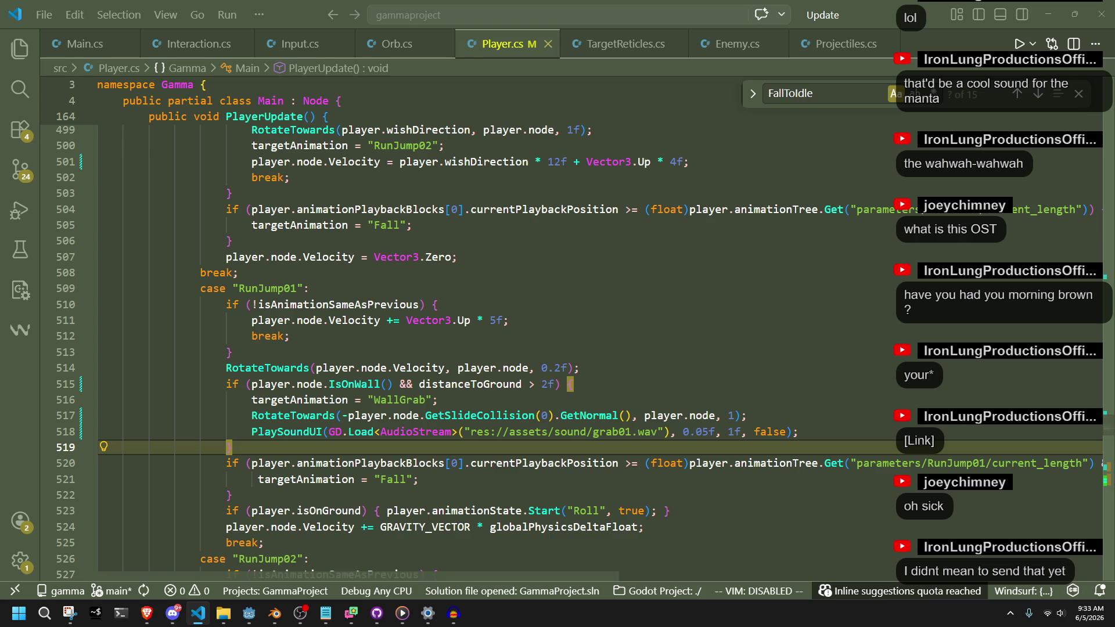
key("alt+Tab")
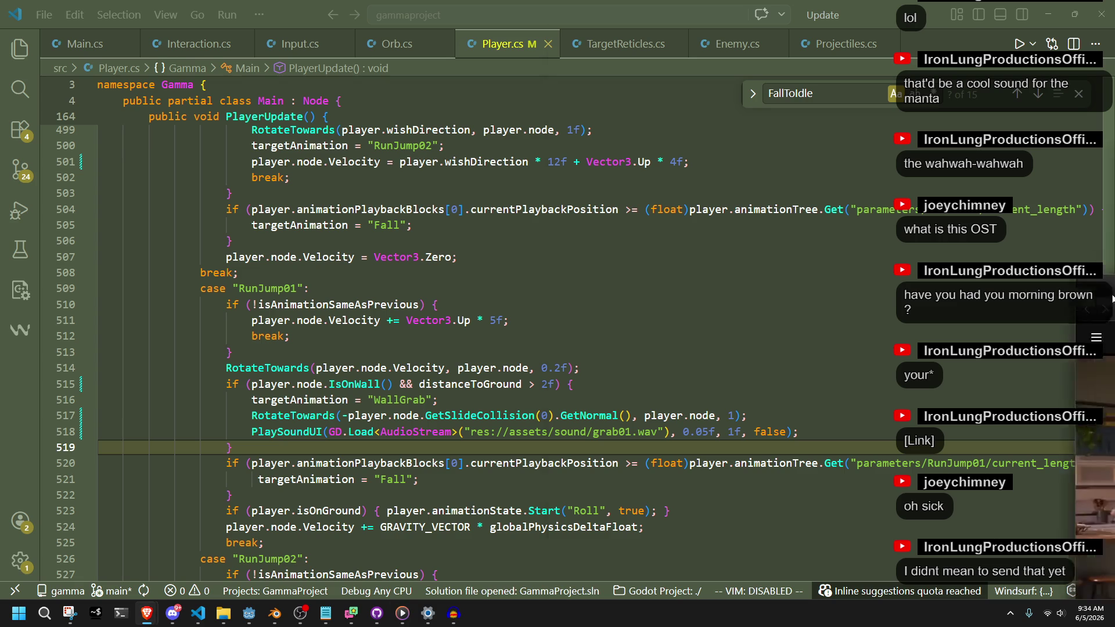
key("alt+Tab")
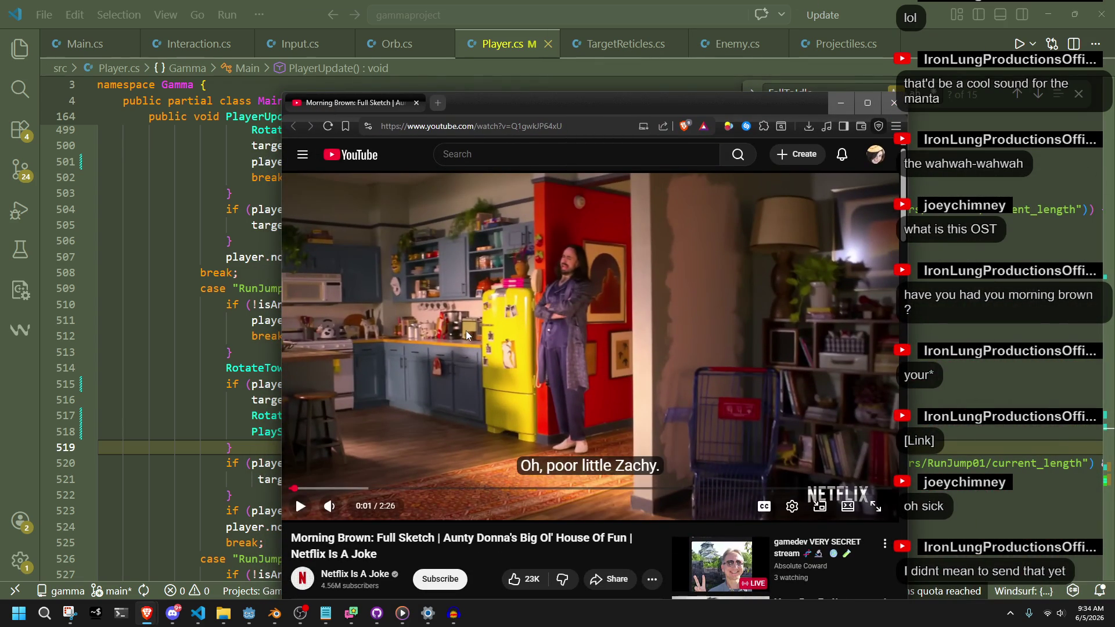
Step: Watch part of the Morning Brown sketch full screen, pause it, and minimize the browser
left_click(522, 351)
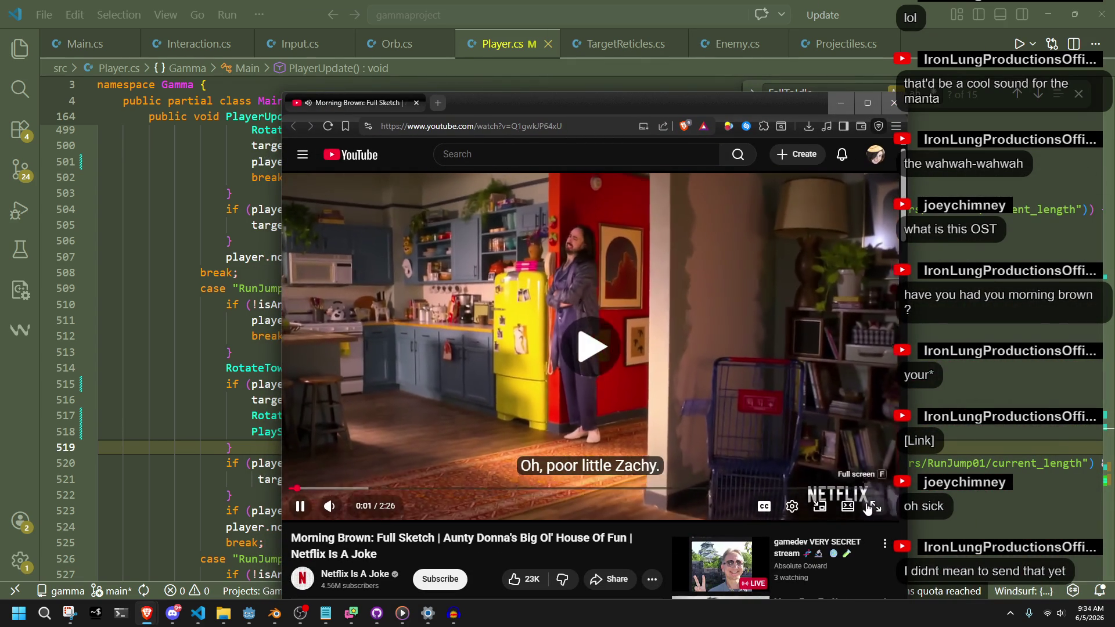
left_click(874, 507)
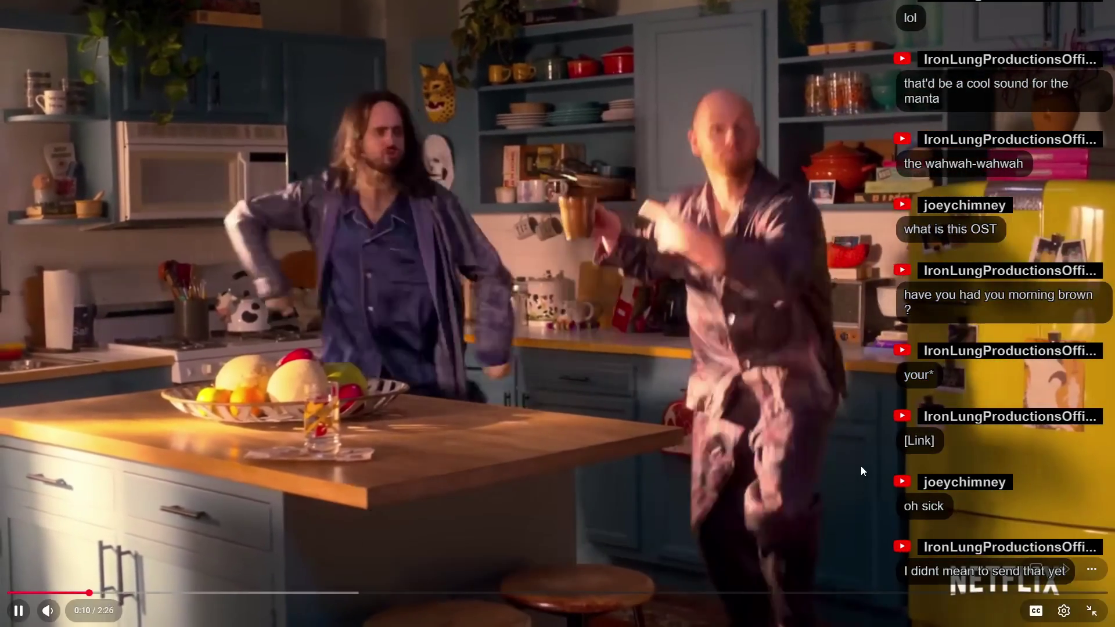
left_click(862, 467)
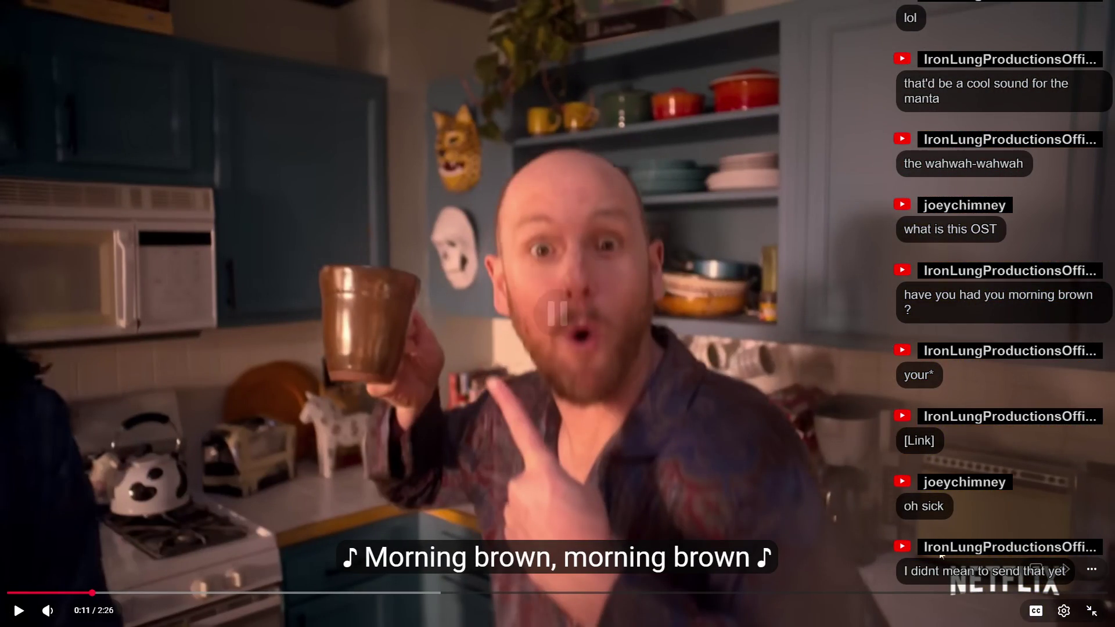
left_click(1086, 612)
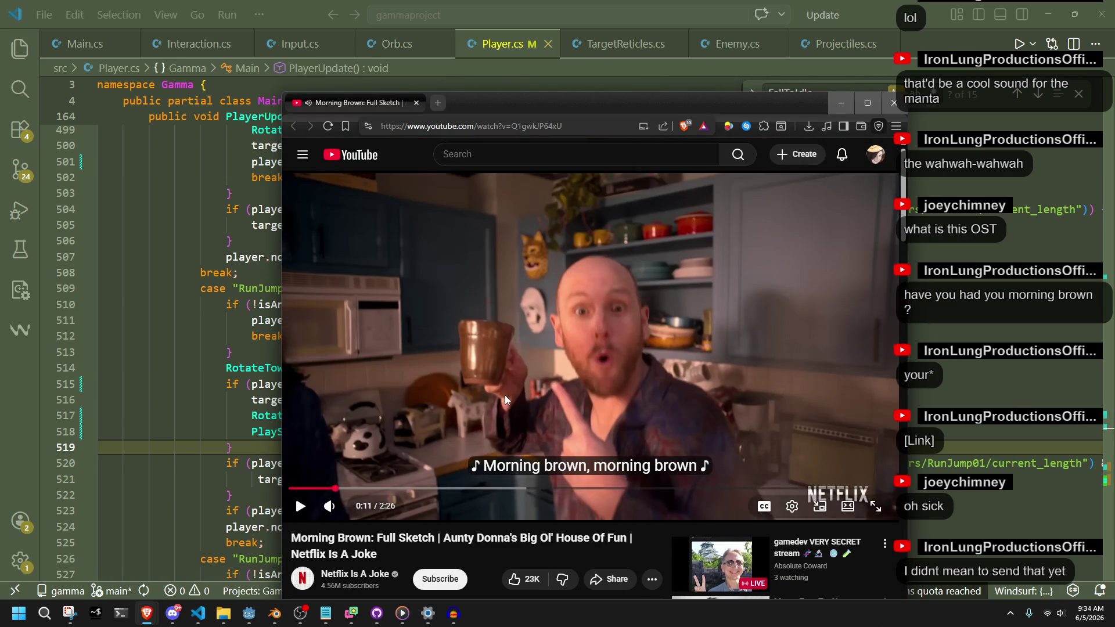
left_click(841, 102)
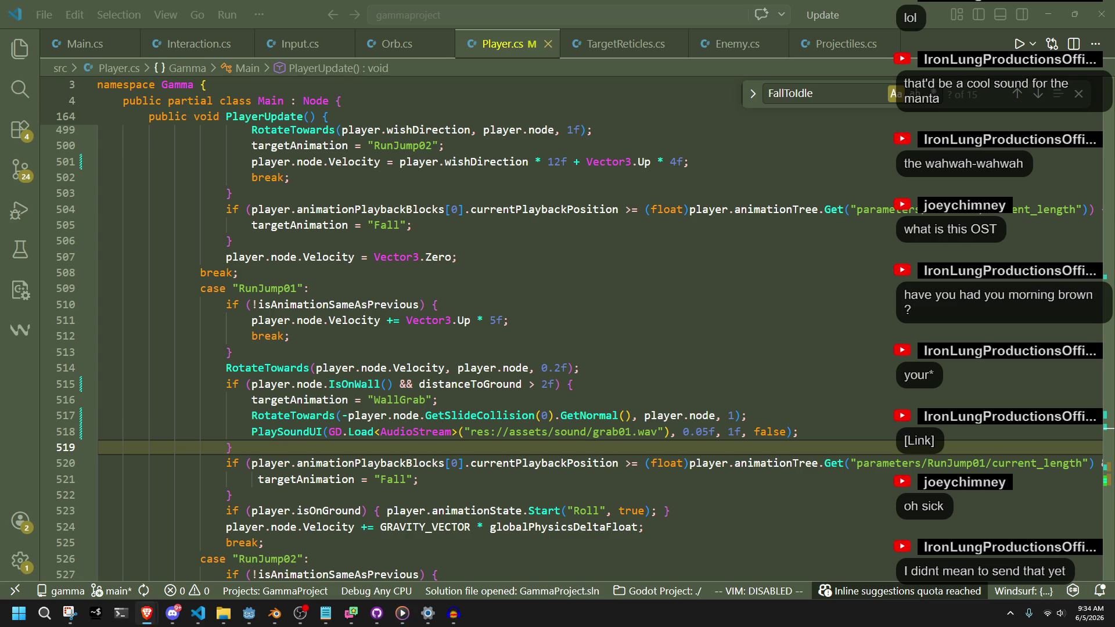
Step: Select the fixed 1f pitch value in the wall-grab PlaySoundUI call on line 518
left_click(776, 463)
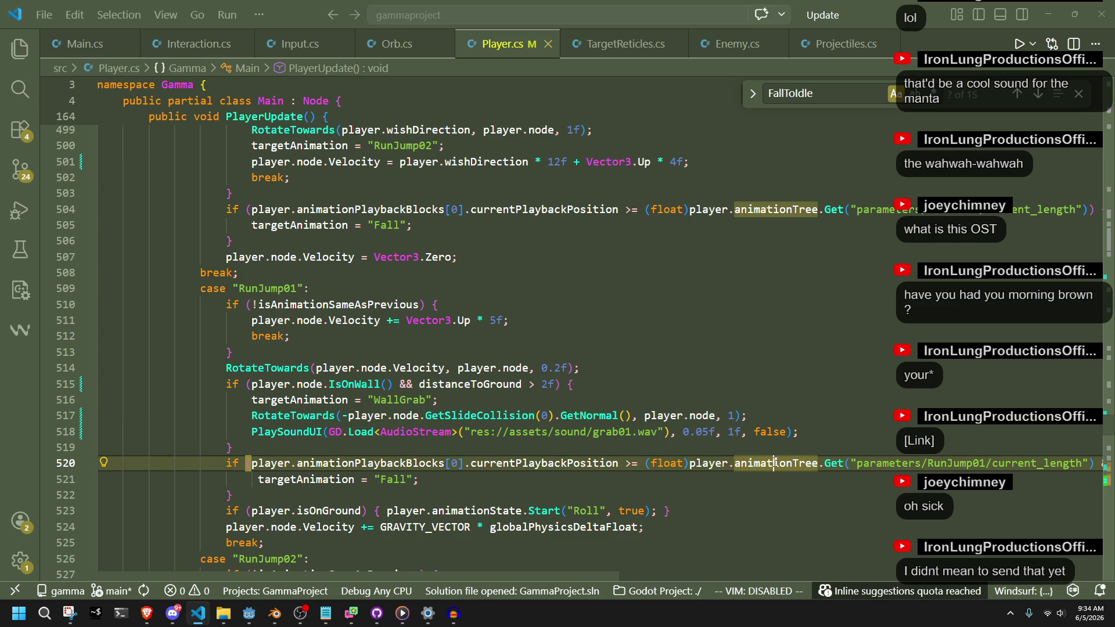
left_click(476, 457)
key("Up")
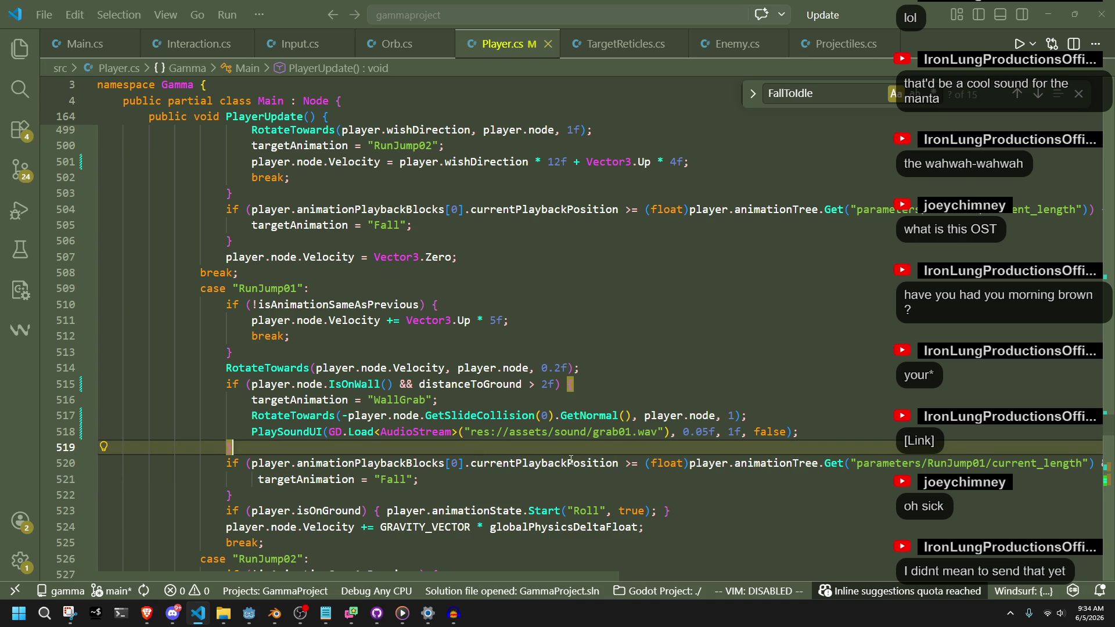
left_click(774, 398)
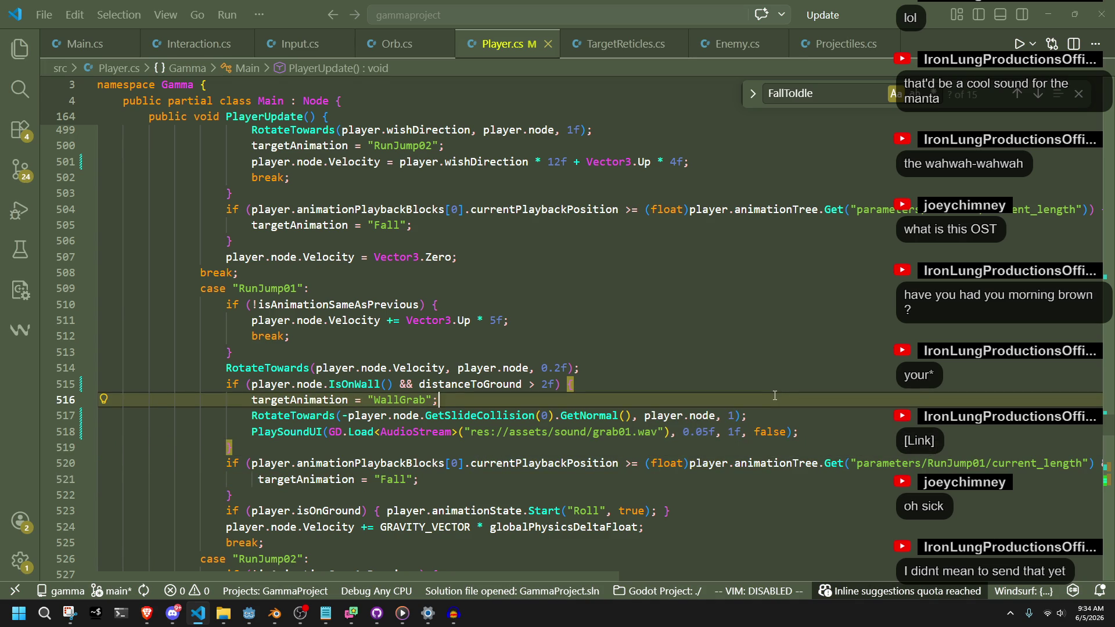
left_click(735, 433)
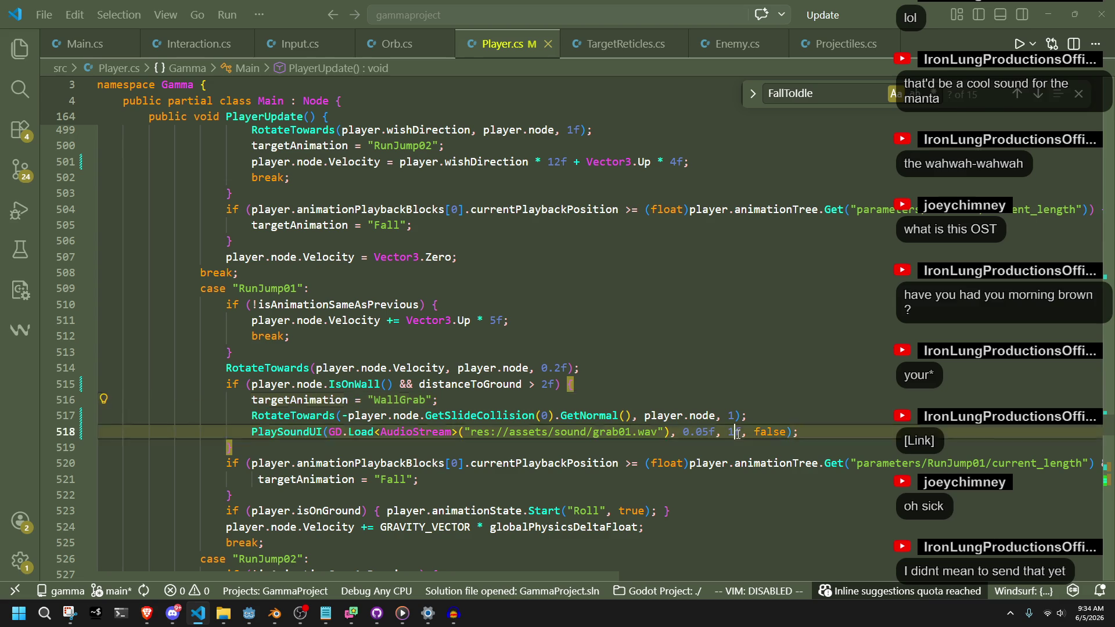
key("shift+Right")
double_click(735, 433)
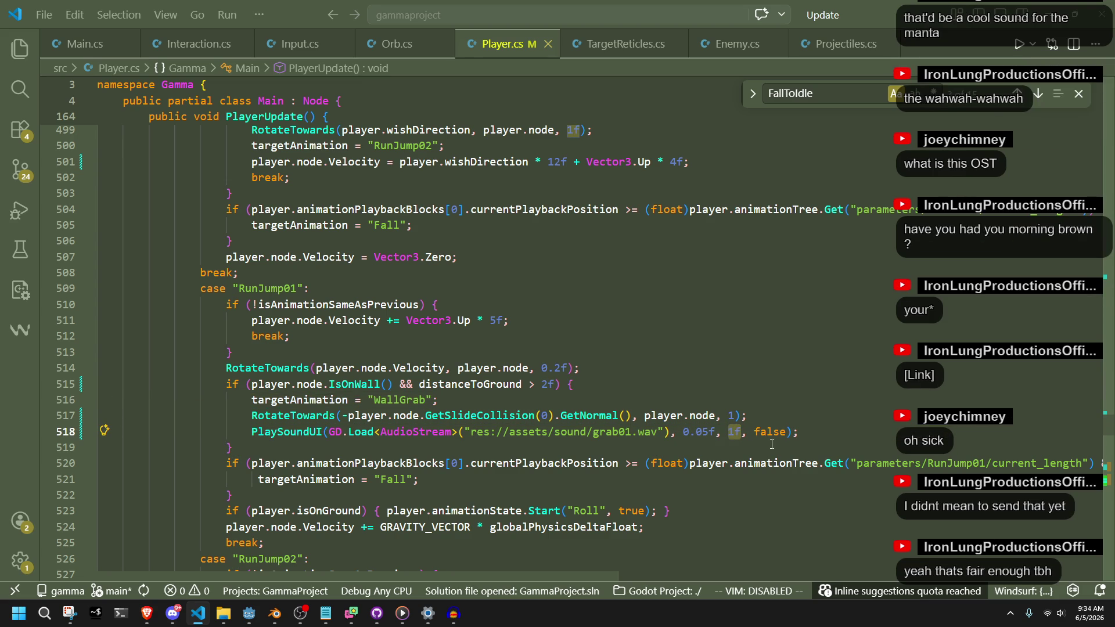
Step: Replace it with (float)GD.Randfn(1f, 0.05f) using autocomplete
type("GD.rand")
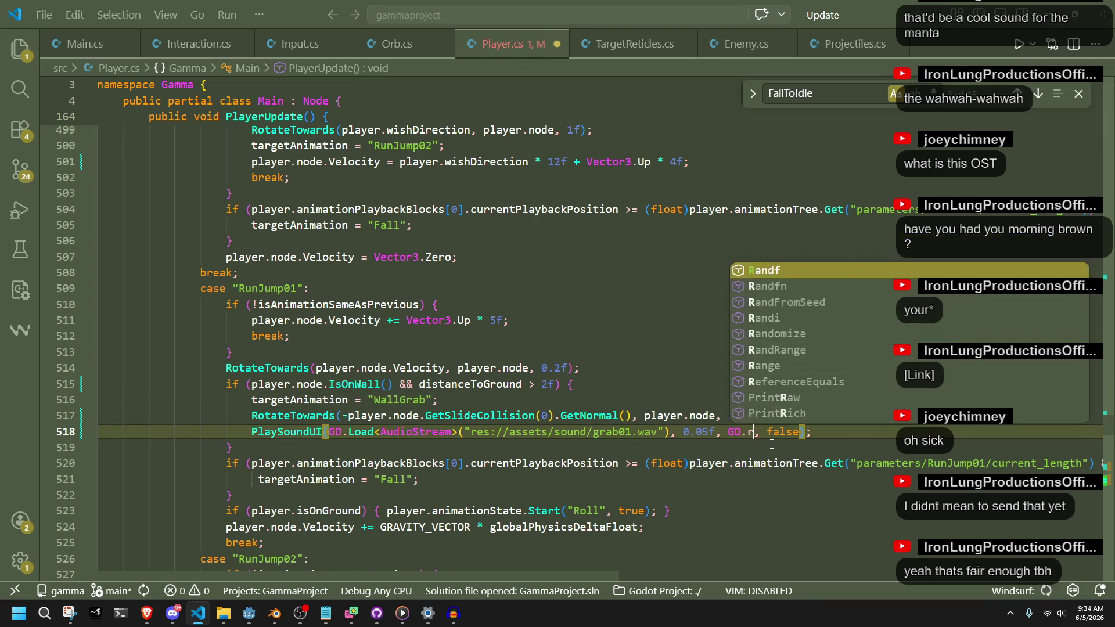
key("Down")
key("Down")
key("Down")
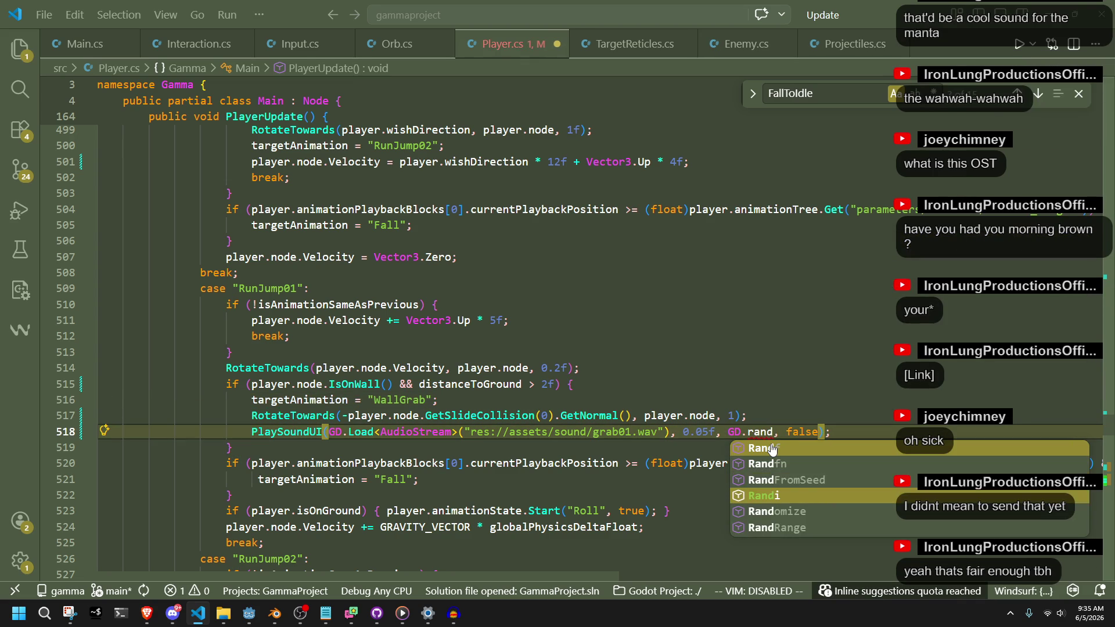
key("Down")
key("Down")
key("Up")
key("Up")
key("Up")
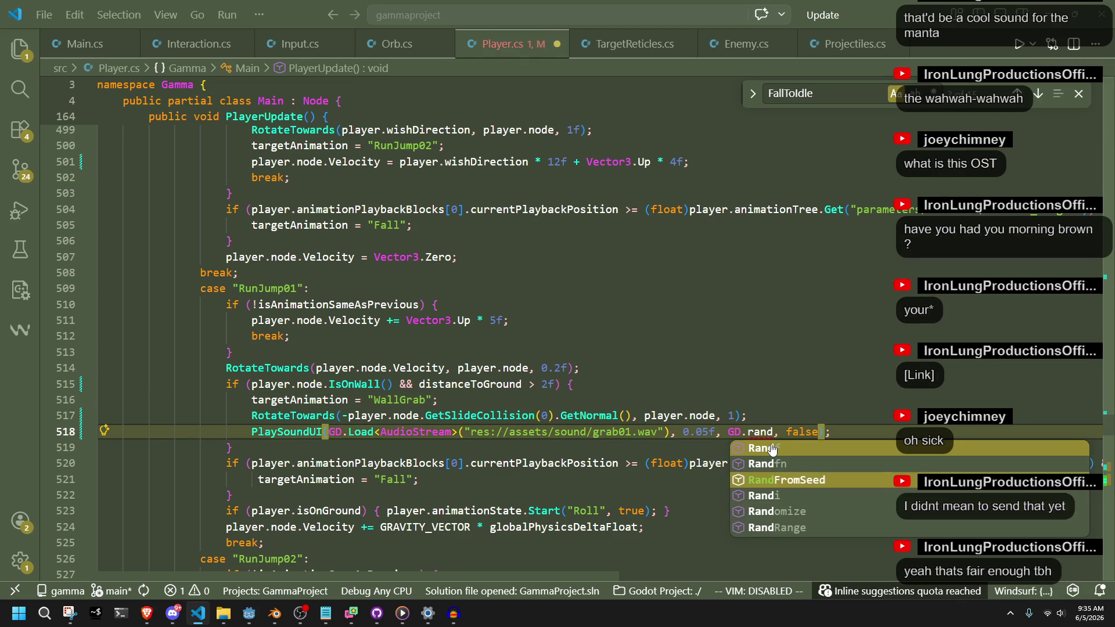
key("Up")
key("Return")
key("Tab")
mouse_move(767, 427)
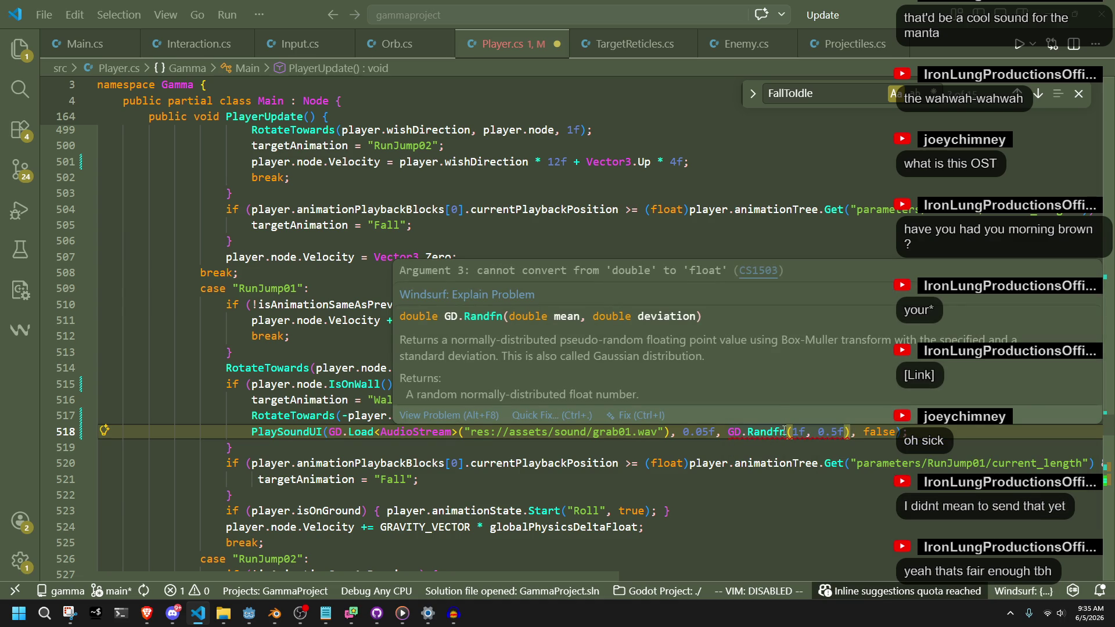
type("0")
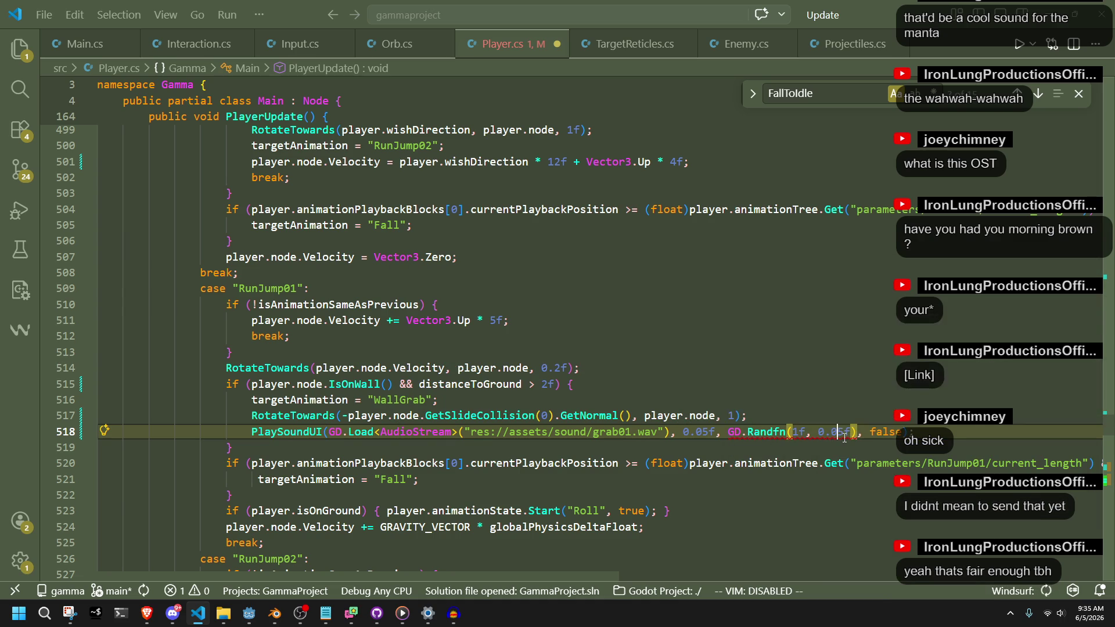
left_click(724, 432)
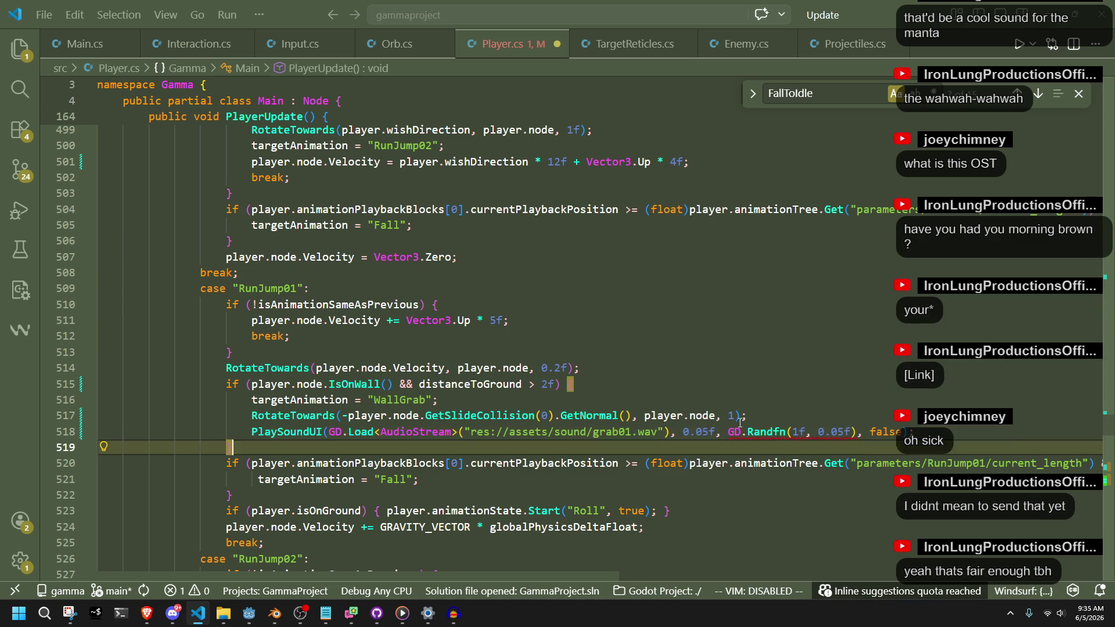
type("(float)")
Step: Save Player.cs and launch the game from the Godot editor
key("ctrl+s")
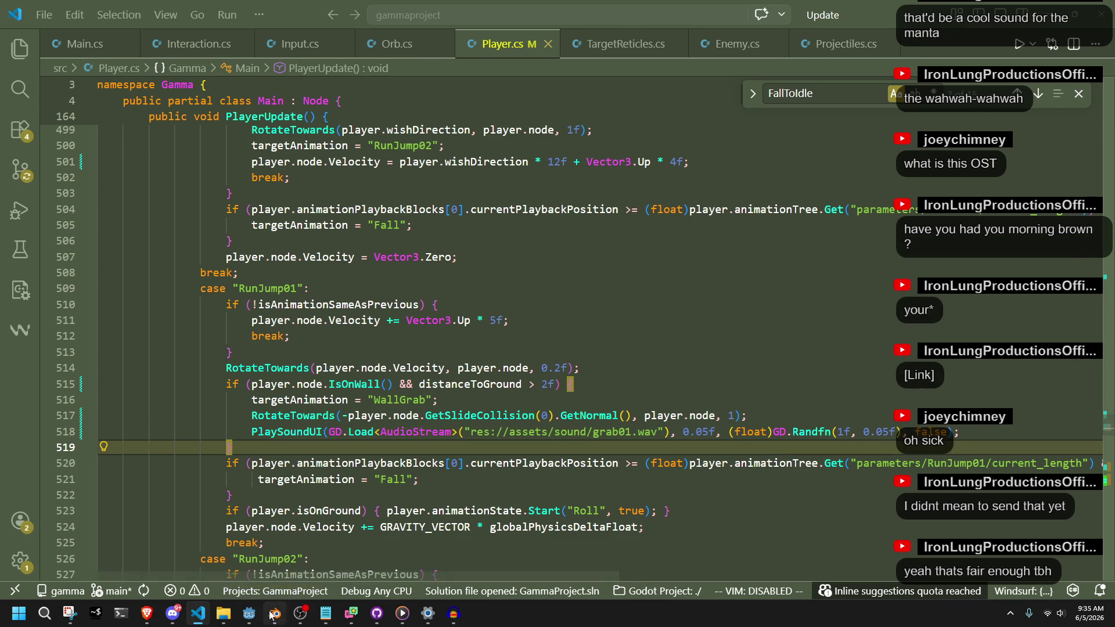
left_click(249, 614)
left_click(1040, 30)
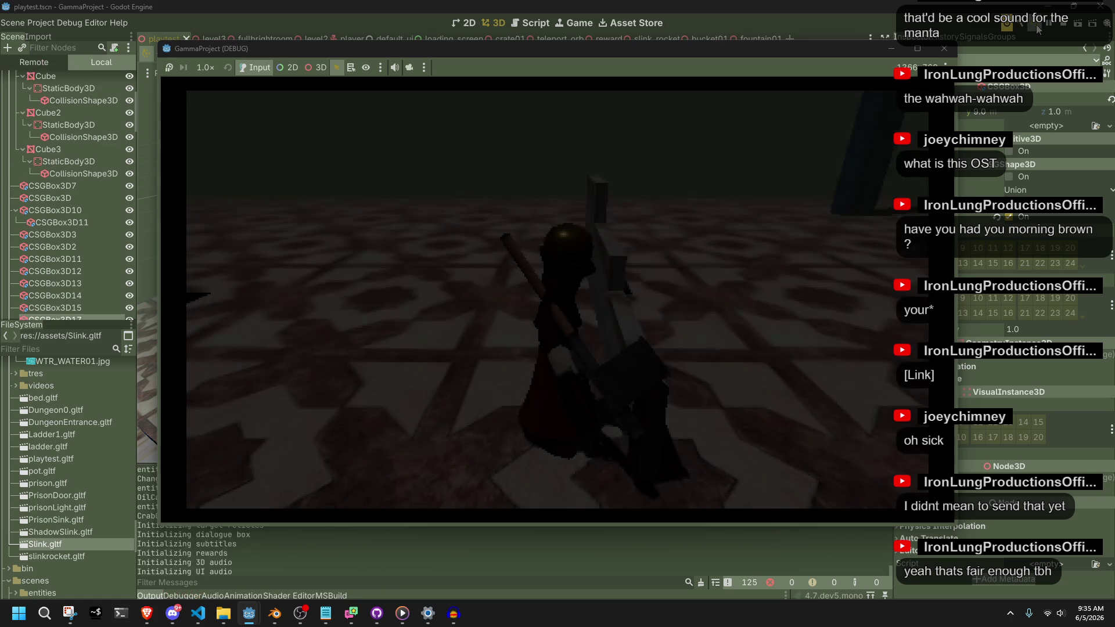
Step: Run, jump and fire in game, jumping onto a wall to trigger the grab sound
key("w")
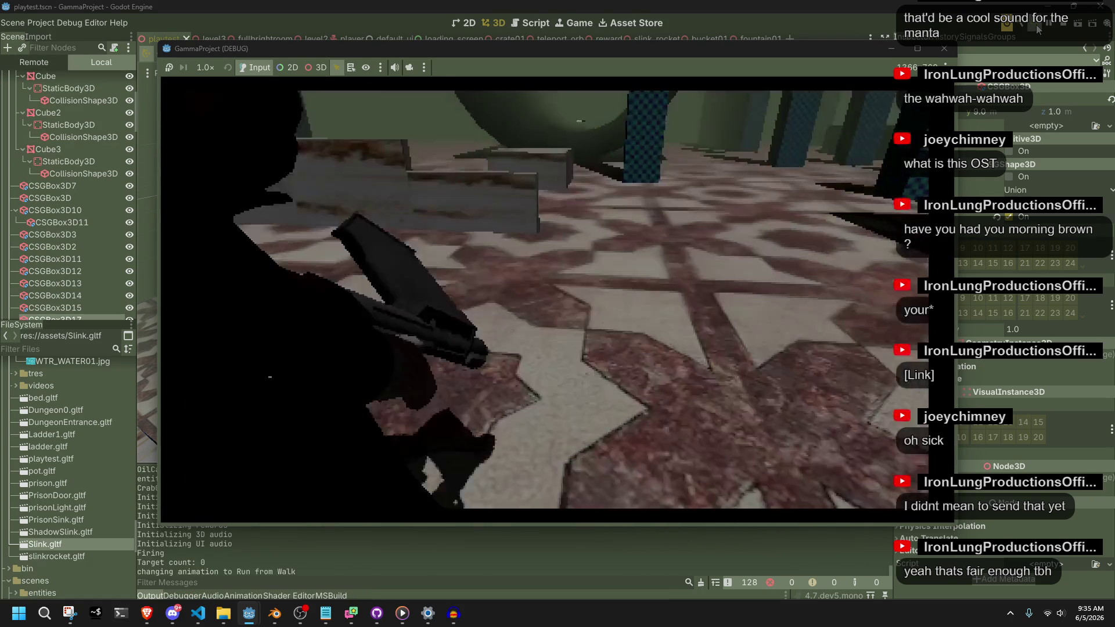
key("space")
key("space")
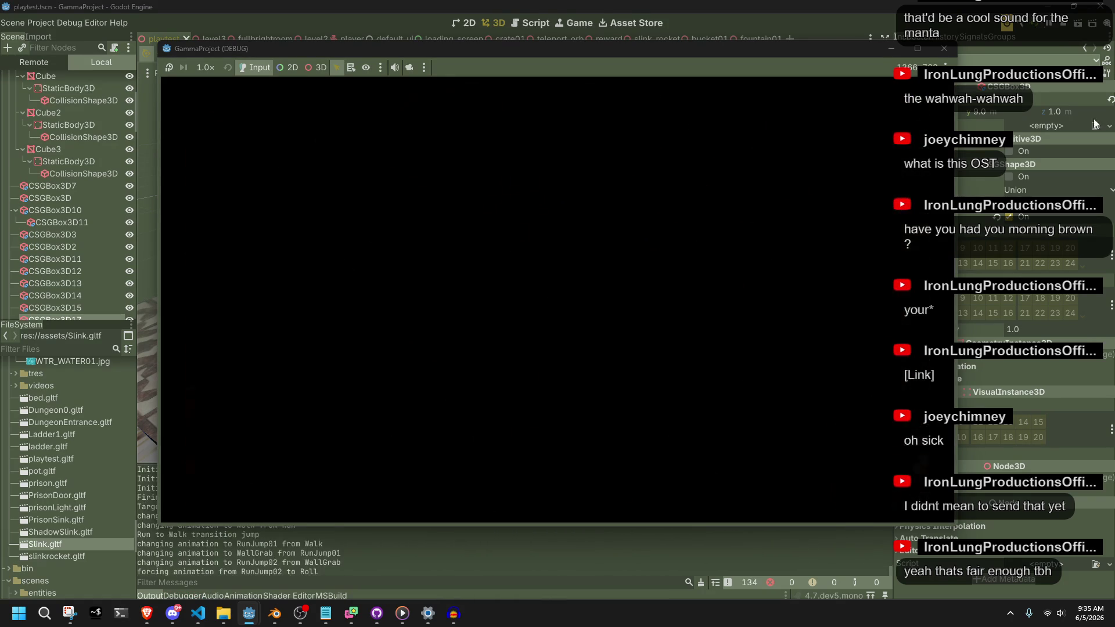
left_click(856, 283)
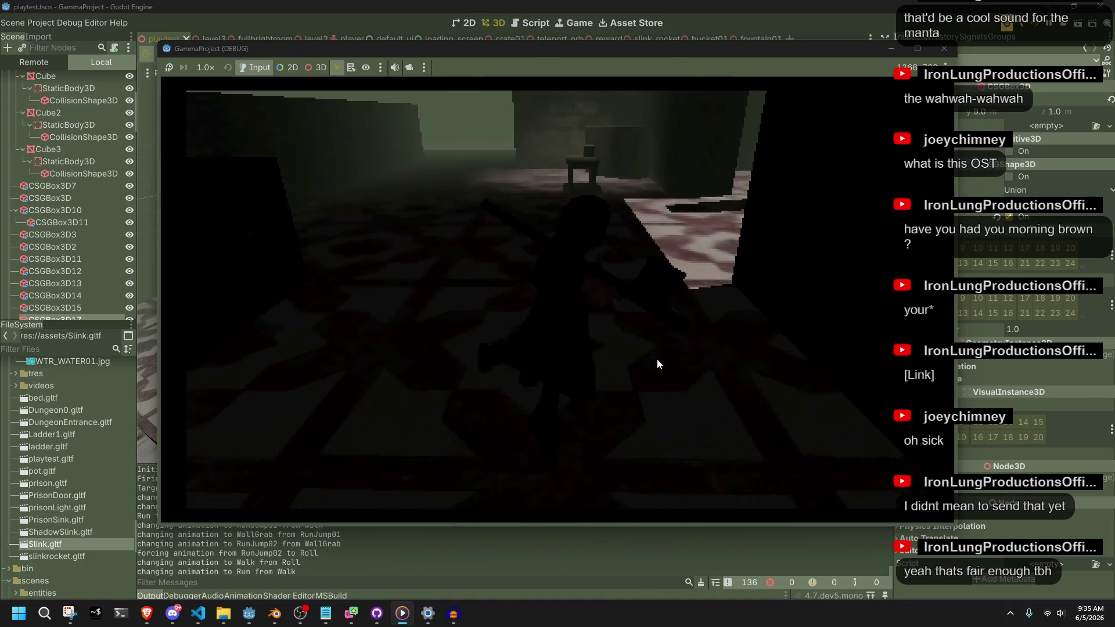
key("space")
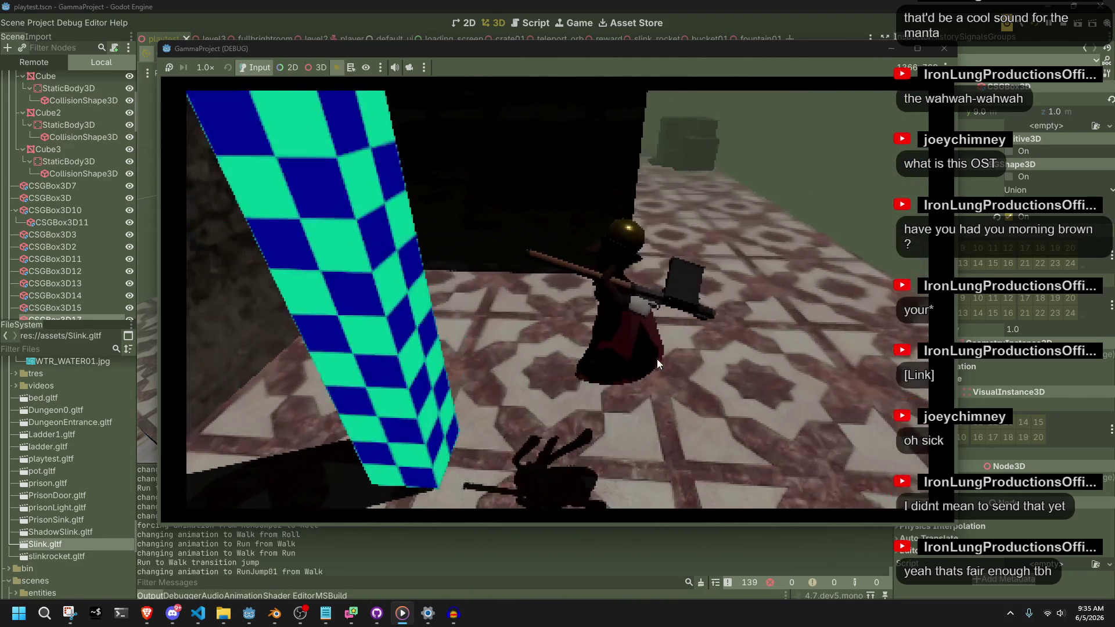
left_click(657, 359)
left_click(657, 359)
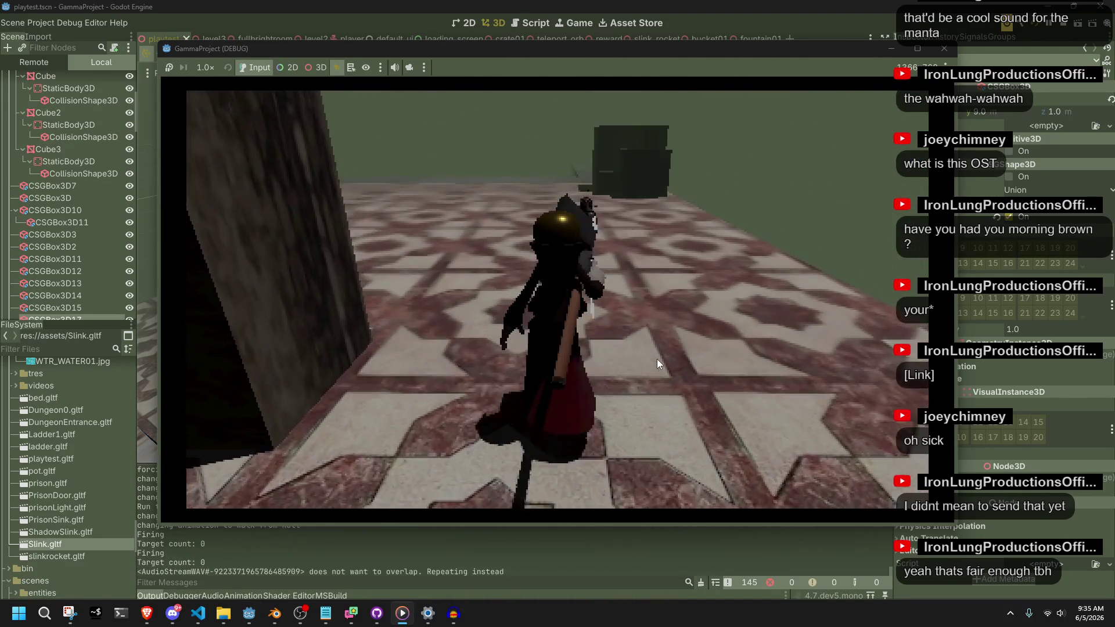
key("w")
key("space")
key("space")
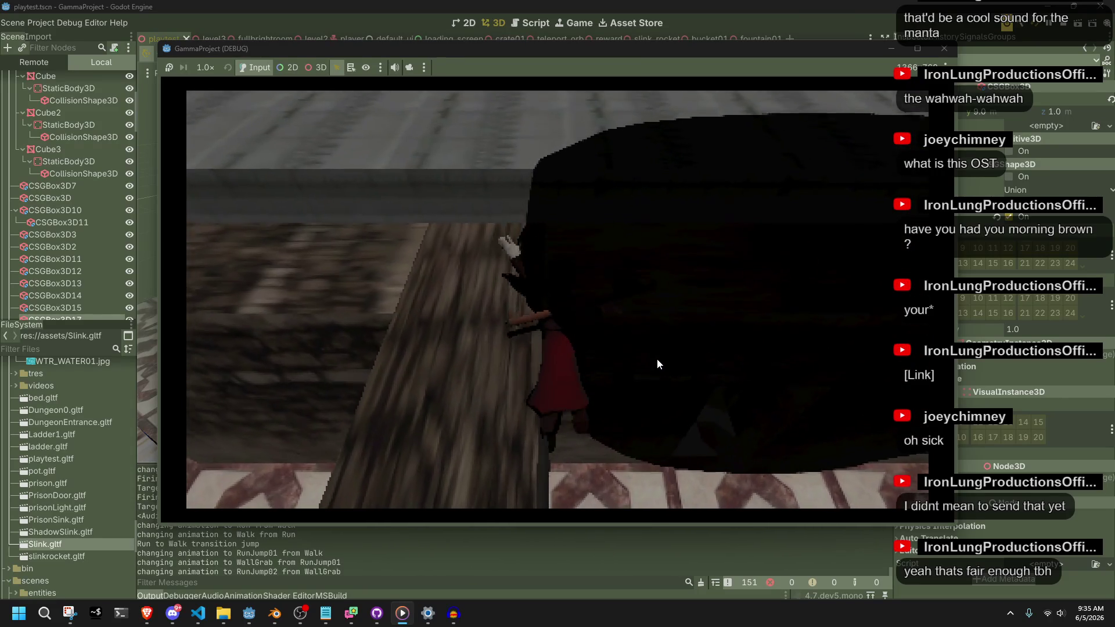
Step: Raise Godot Engine's app volume in the Windows Volume mixer
right_click(1056, 604)
left_click(1032, 563)
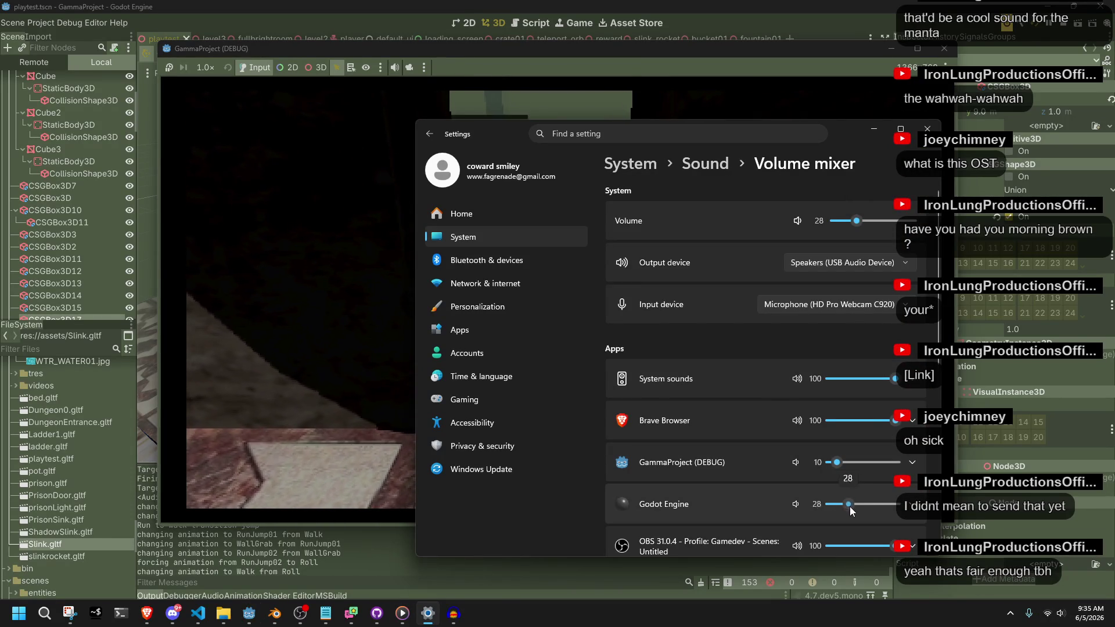
left_click(856, 506)
left_click(297, 321)
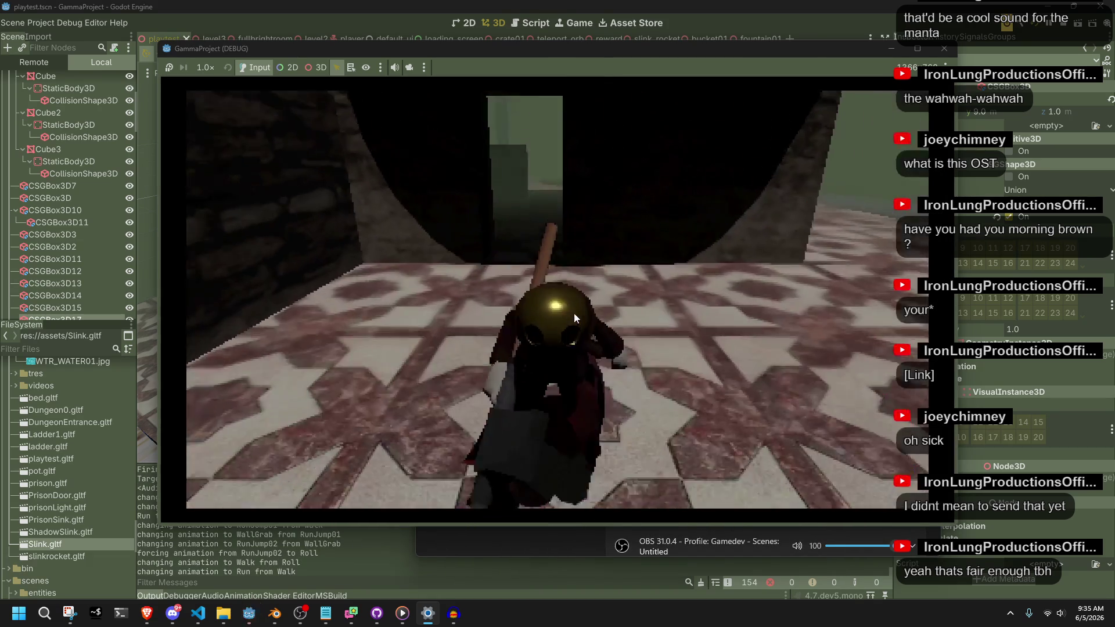
Step: Wall-grab again to hear the sound, then stop the game and switch to Audacity
key("space")
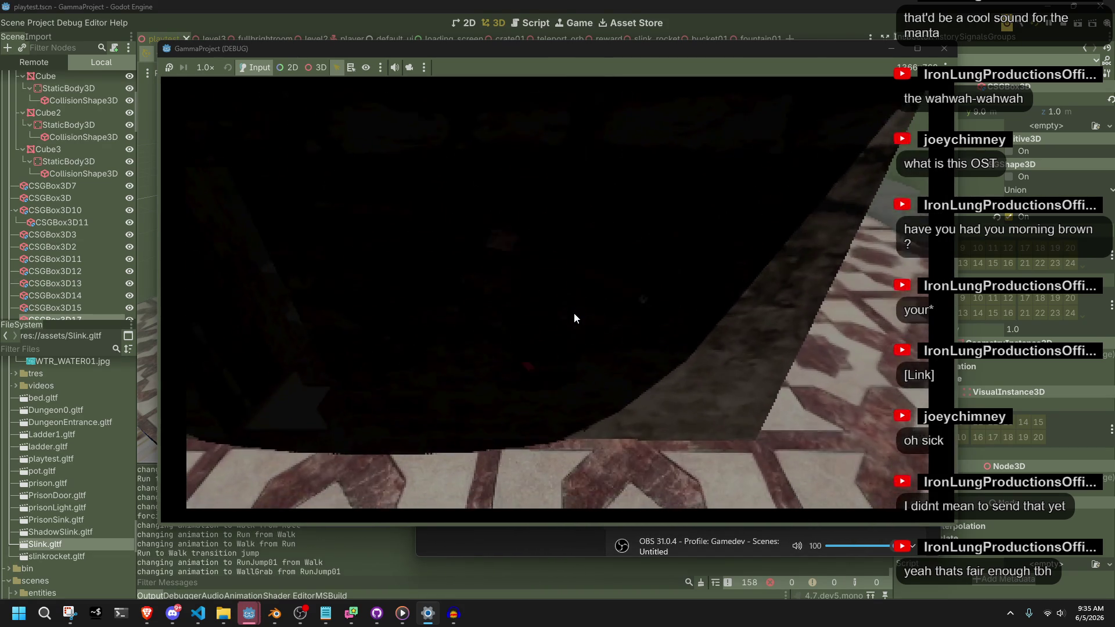
key("space")
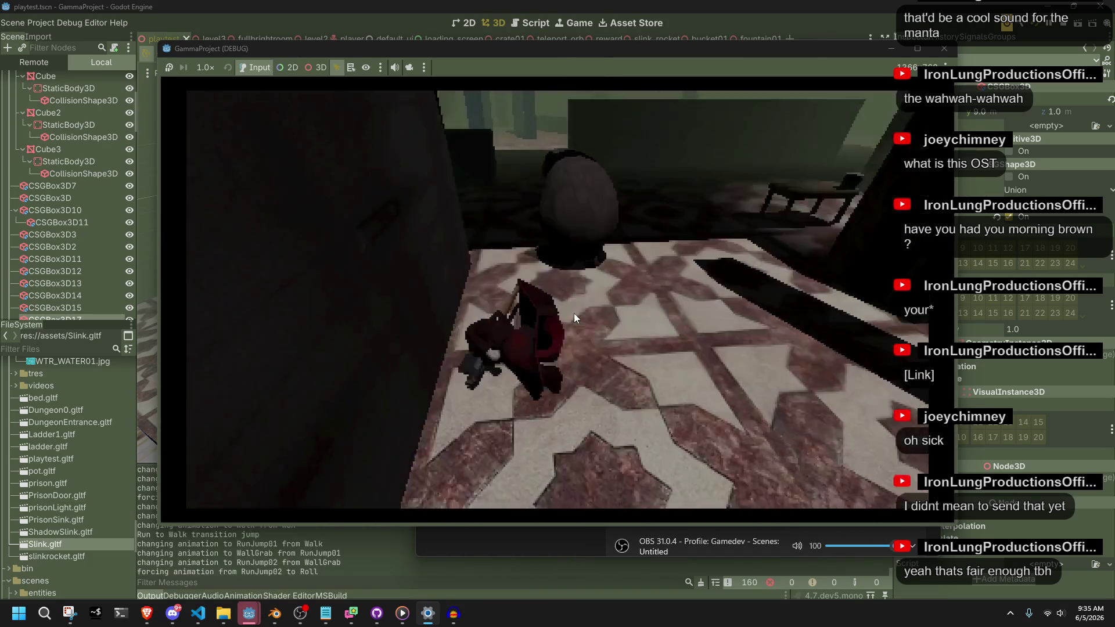
key("space")
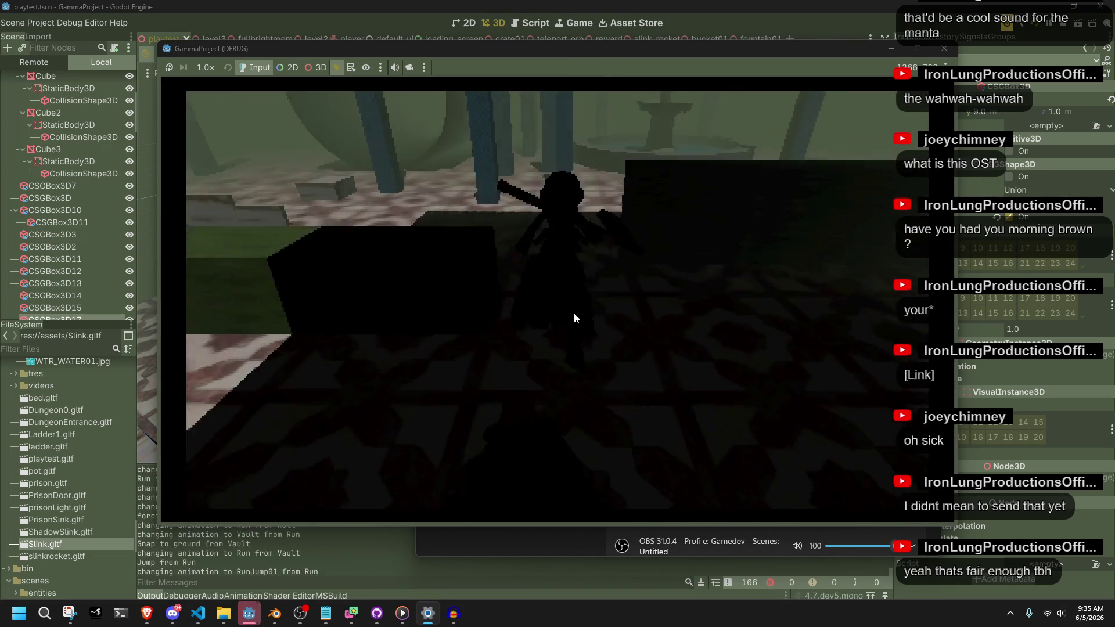
key("space")
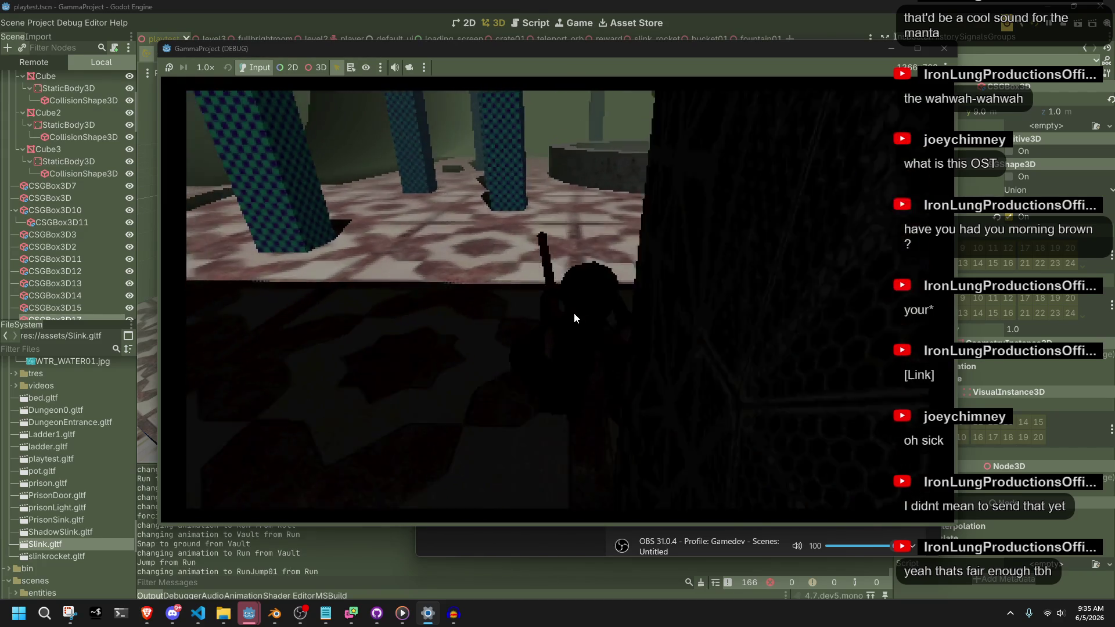
key("space")
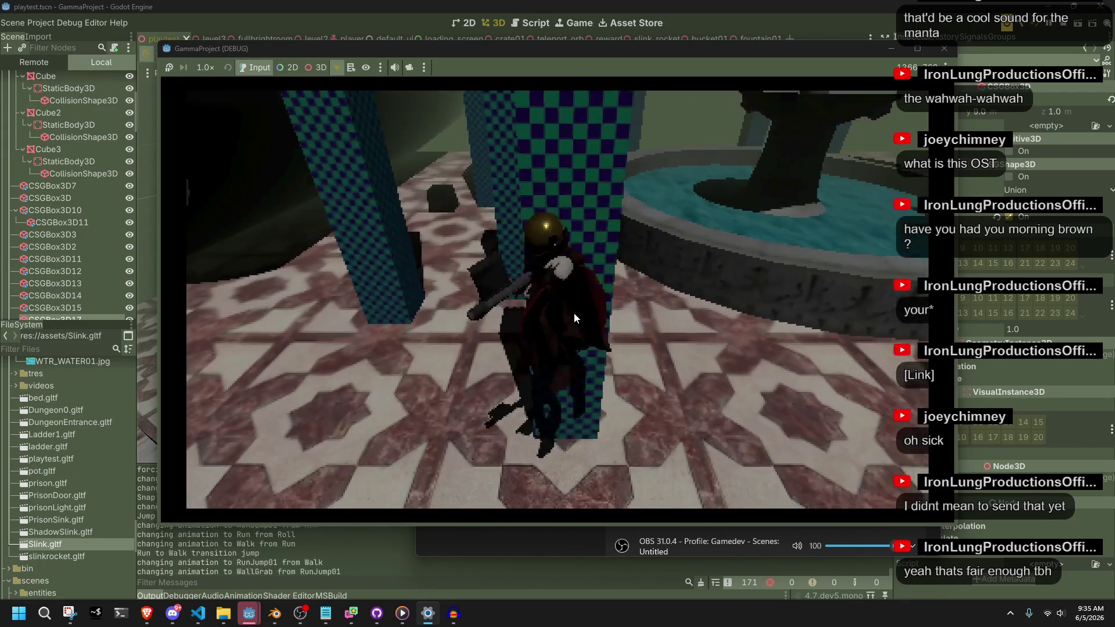
key("space")
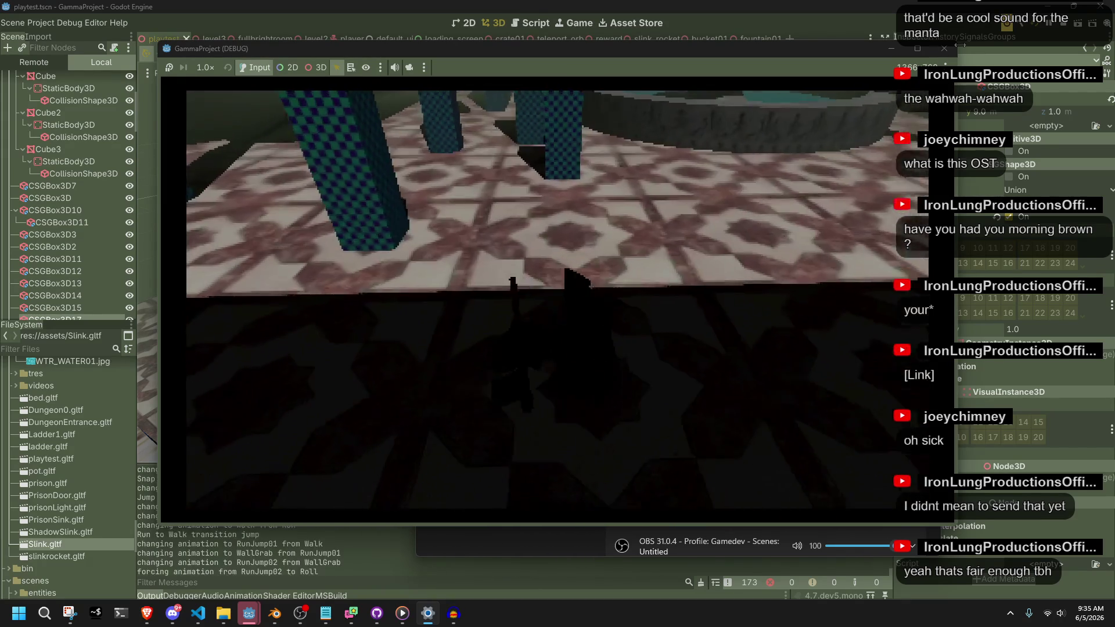
key("F8")
key("alt+Tab")
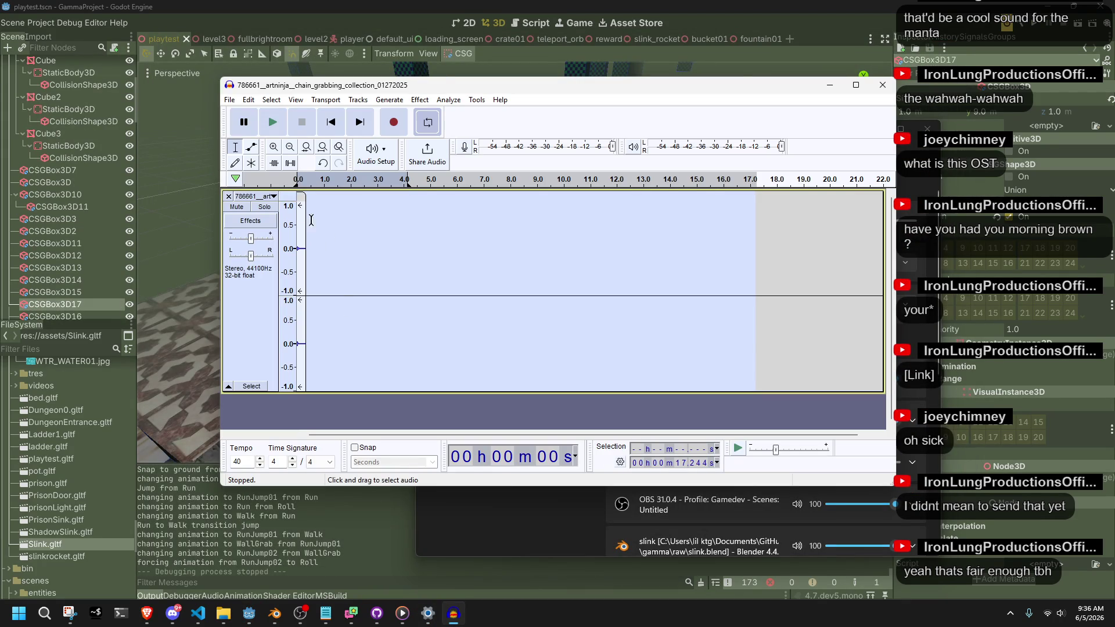
Step: Nudge the audio clip, undo the move, and expand the collapsed clip
left_click_drag(307, 197, 324, 197)
key("ctrl+z")
key("ctrl+z")
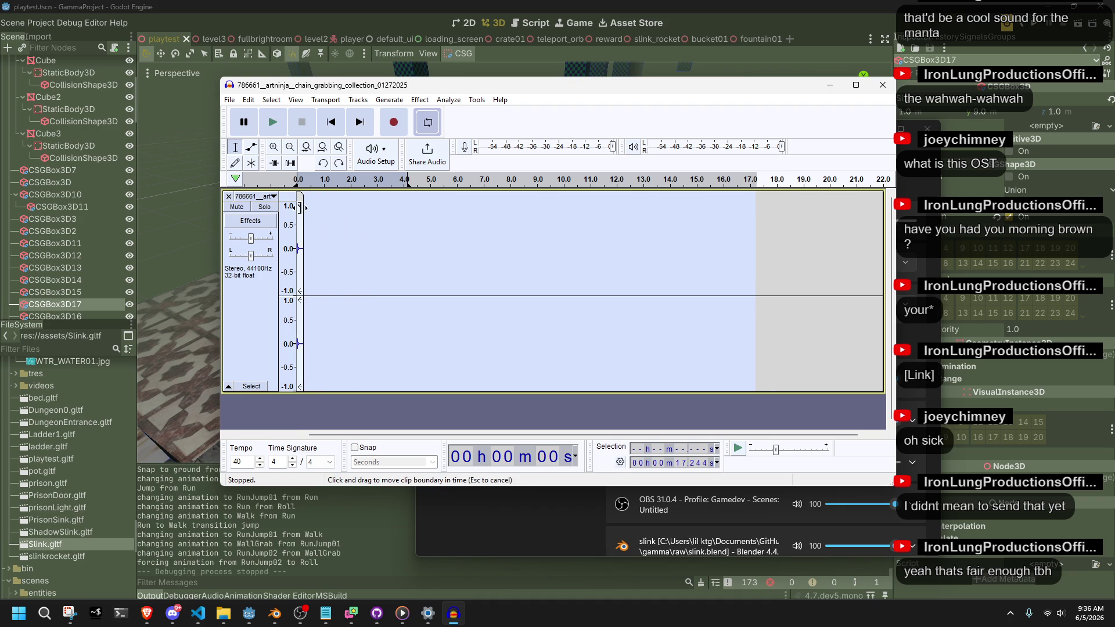
mouse_move(301, 208)
left_mouse_down()
mouse_move(326, 203)
mouse_move(307, 198)
left_mouse_up()
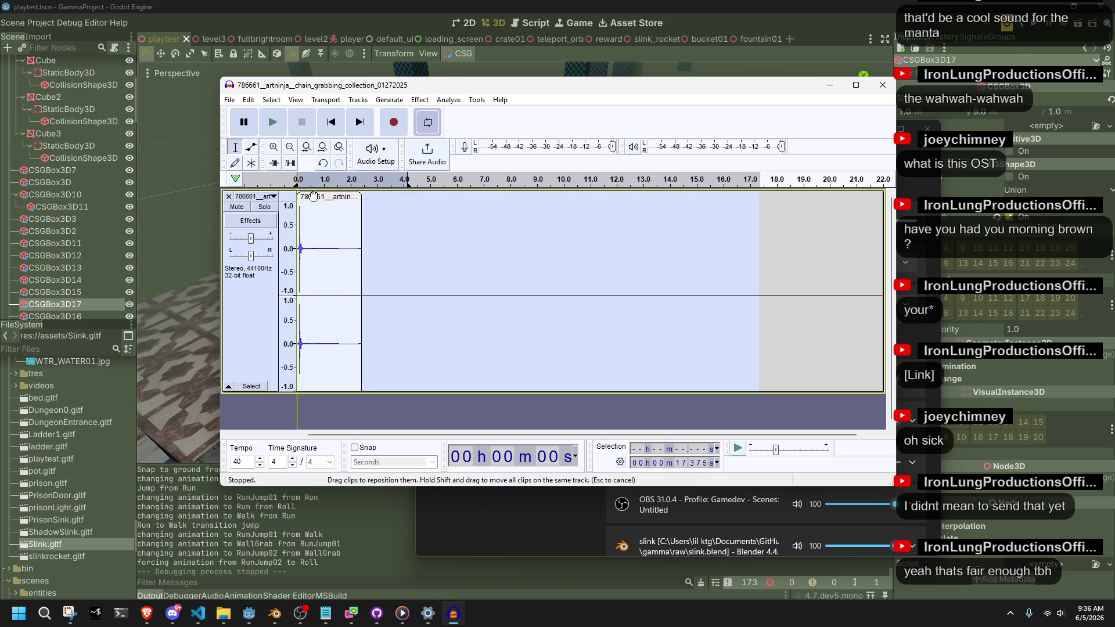
Step: Apply a speed and pitch slowdown to the clip and play it back
left_click(419, 100)
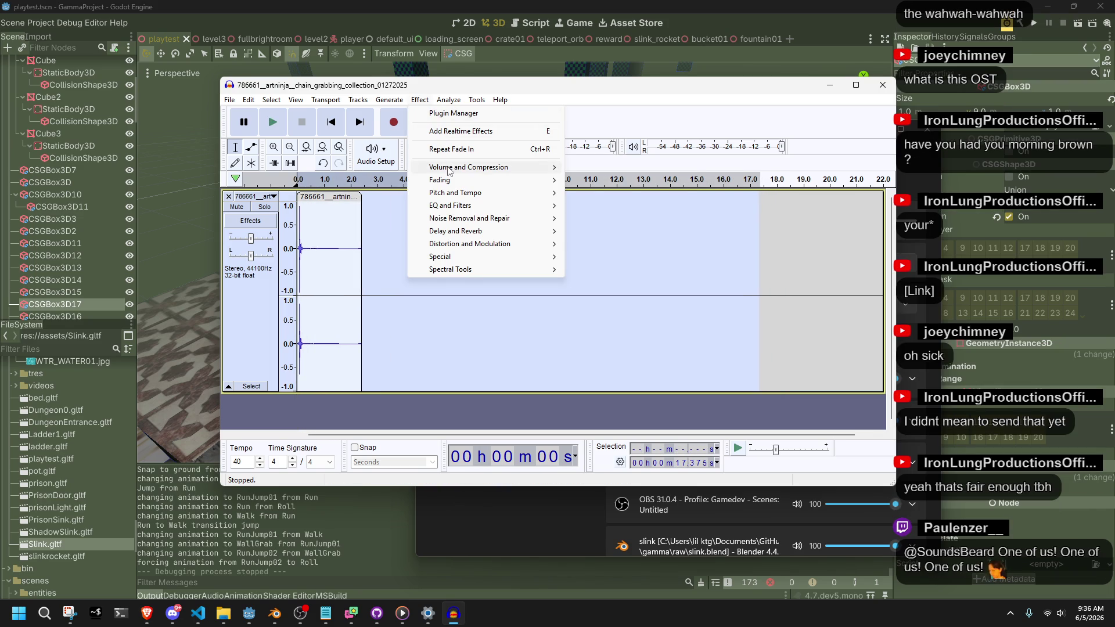
mouse_move(464, 193)
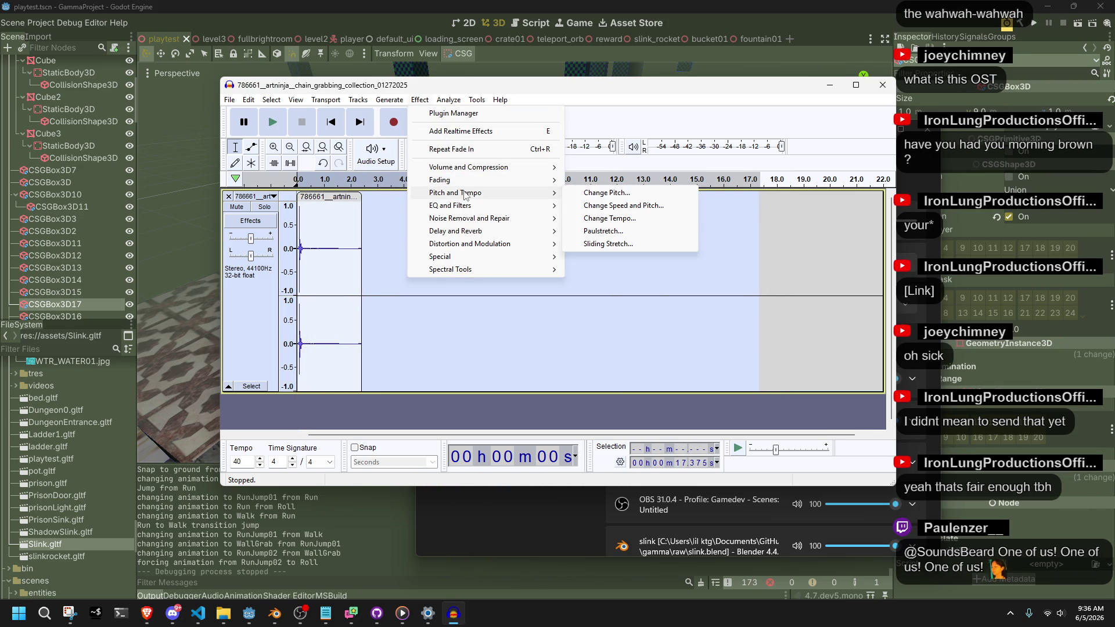
left_click(632, 207)
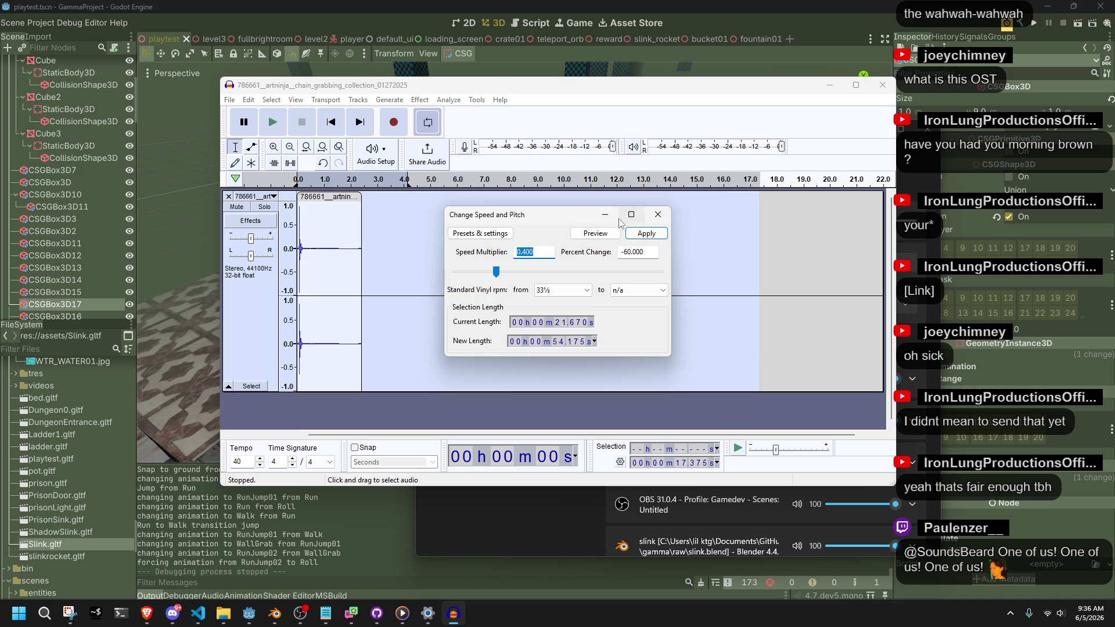
left_click(638, 234)
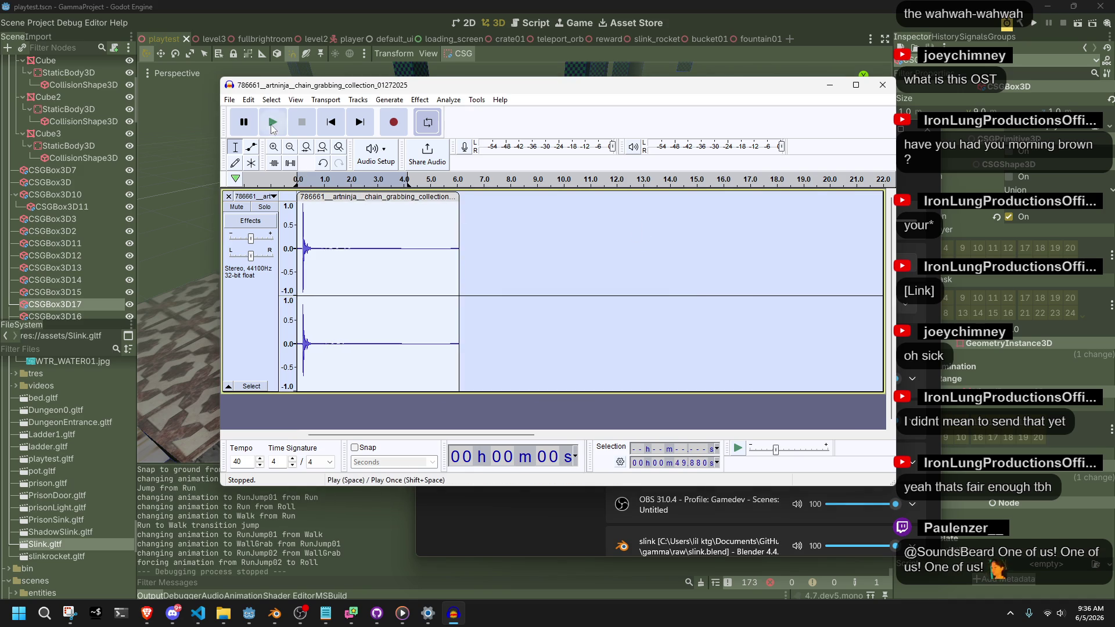
left_click(272, 123)
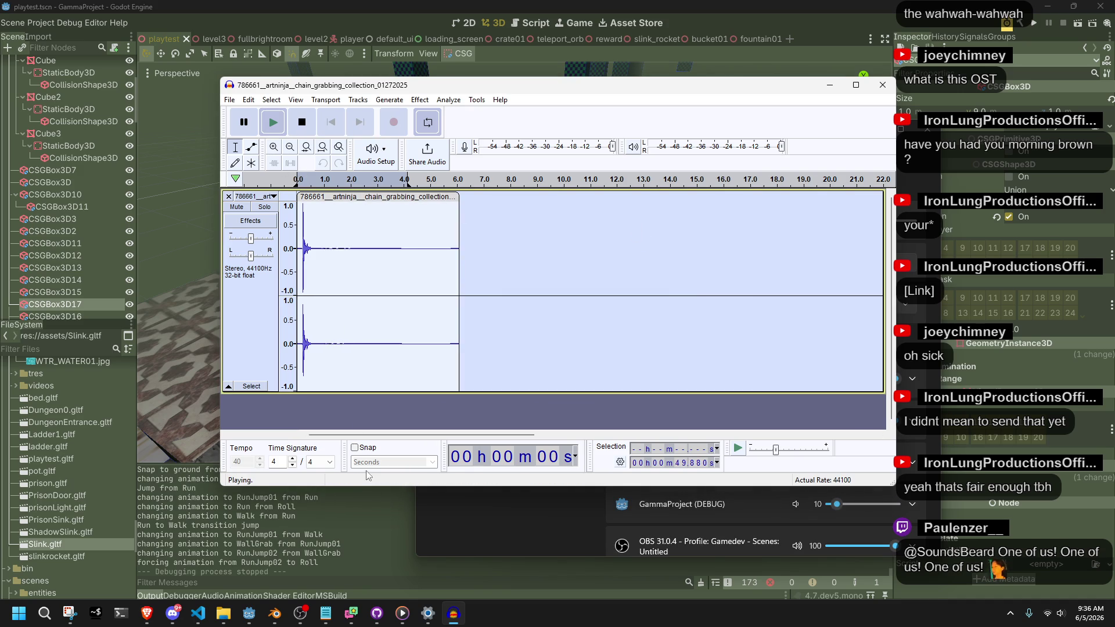
Step: Replay the clip from its start on the timeline ruler, then stop playback
left_click(236, 178)
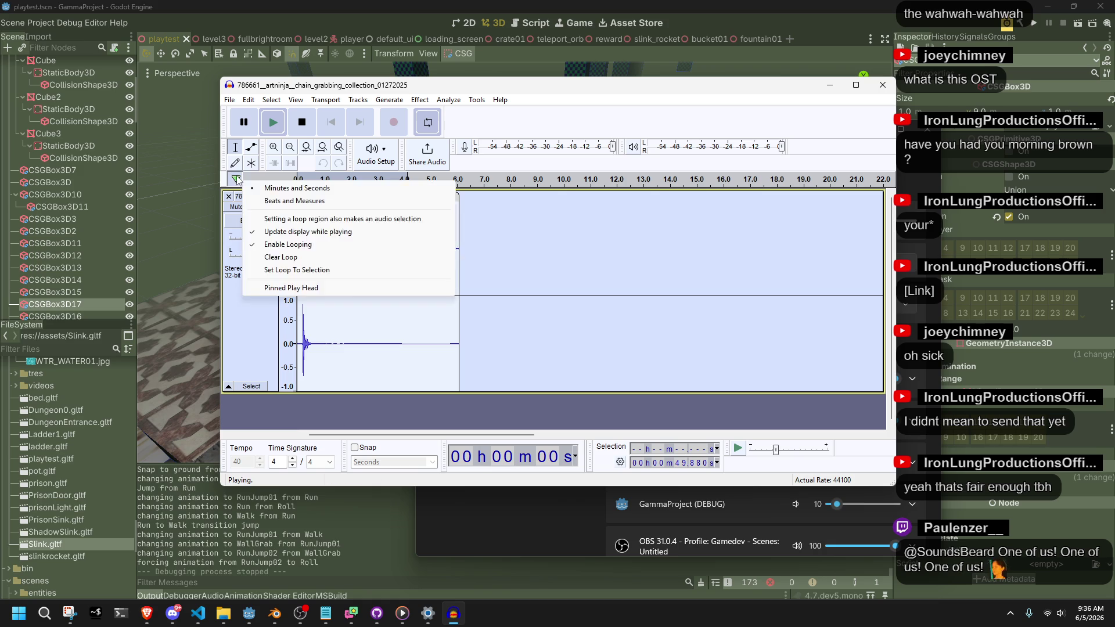
left_click(268, 177)
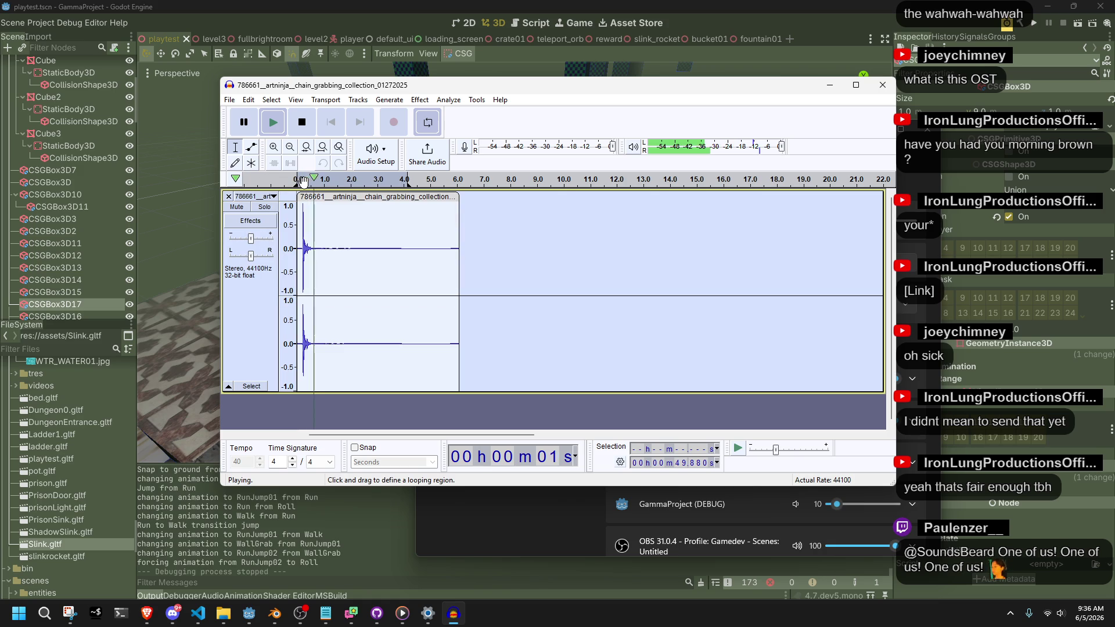
left_click_drag(402, 176, 401, 177)
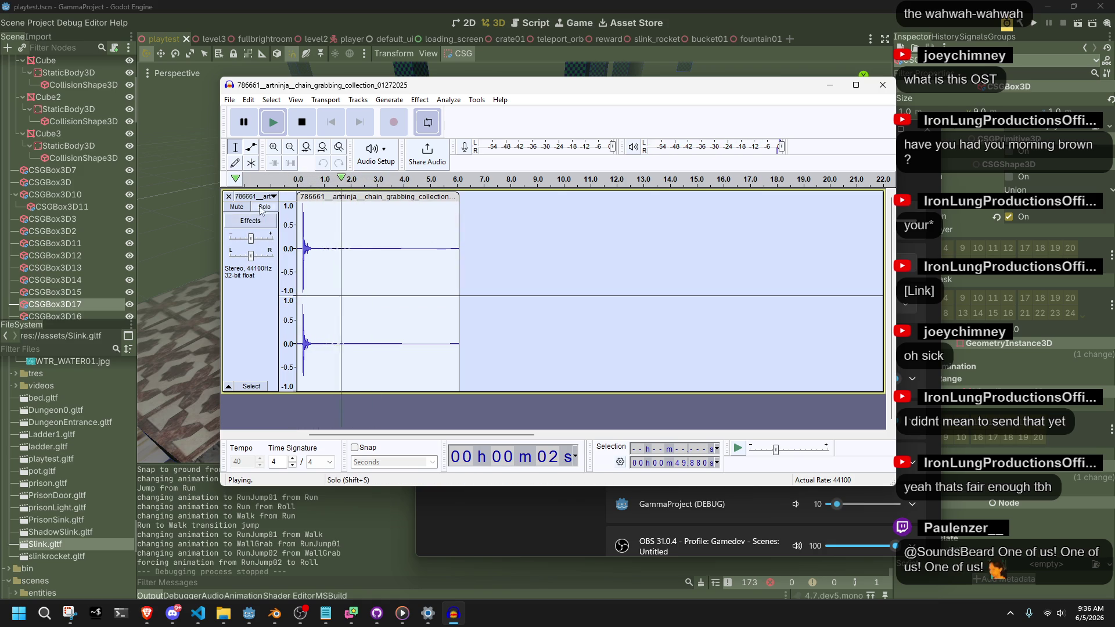
key("space")
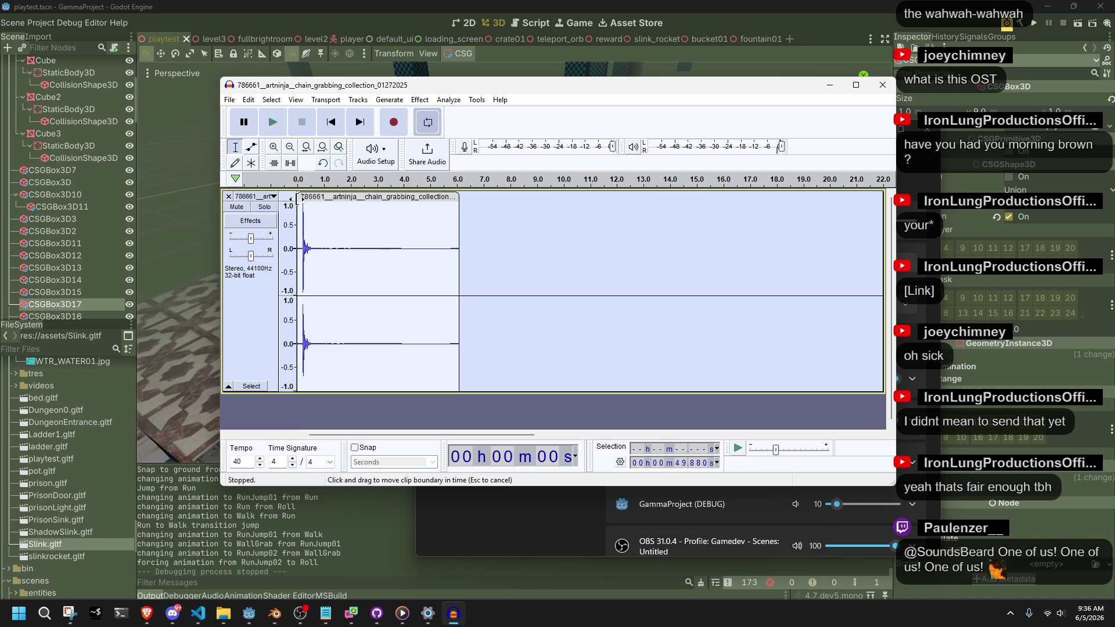
Step: Move the clip so it begins at zero and preview it
mouse_move(291, 199)
left_mouse_down()
mouse_move(314, 199)
mouse_move(304, 192)
left_mouse_up()
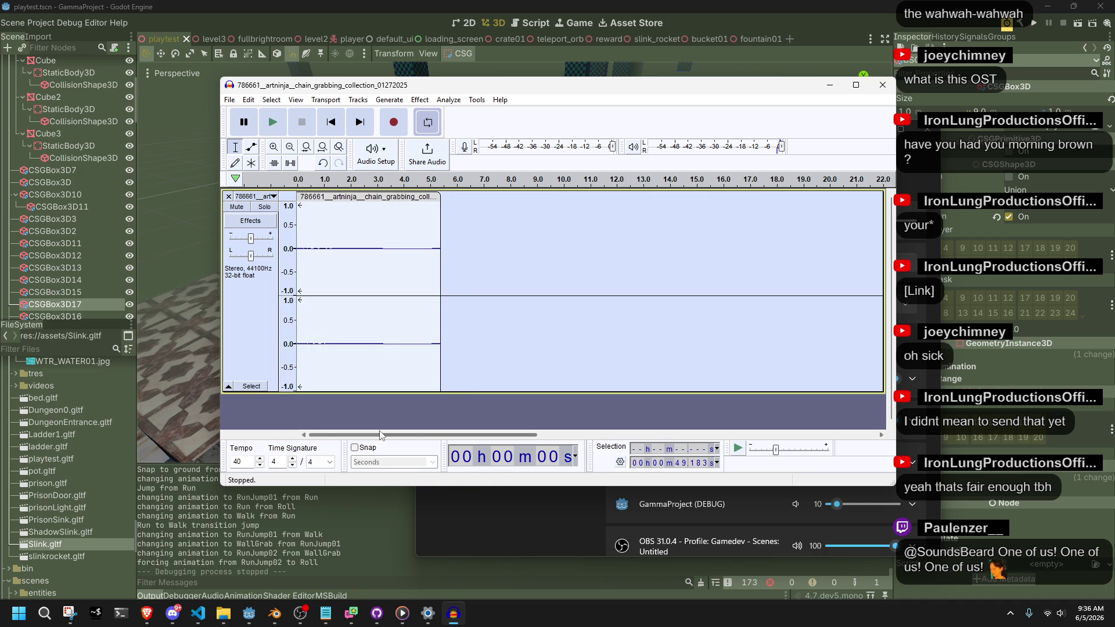
key("ctrl+z")
left_click_drag(339, 199, 330, 199)
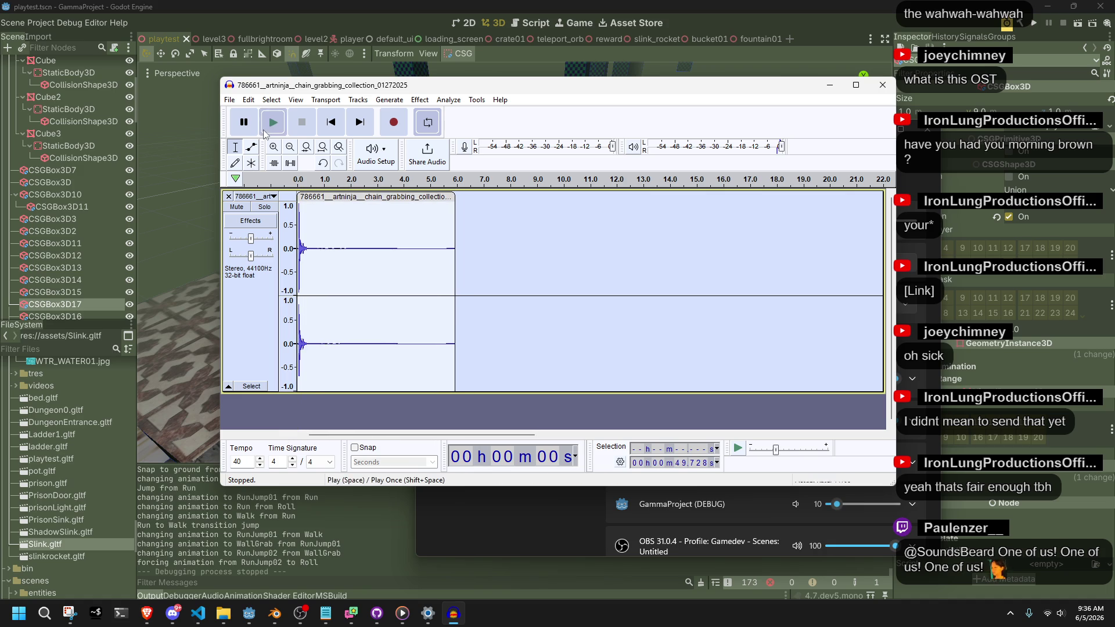
left_click(274, 124)
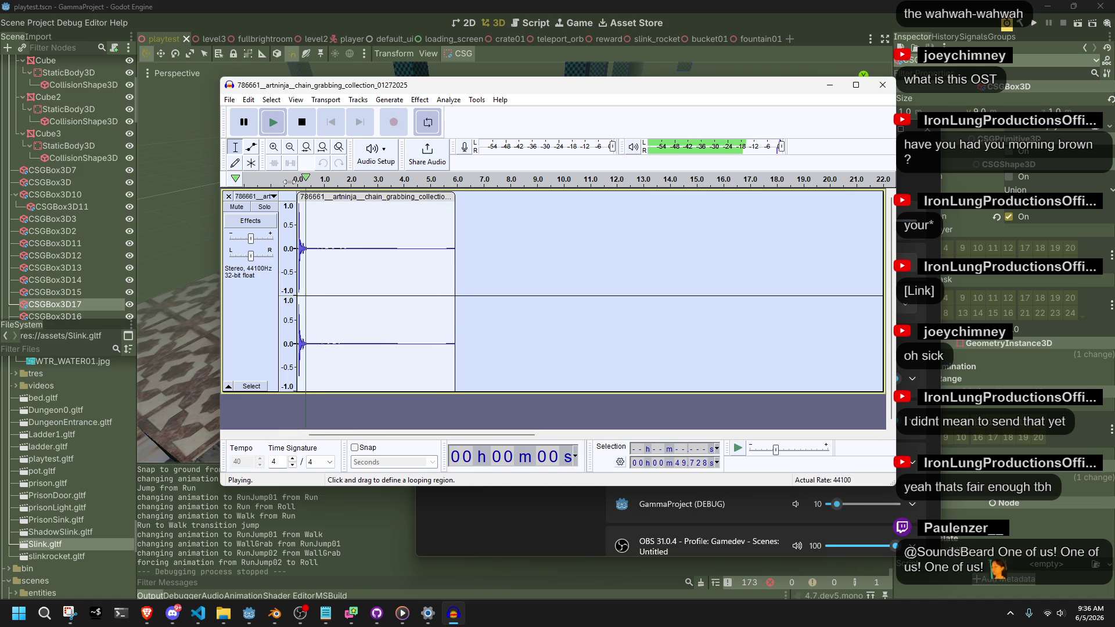
key("space")
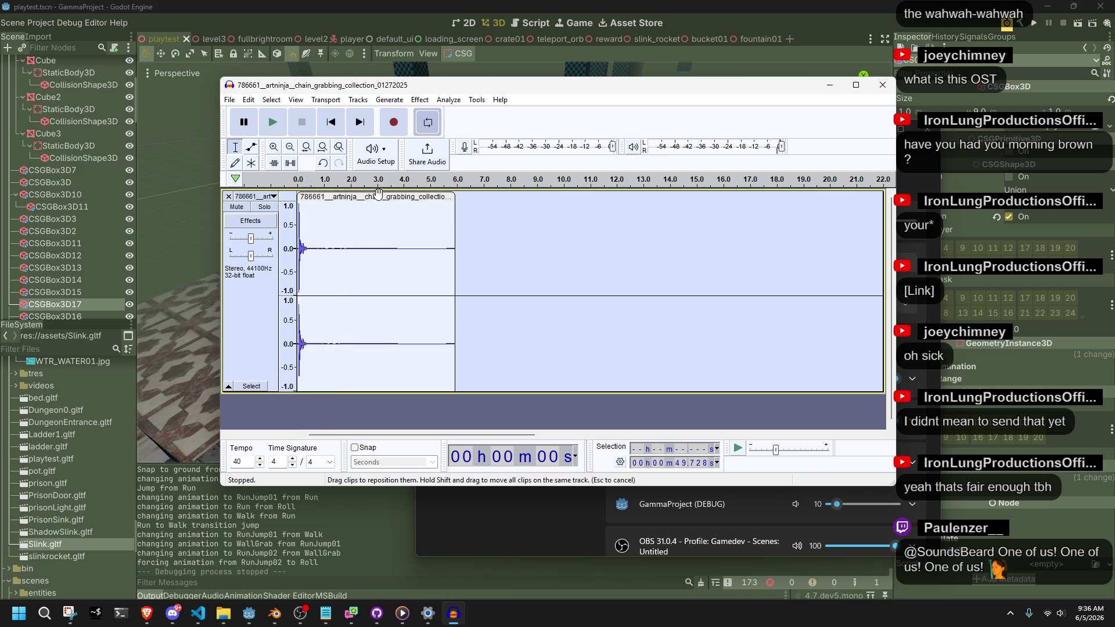
Step: Trim the clip's end down to the first hit and replay the shortened clip
left_click_drag(453, 198, 329, 197)
left_click(262, 127)
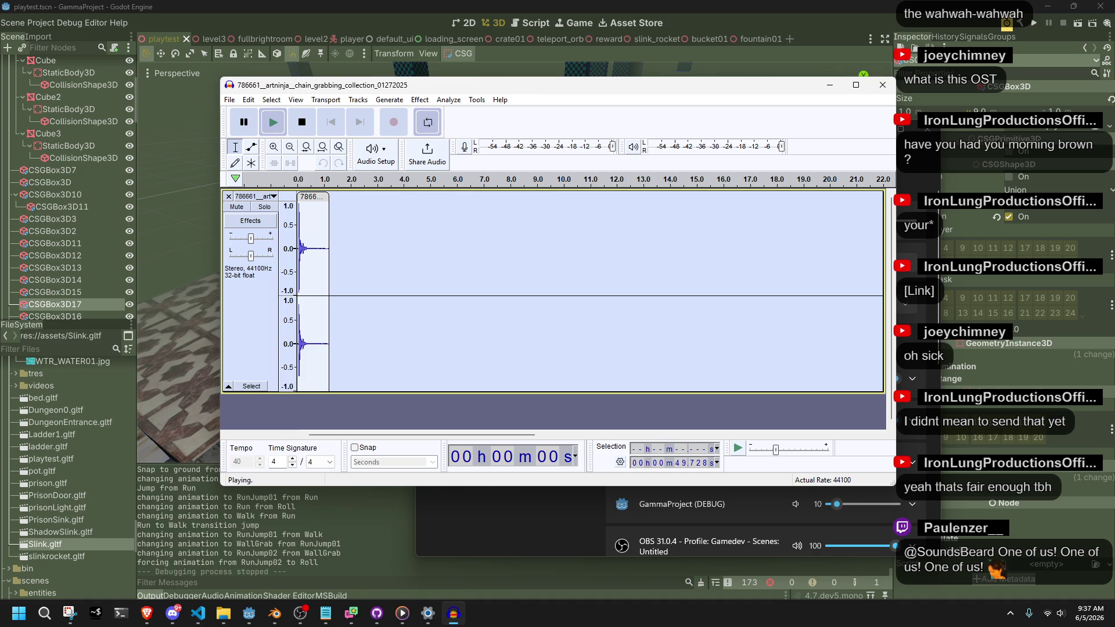
key("alt+Tab")
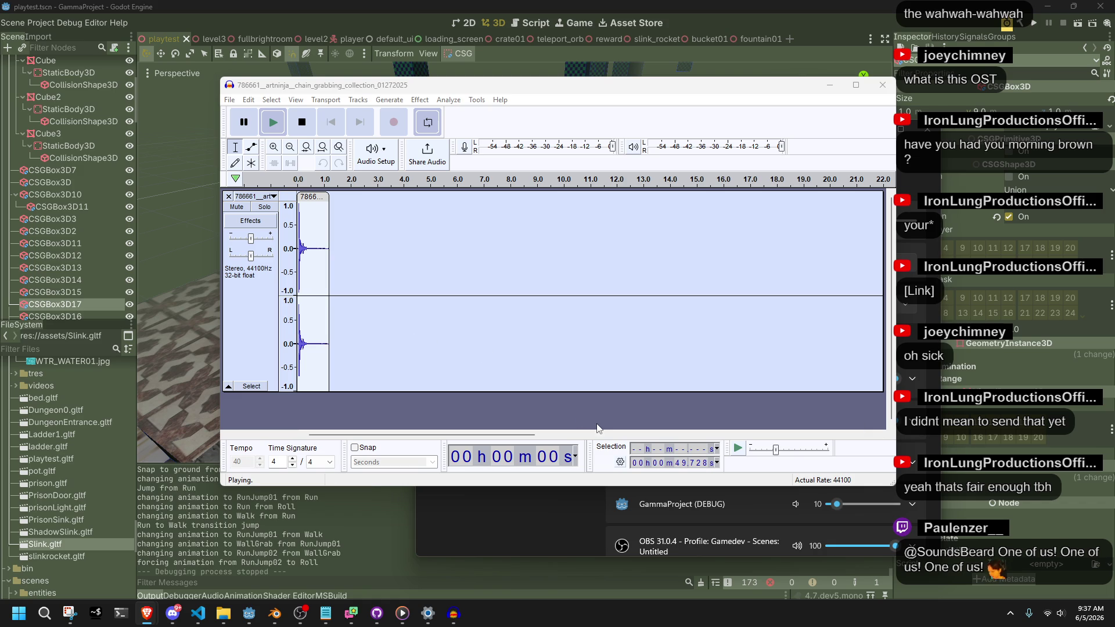
left_click(274, 115)
left_click(274, 120)
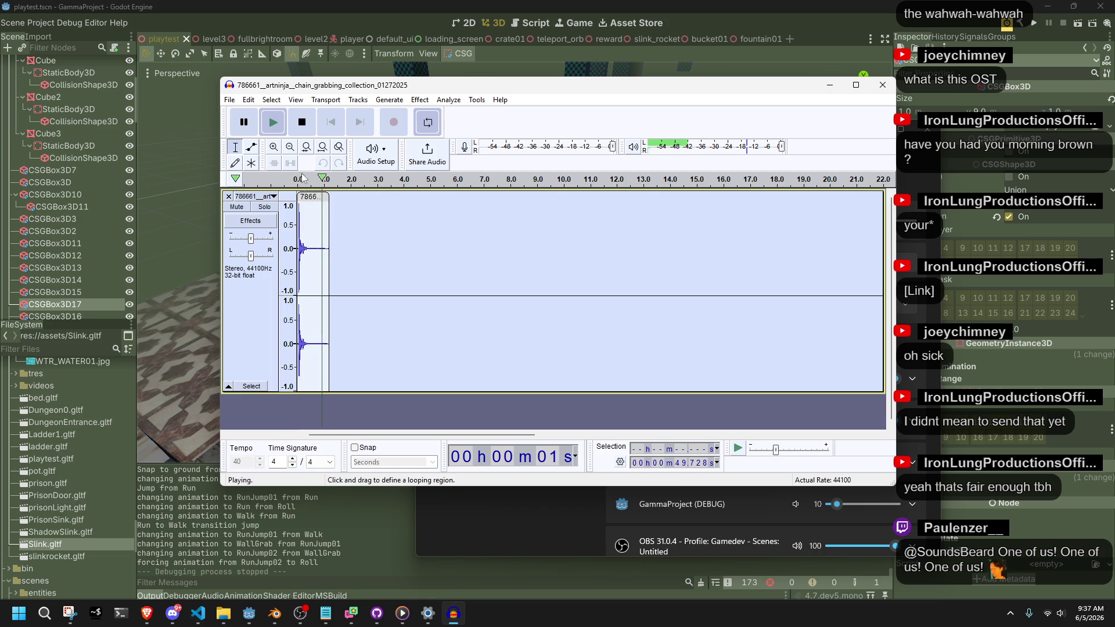
Step: Open the Export Audio settings, close them without exporting, and return to Godot
left_click(229, 100)
left_click(259, 187)
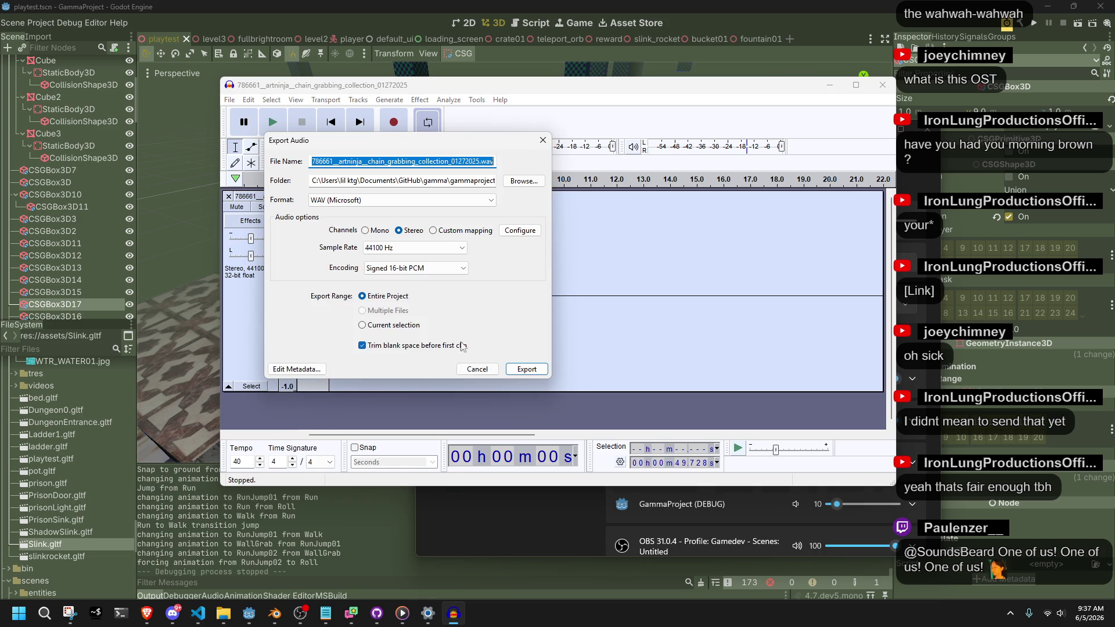
left_click(496, 372)
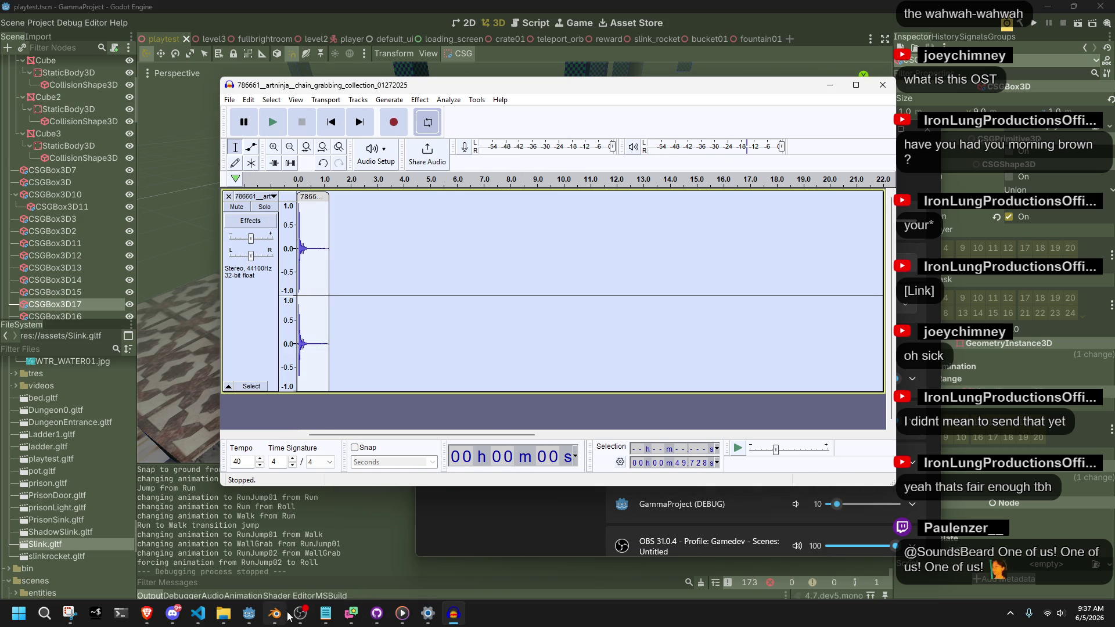
left_click(261, 620)
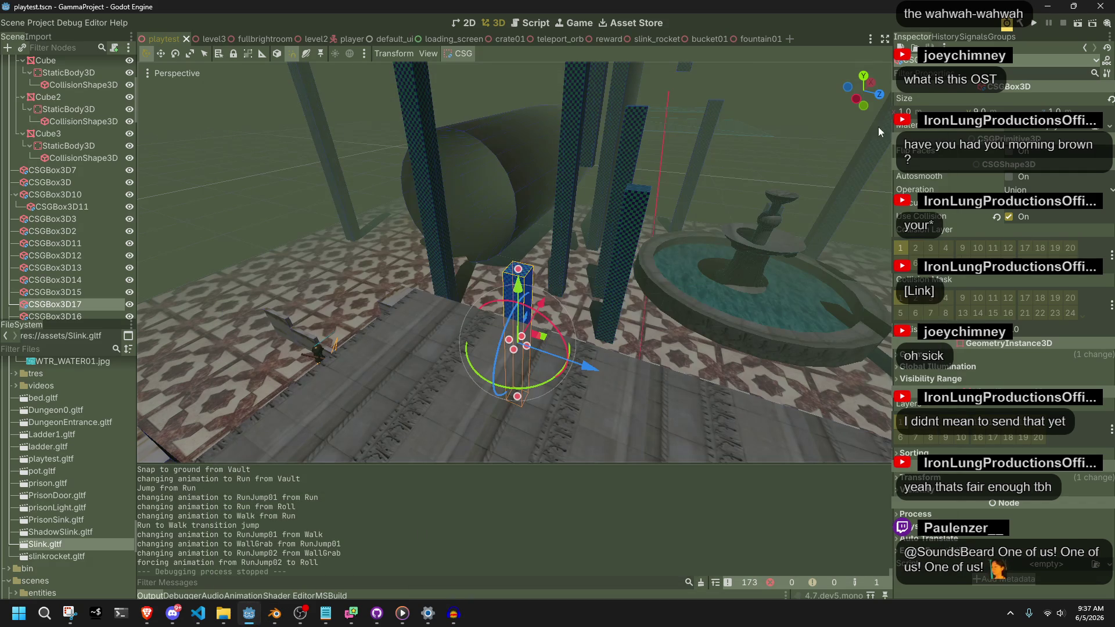
Step: Run the game briefly from the Godot editor, stop it, and bring Audacity forward
left_click(1036, 27)
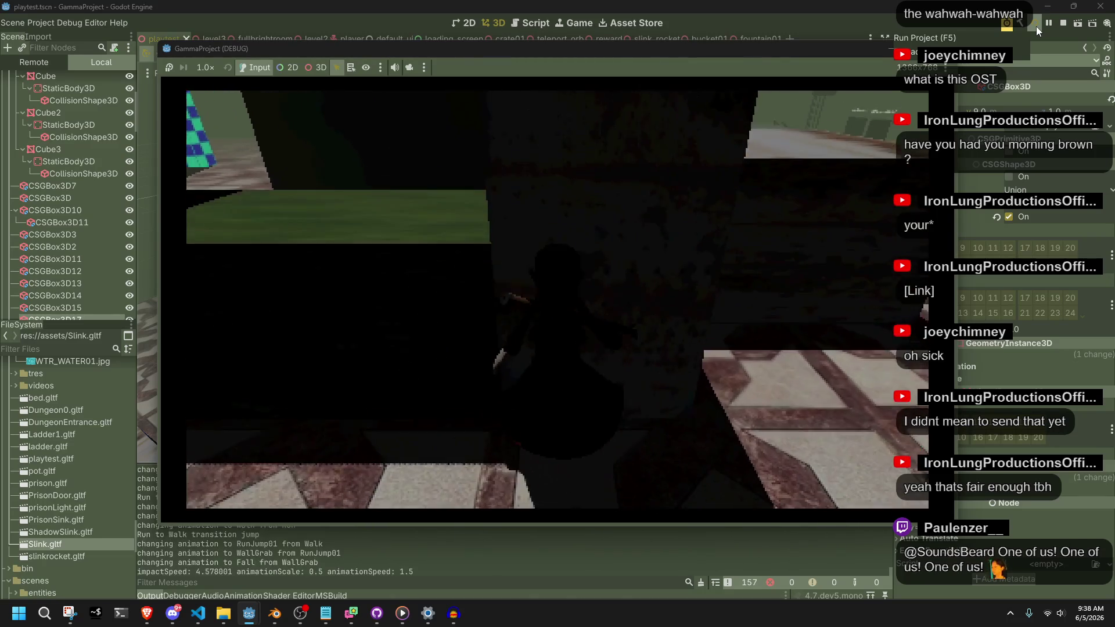
left_click(1064, 22)
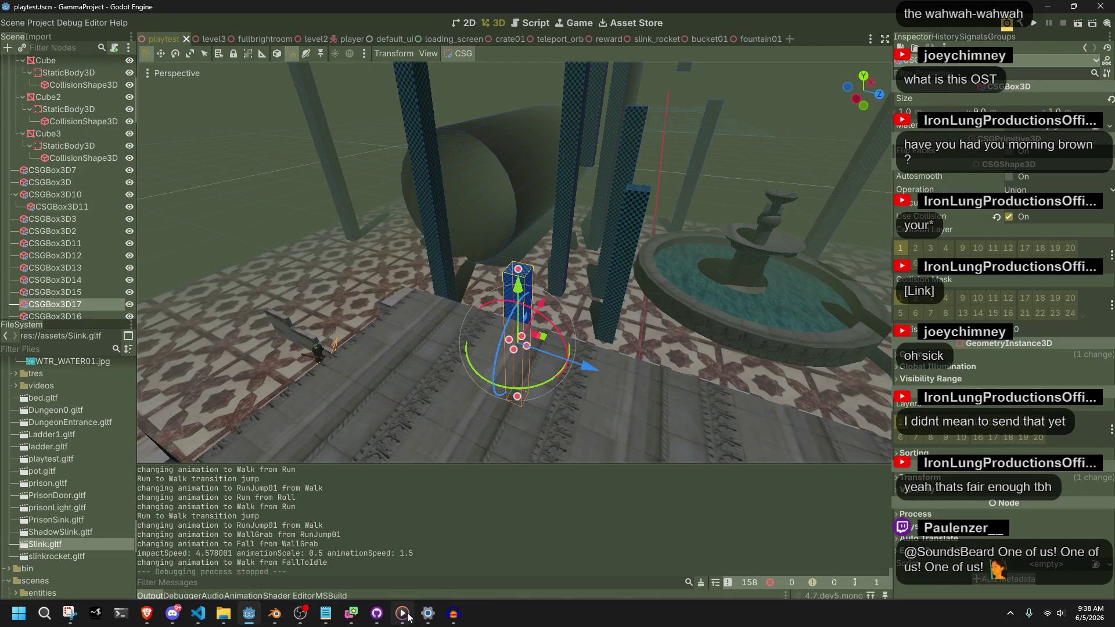
mouse_move(402, 617)
left_click(453, 615)
Step: Export the trimmed clip as grab.wav, replacing the existing file, then return to Godot
left_click(230, 100)
left_click(284, 194)
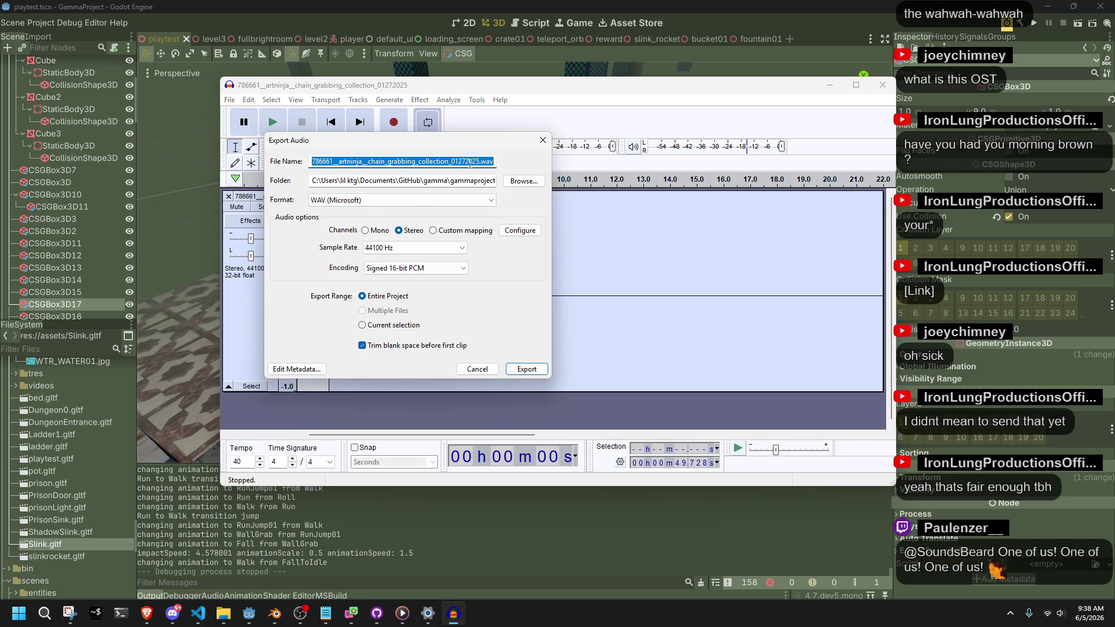
left_click(451, 162)
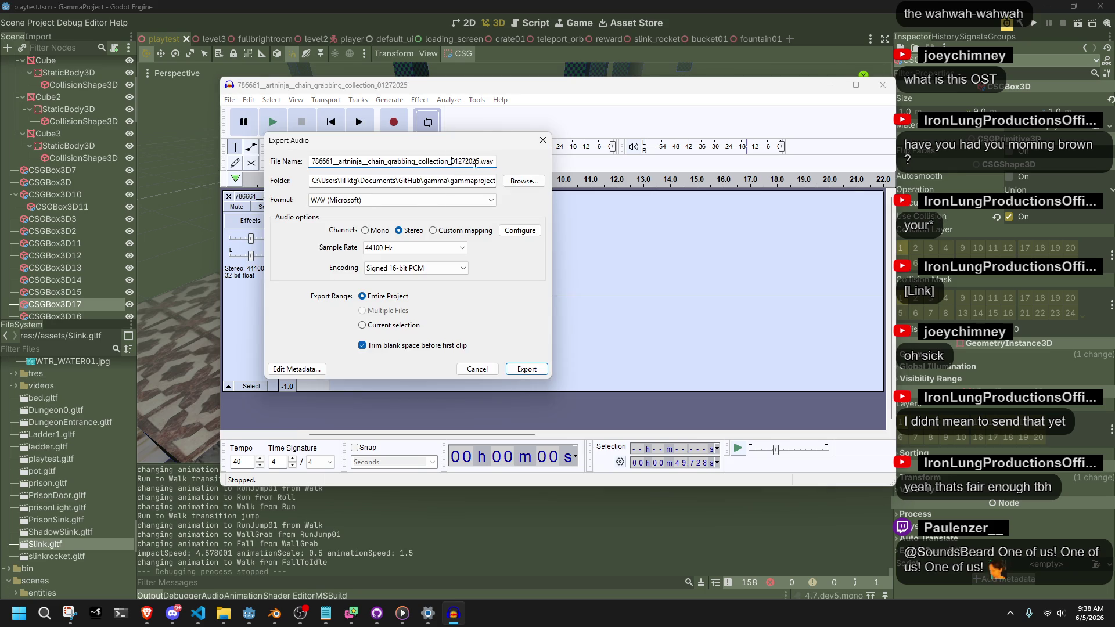
left_click_drag(480, 162, 209, 157)
type("grab01")
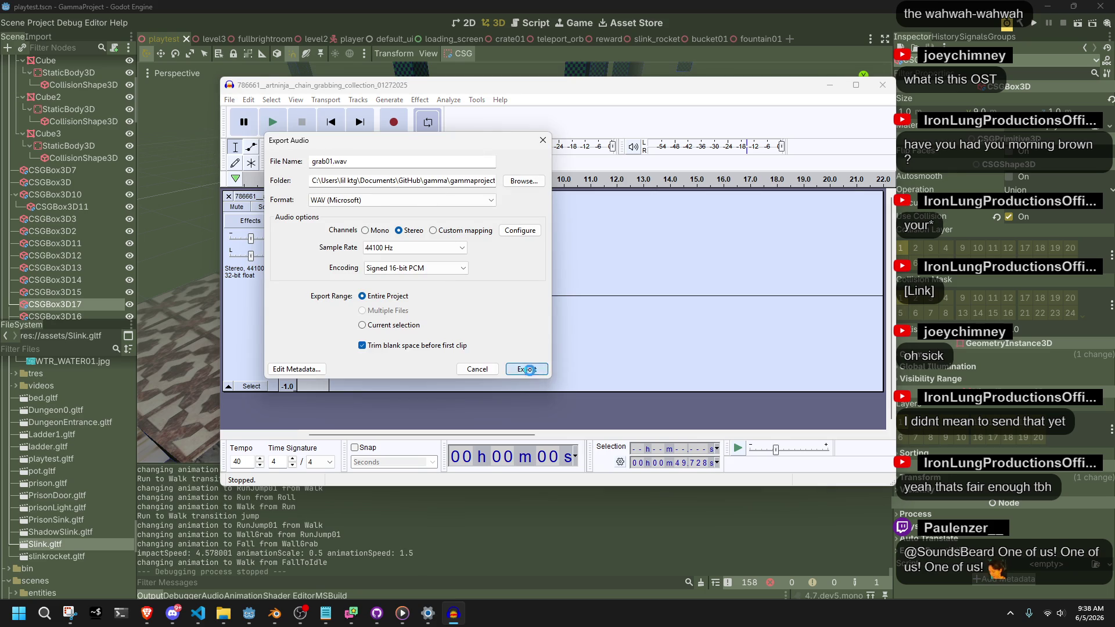
left_click(529, 370)
left_click(488, 269)
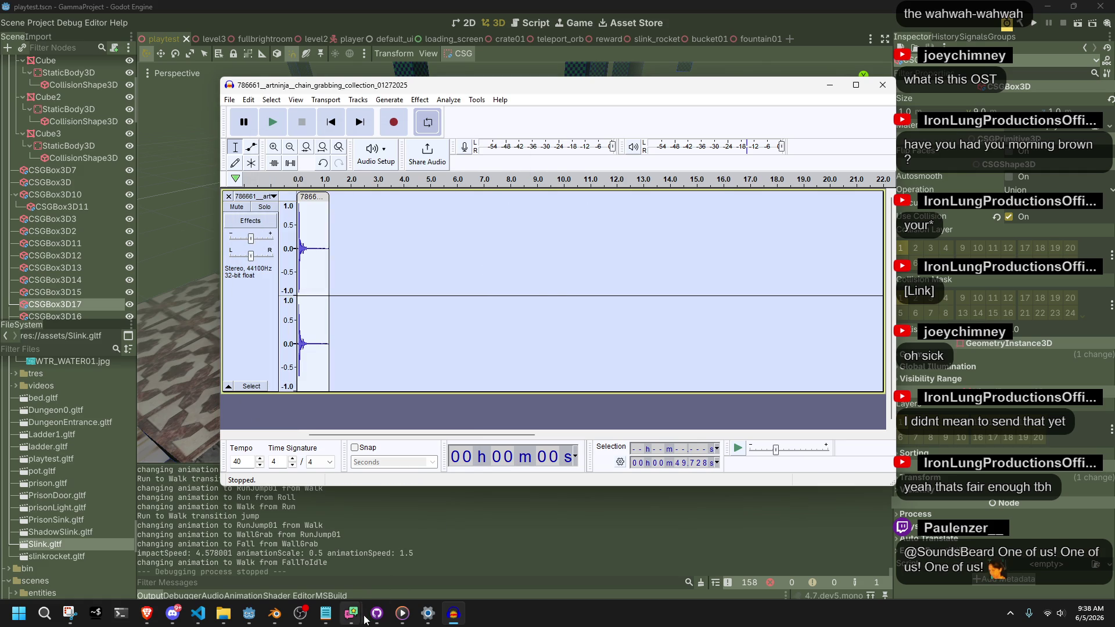
mouse_move(224, 615)
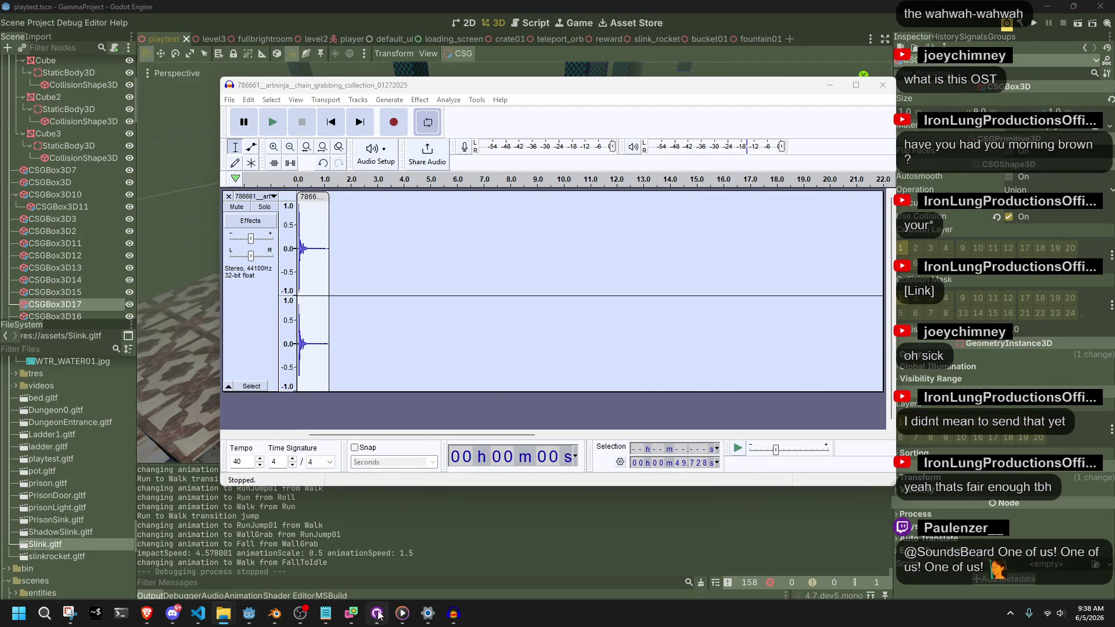
left_click(429, 534)
Step: Playtest repeated wall grabs with the new grab.wav sound, stop the game, and switch to Player.cs
left_click(1034, 23)
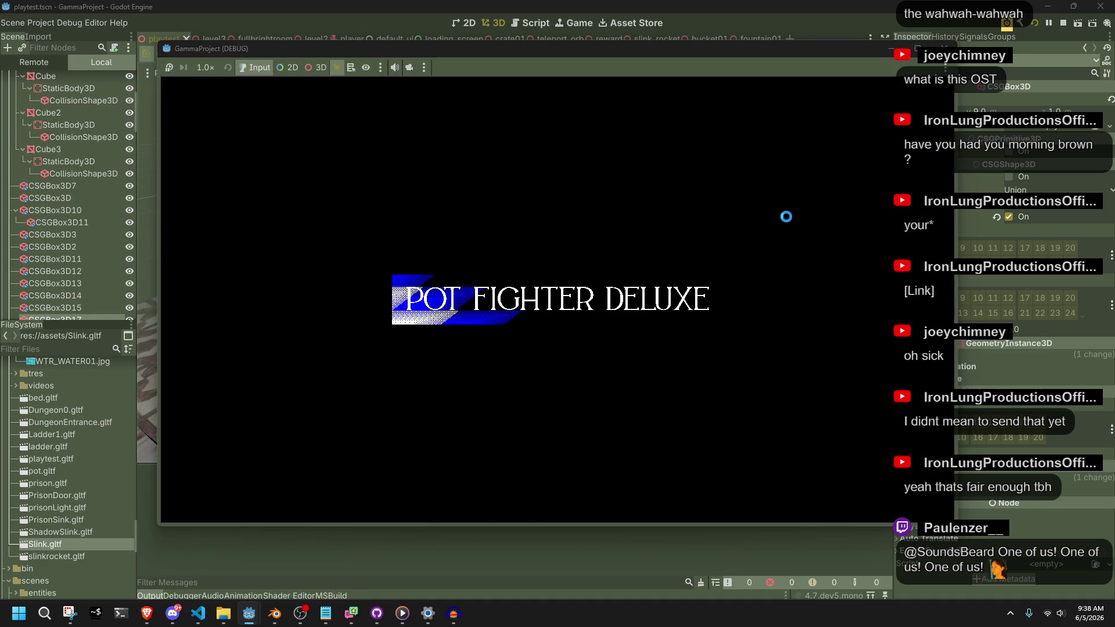
key("w")
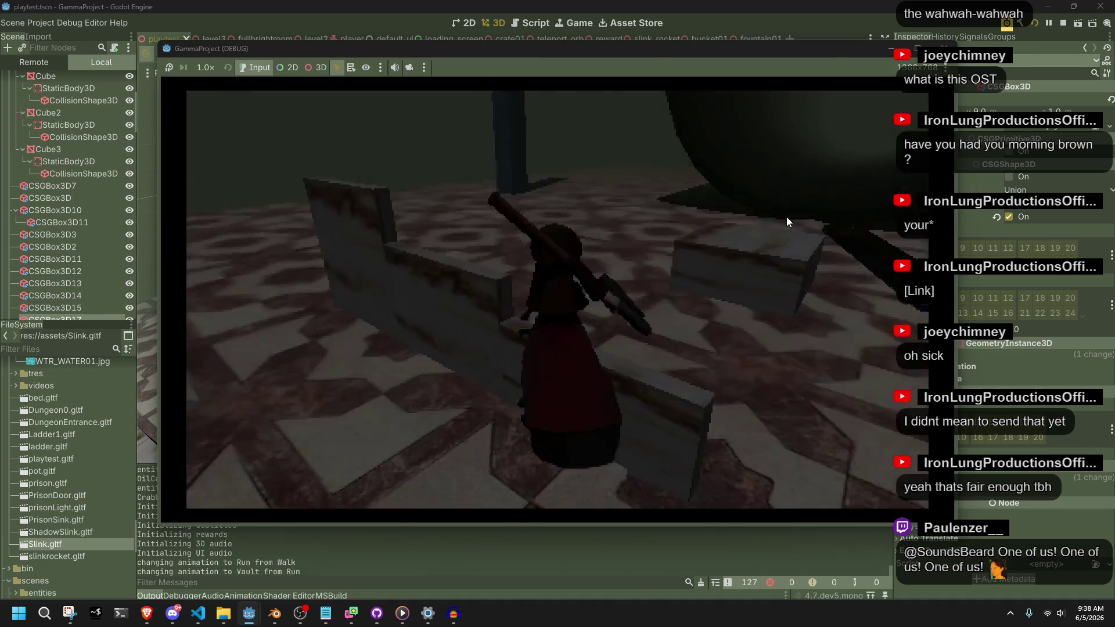
key("space")
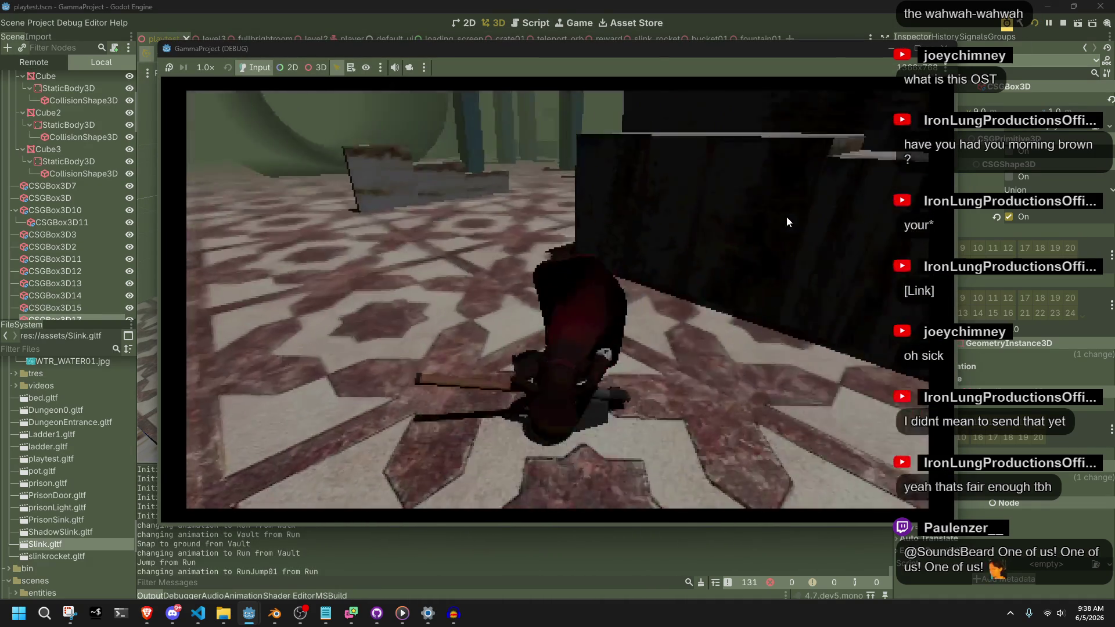
key("space")
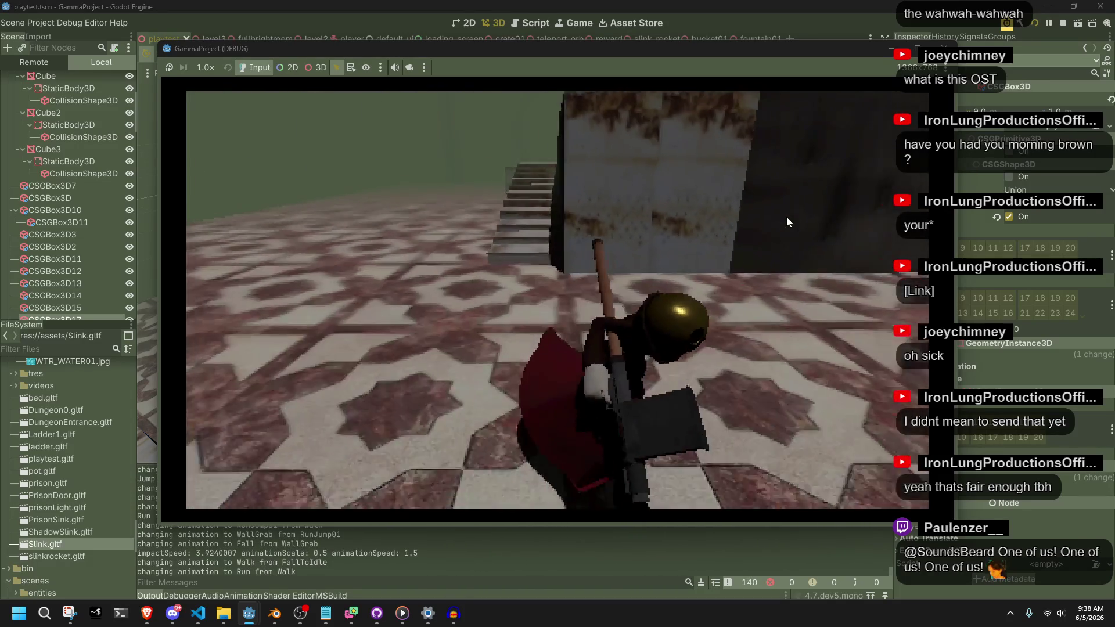
key("space")
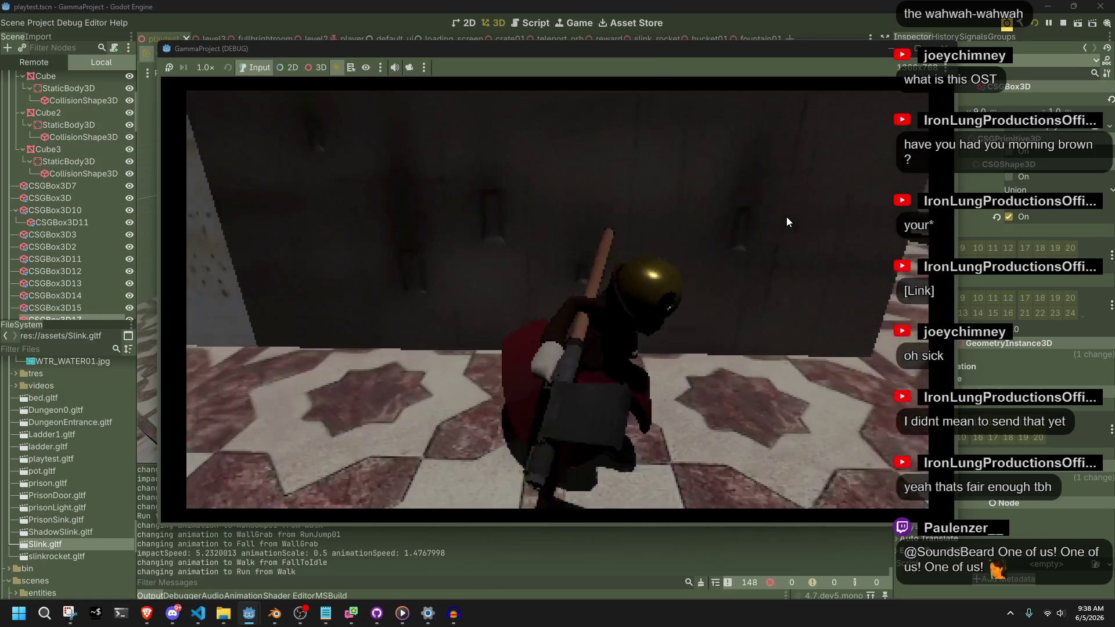
key("space")
key("space")
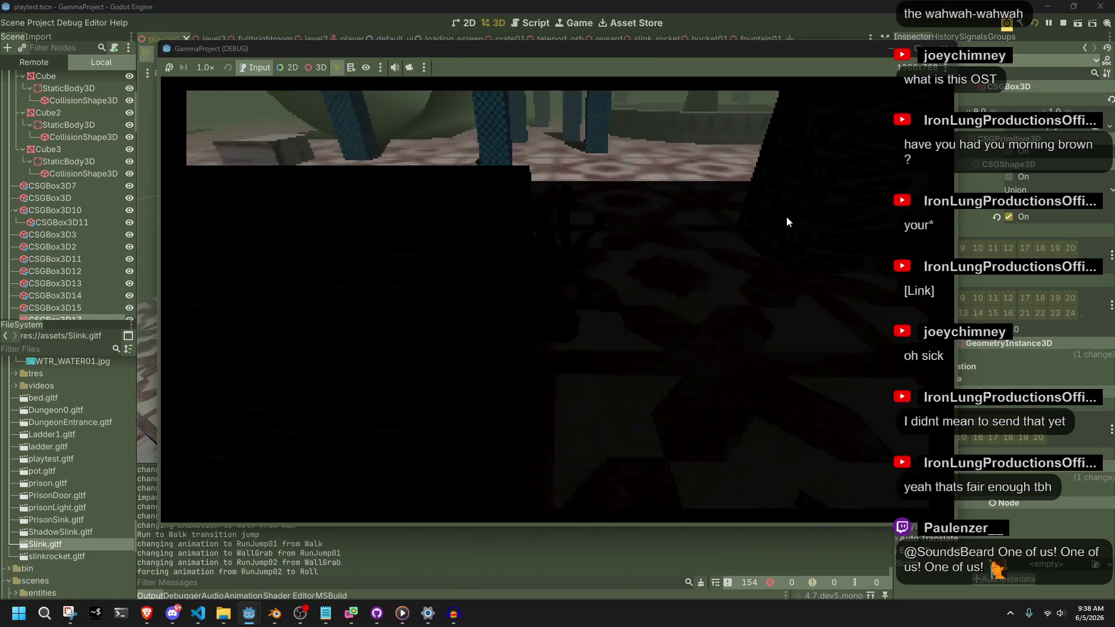
key("space")
key("space")
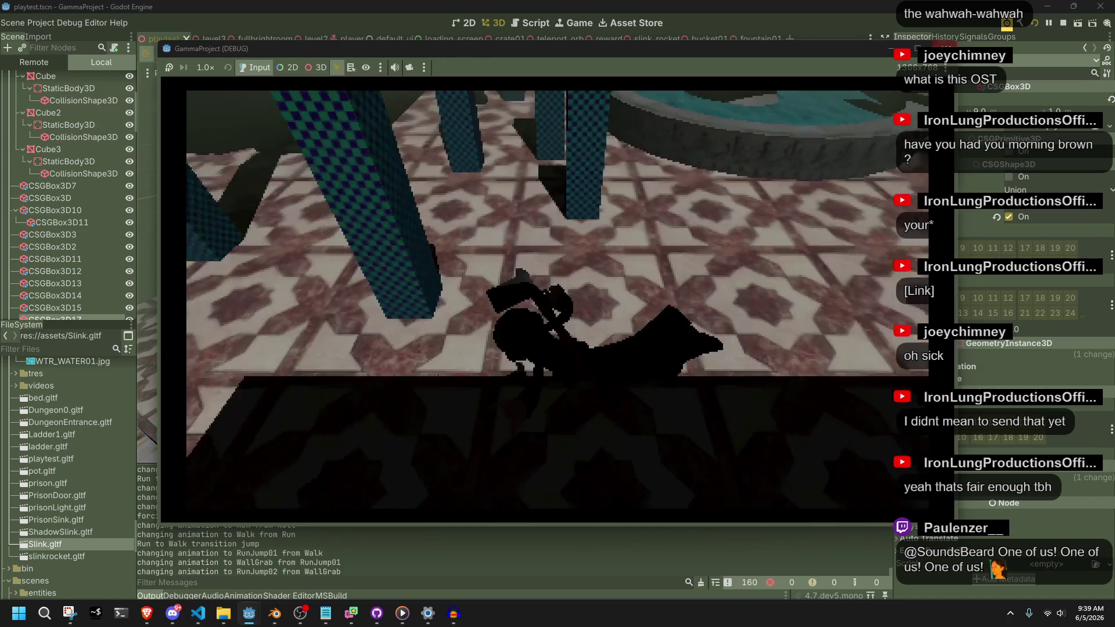
left_click(944, 48)
left_click(204, 617)
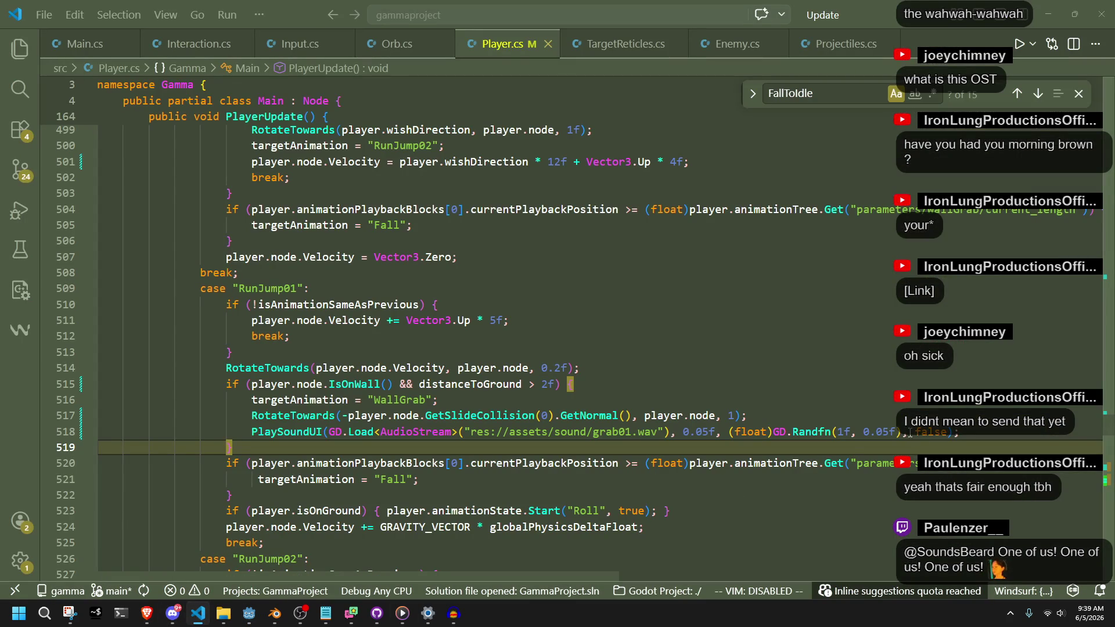
Step: Edit line 518 to GD.Randfn(1f, 0.01f) for a narrower grab-sound pitch spread, then return to Godot
mouse_move(814, 435)
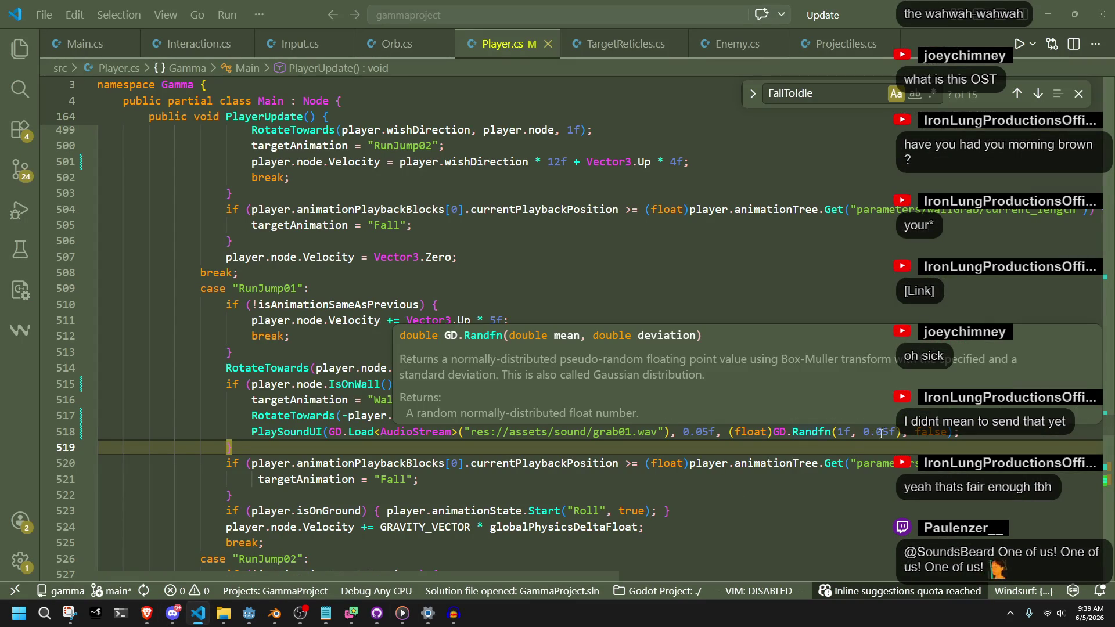
left_click(882, 434)
key("Delete")
type("1")
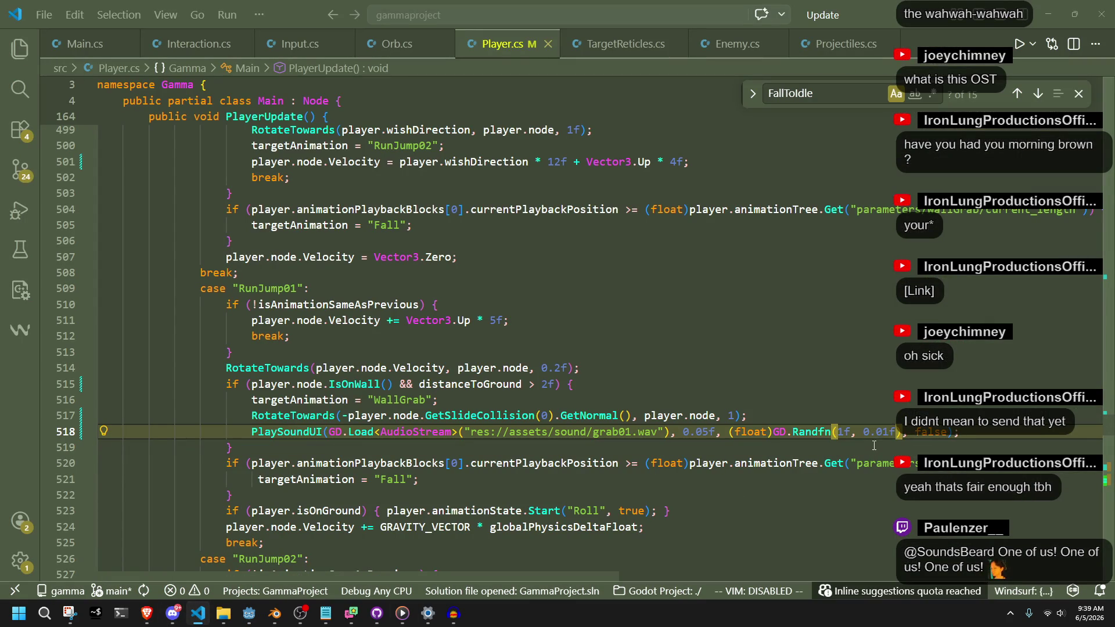
left_click(249, 614)
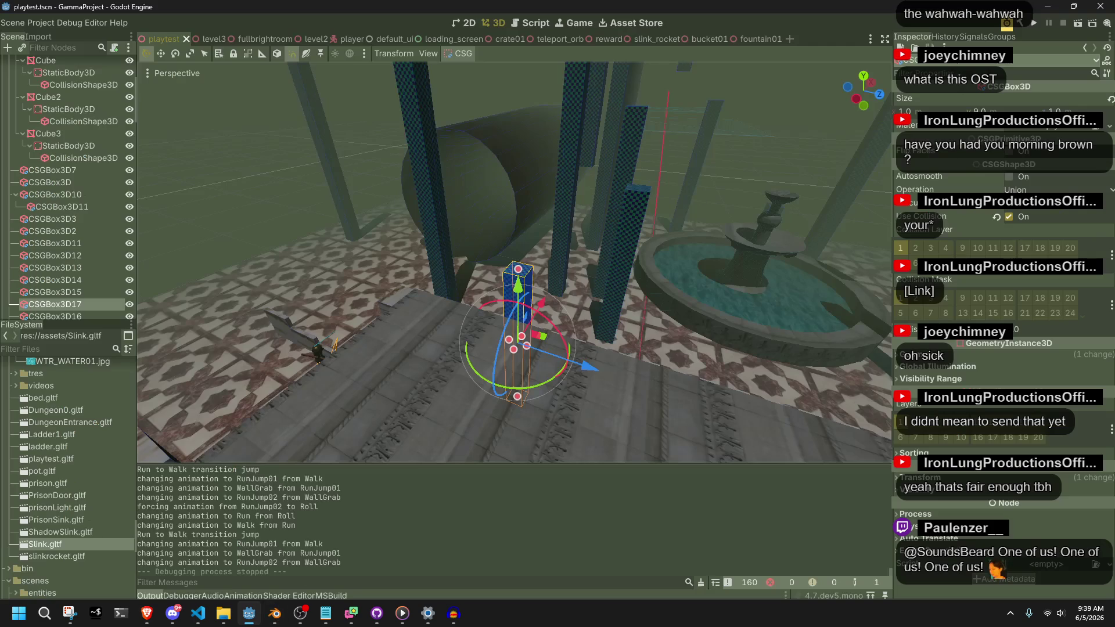
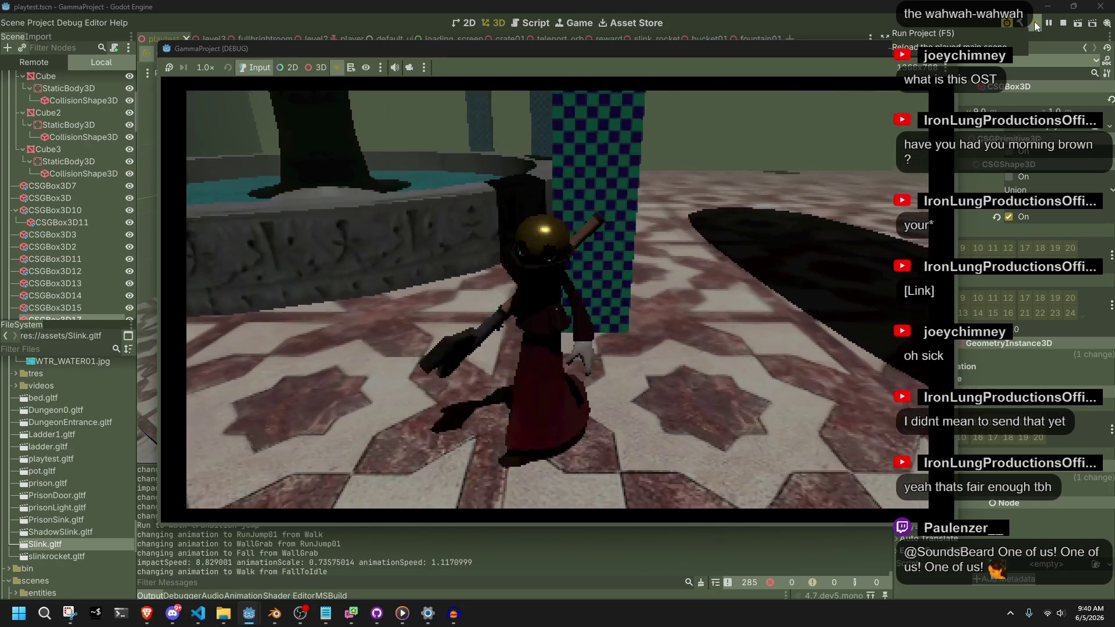
Step: Playtest a jump and a forward run-jump in the game, then bring up Player.cs in VS Code
key("space")
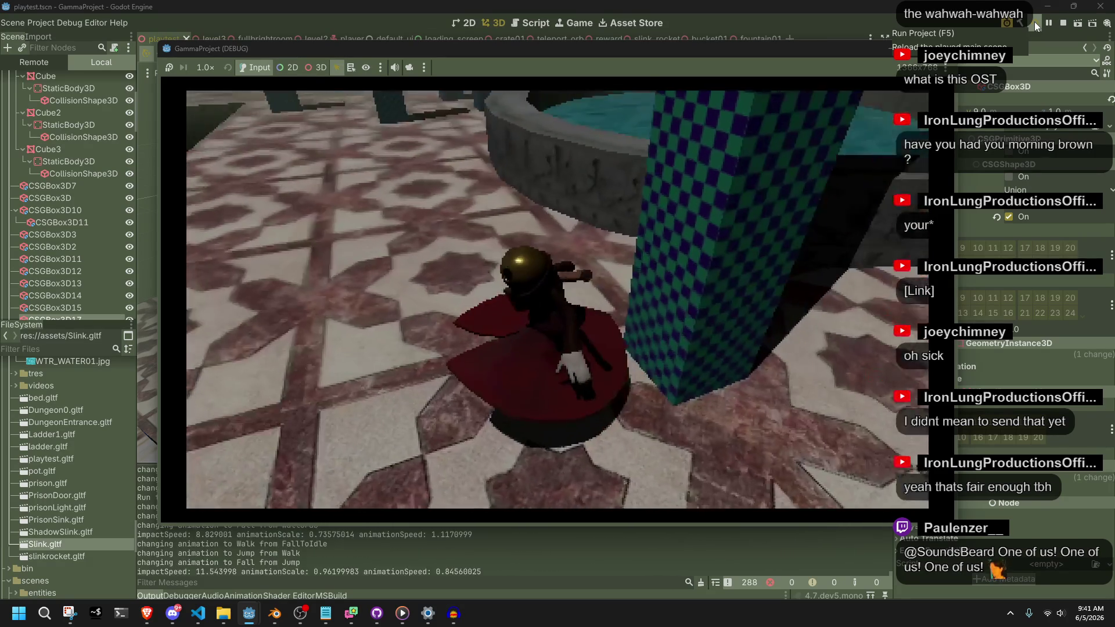
key("space")
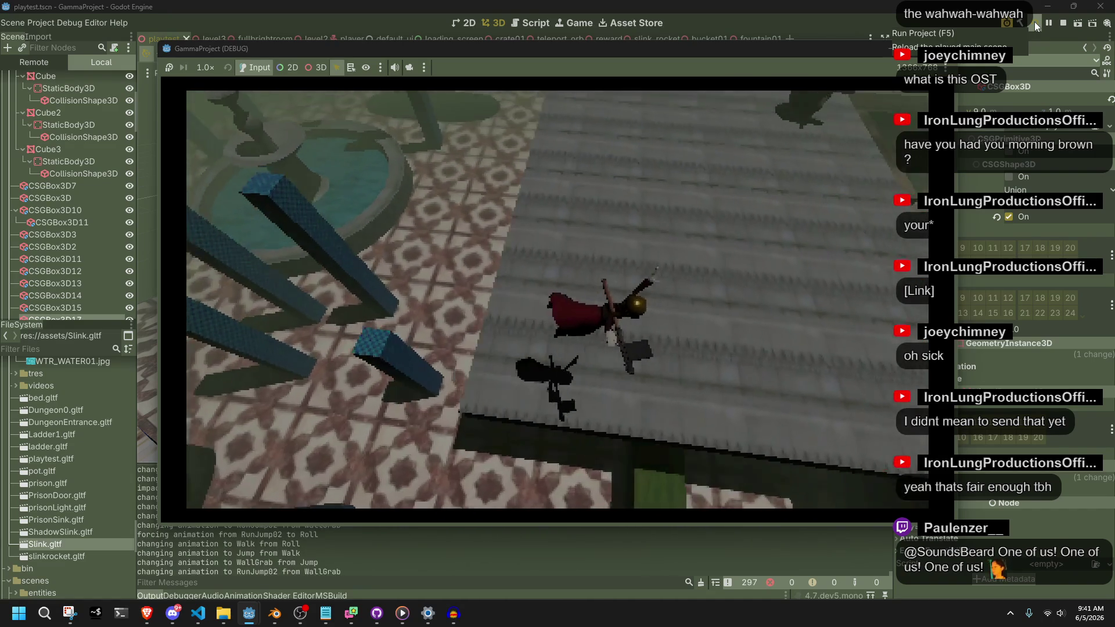
key("alt+Tab")
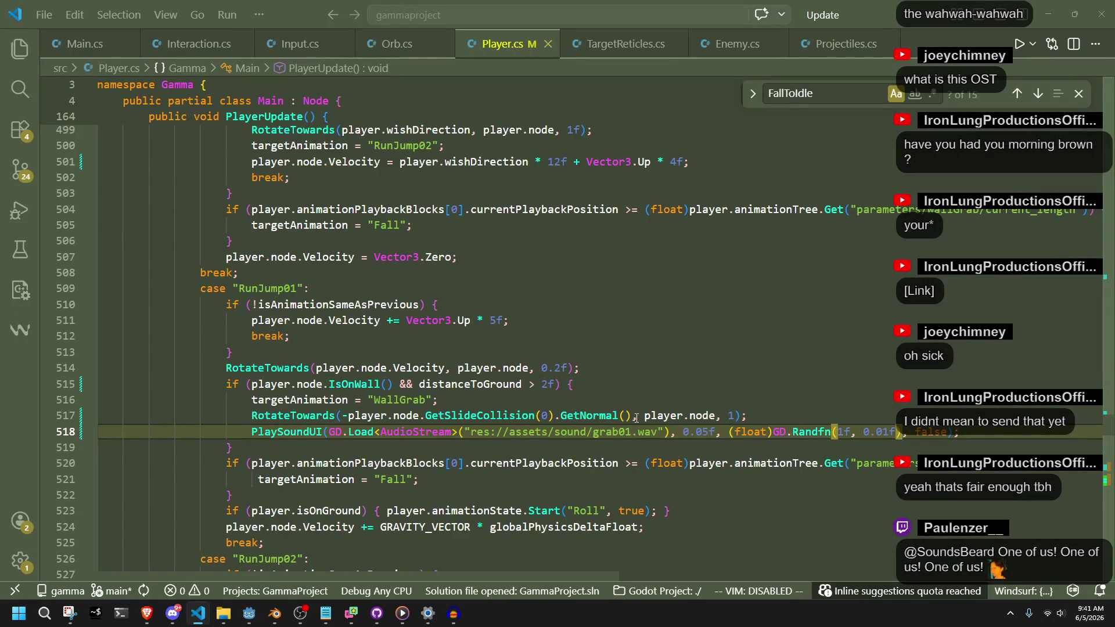
Step: Remove the grab sound line from the RunJump01 wall check and locate the WallGrab case
key("ctrl+z")
key("ctrl+z")
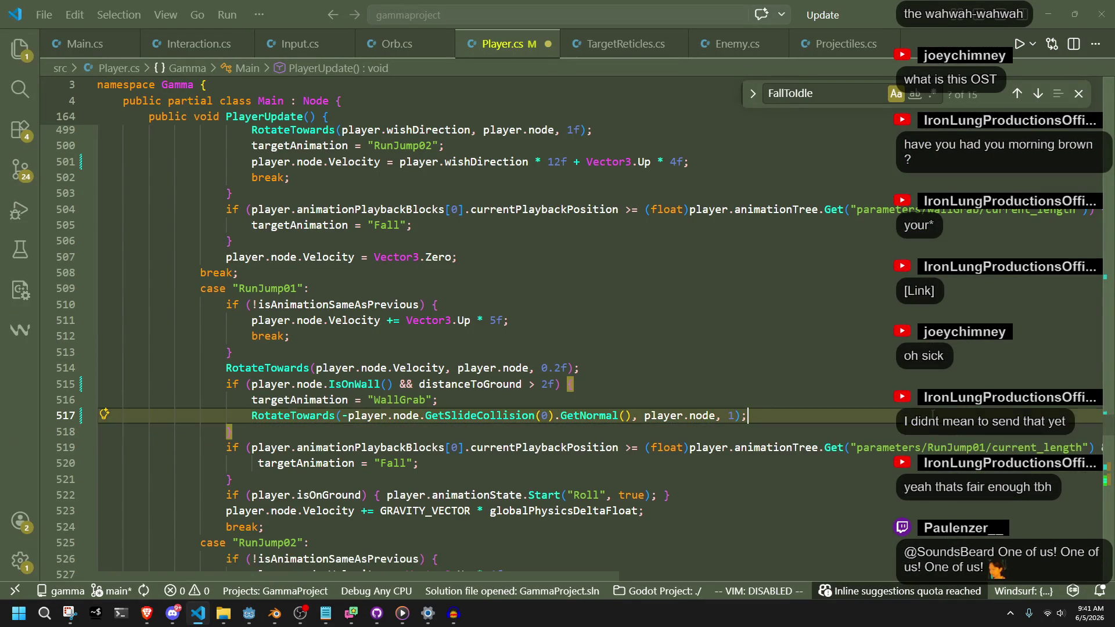
key("ctrl+z")
scroll(395, 430, "down", 15)
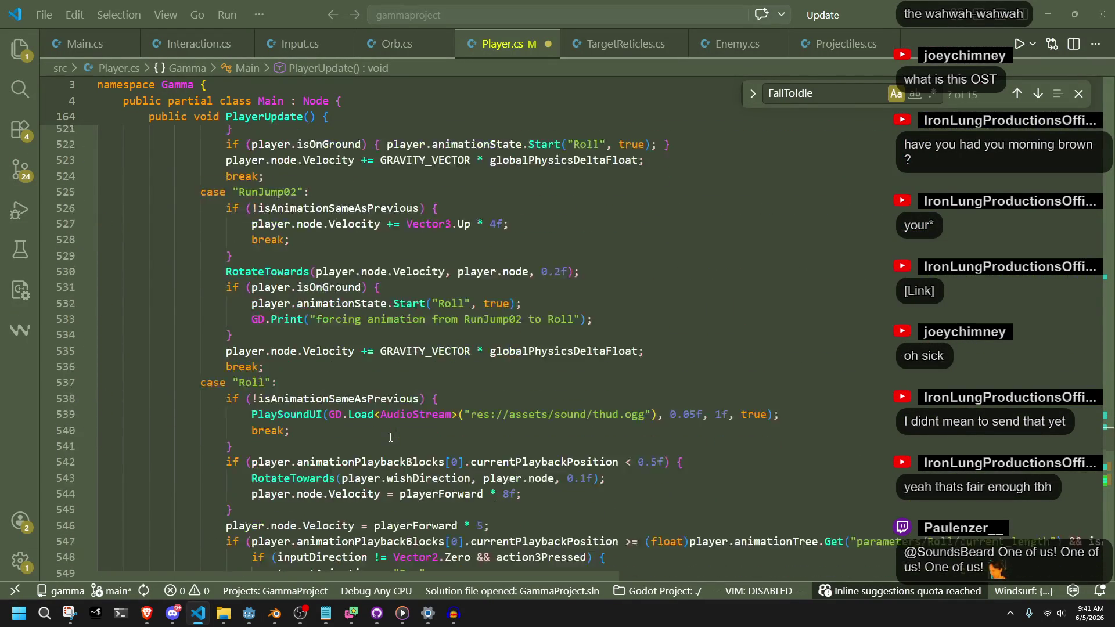
scroll(390, 437, "up", 20)
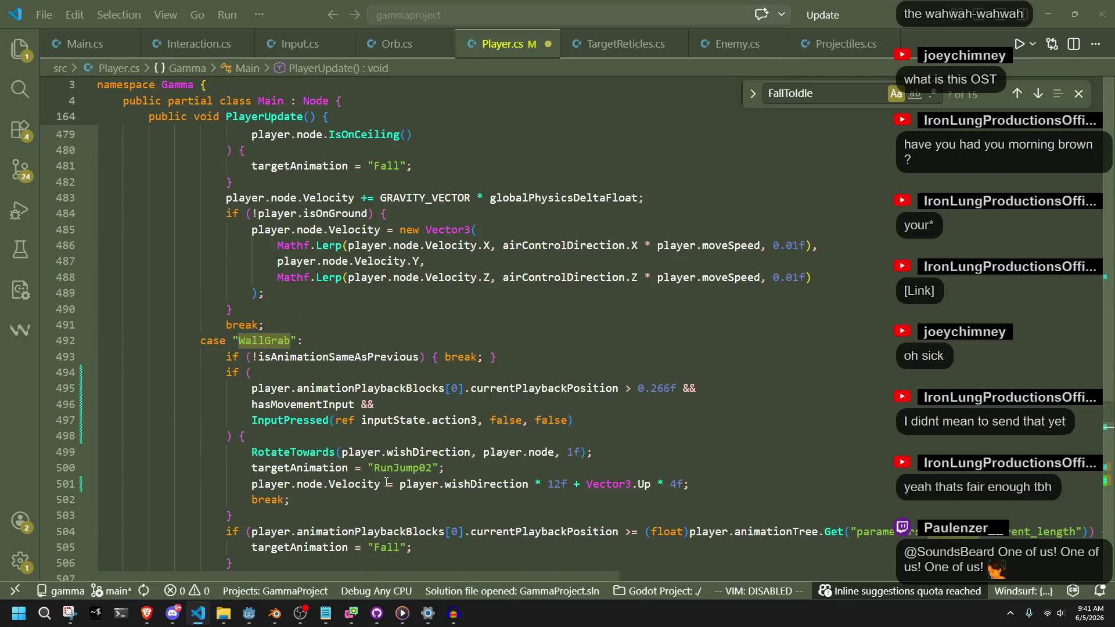
Step: Add the grab01.wav PlaySoundUI call before the break in WallGrab's first-frame check, then return to Godot
left_click(444, 357)
key("Return")
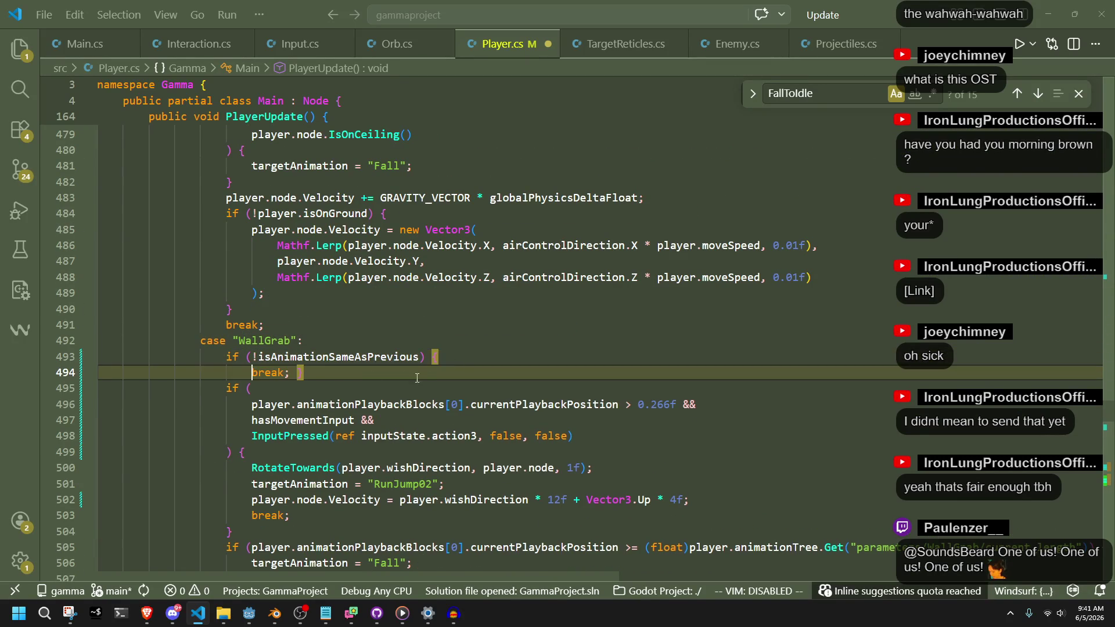
key("Return")
key("Tab")
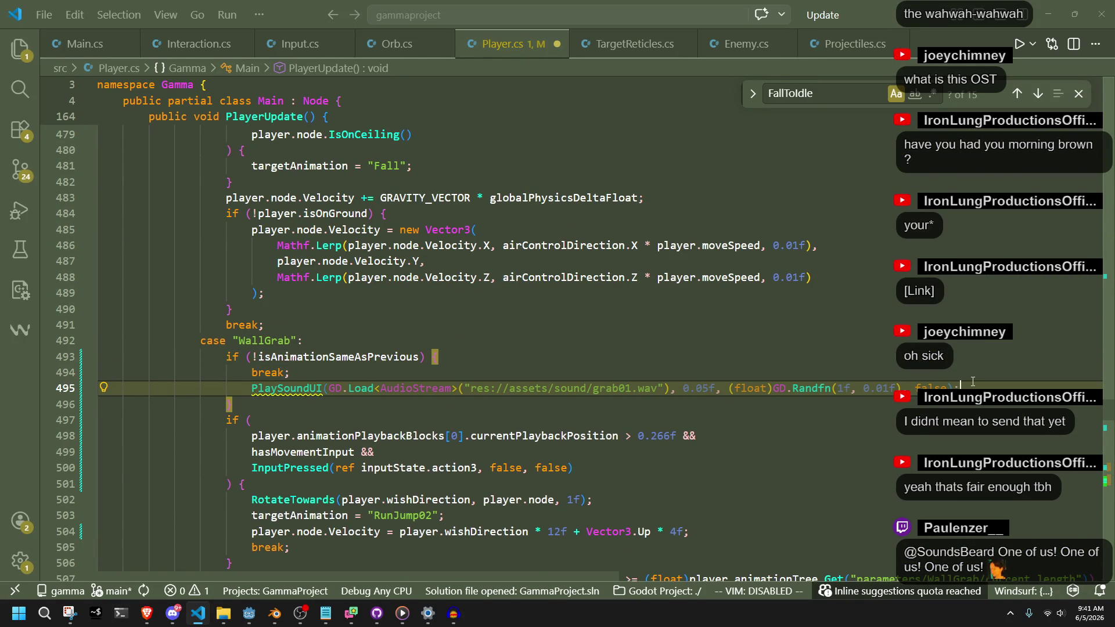
key("ctrl+x")
left_click(534, 357)
key("ctrl+v")
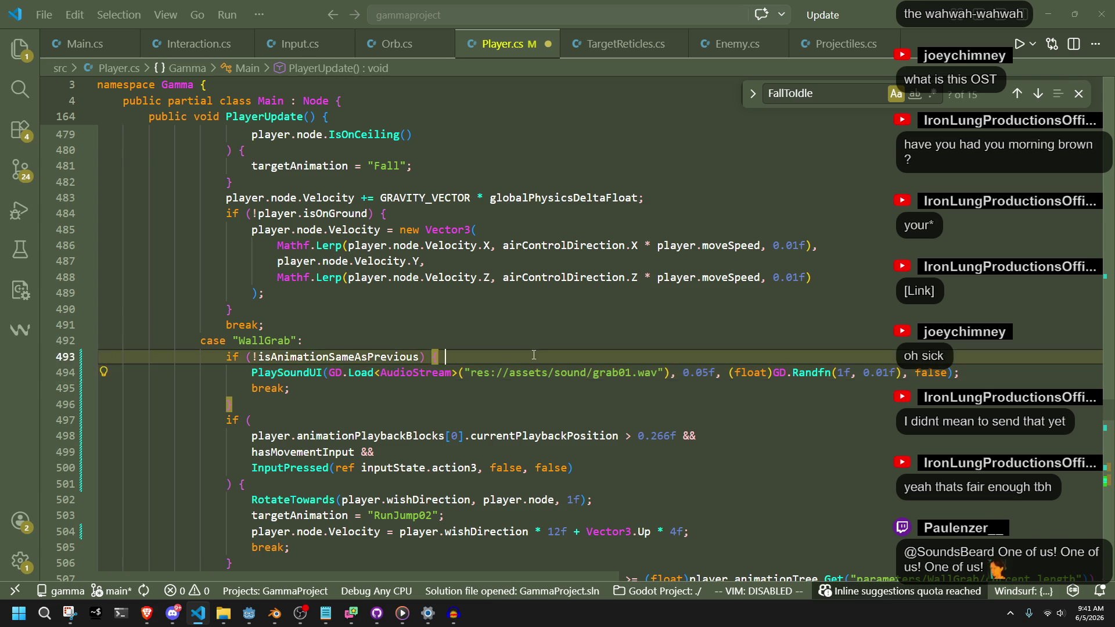
left_click(249, 614)
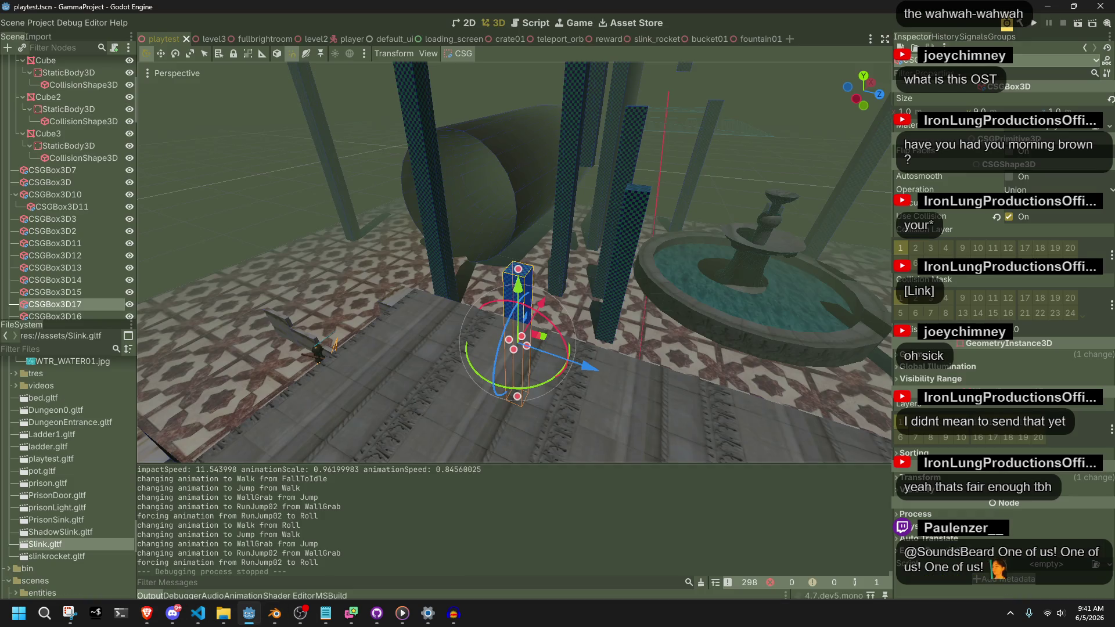
Step: Run the game and test jumps onto the checkered pillar and wall-grab jumps
left_click(1034, 24)
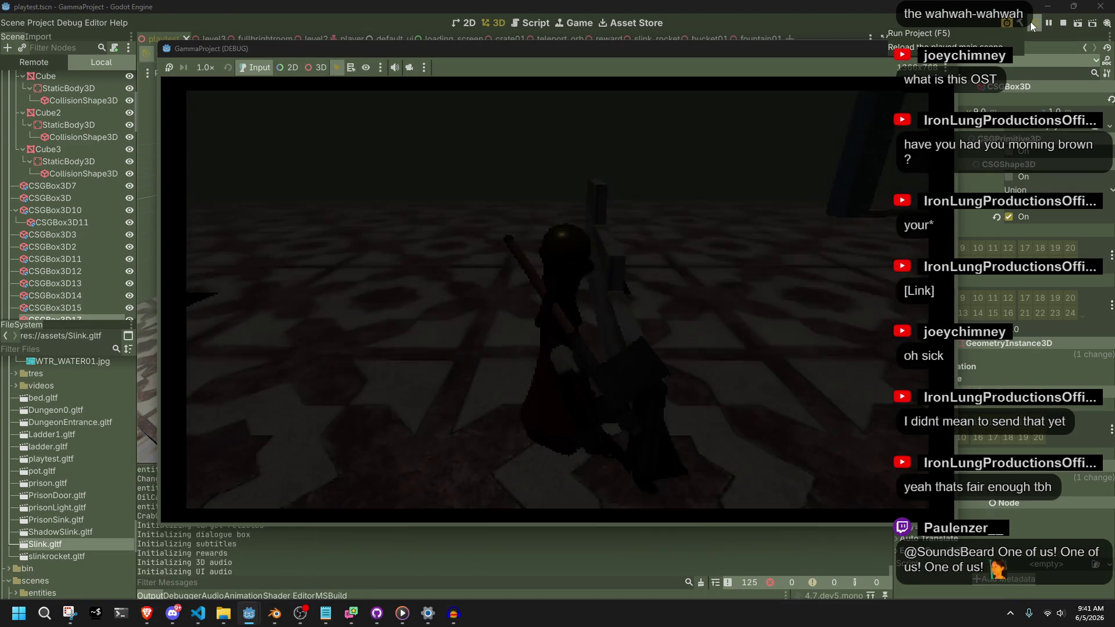
key("space")
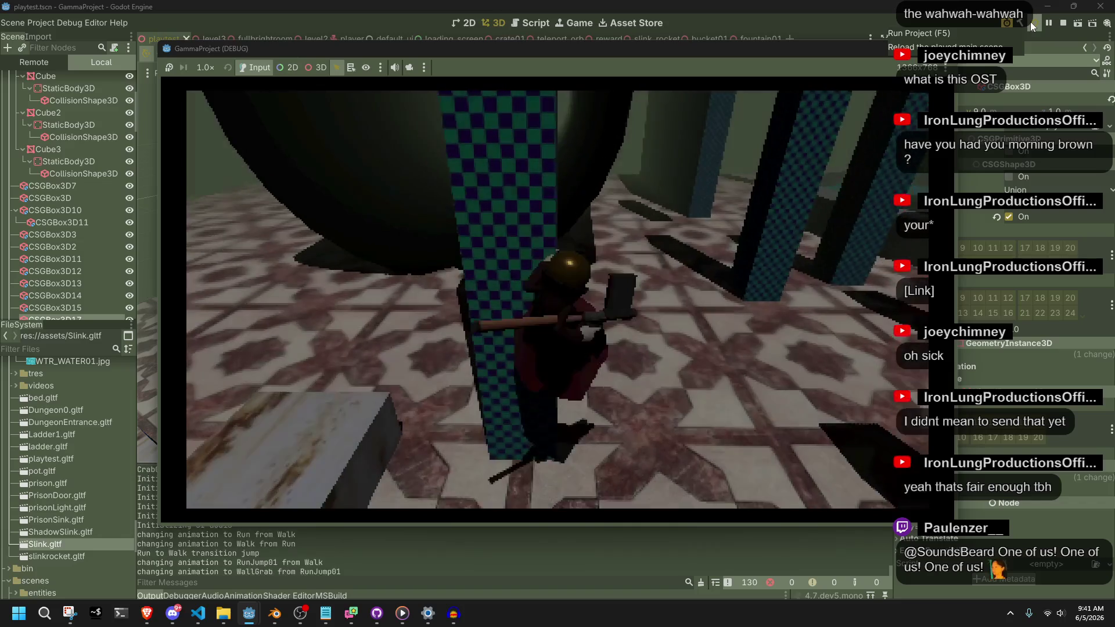
key("w")
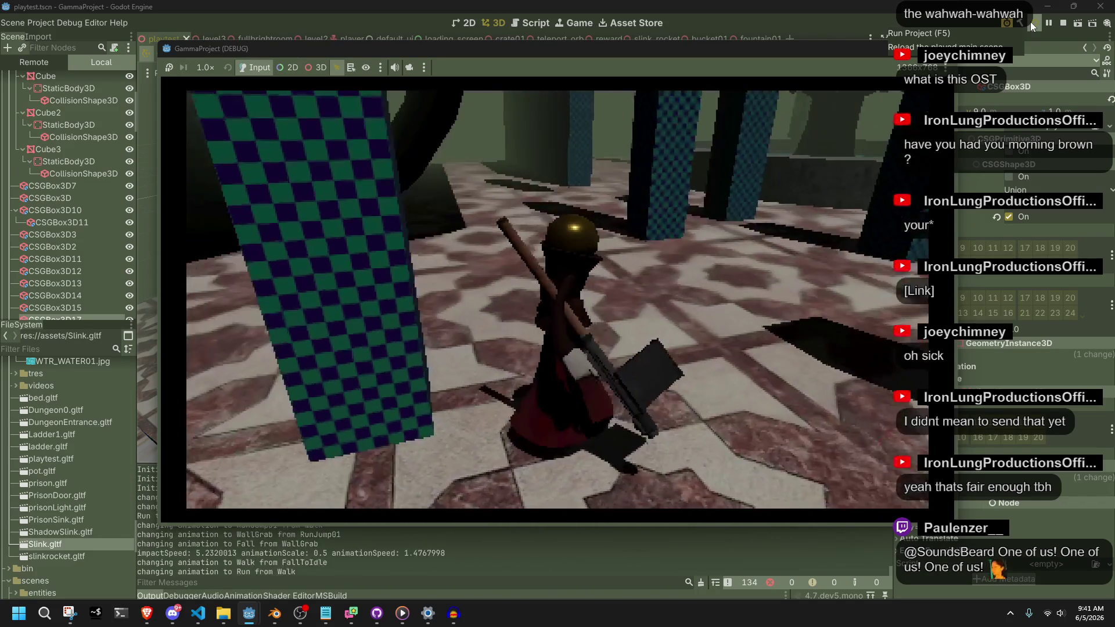
key("space")
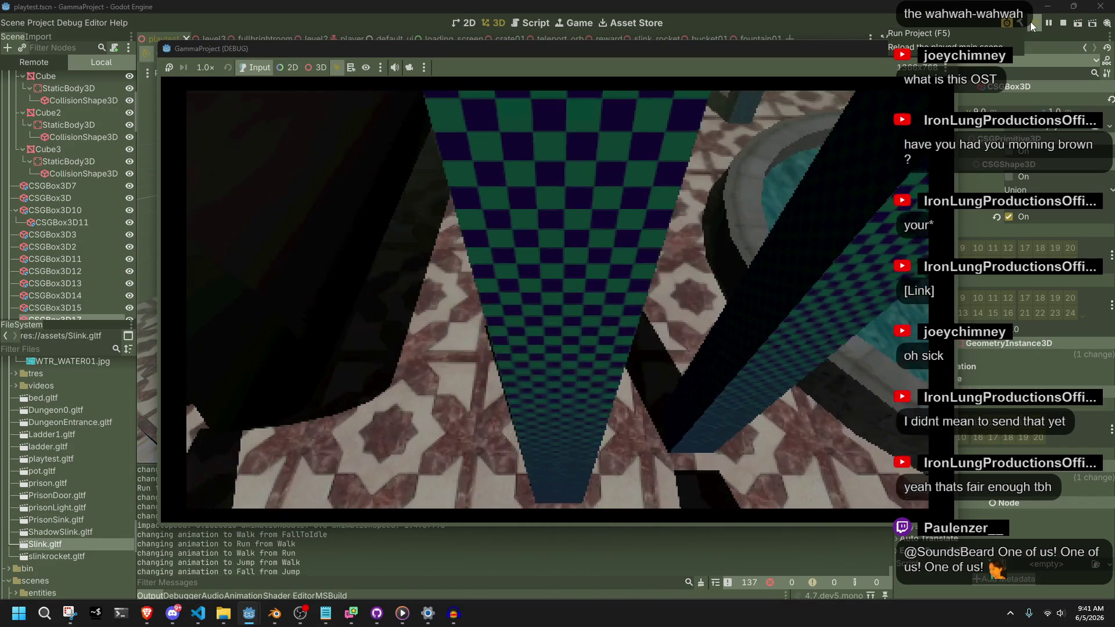
key("w")
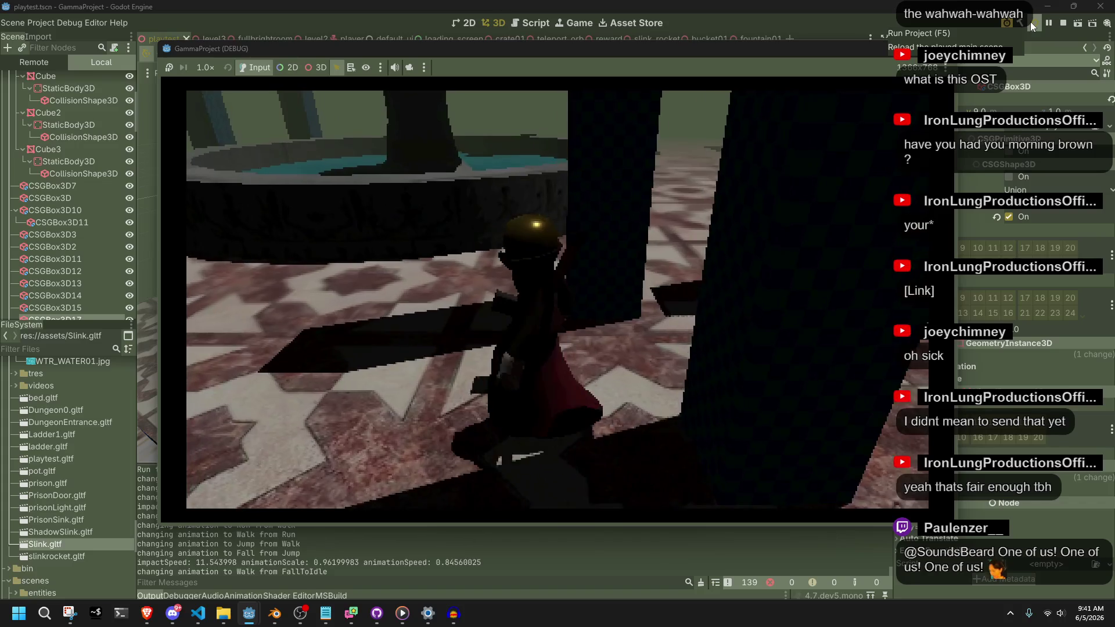
key("space")
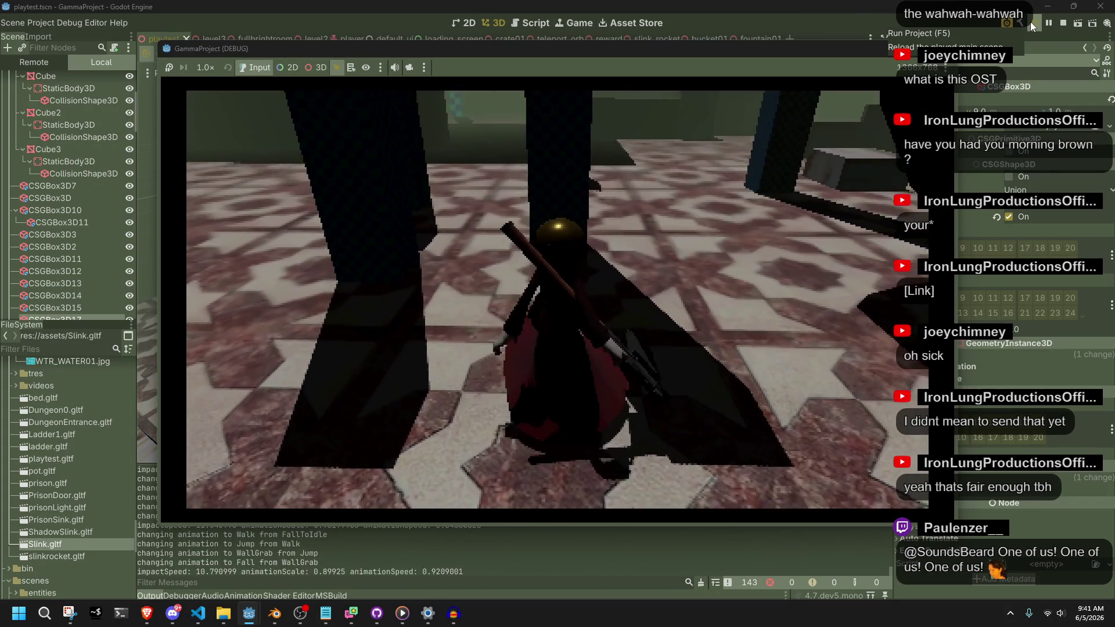
key("space")
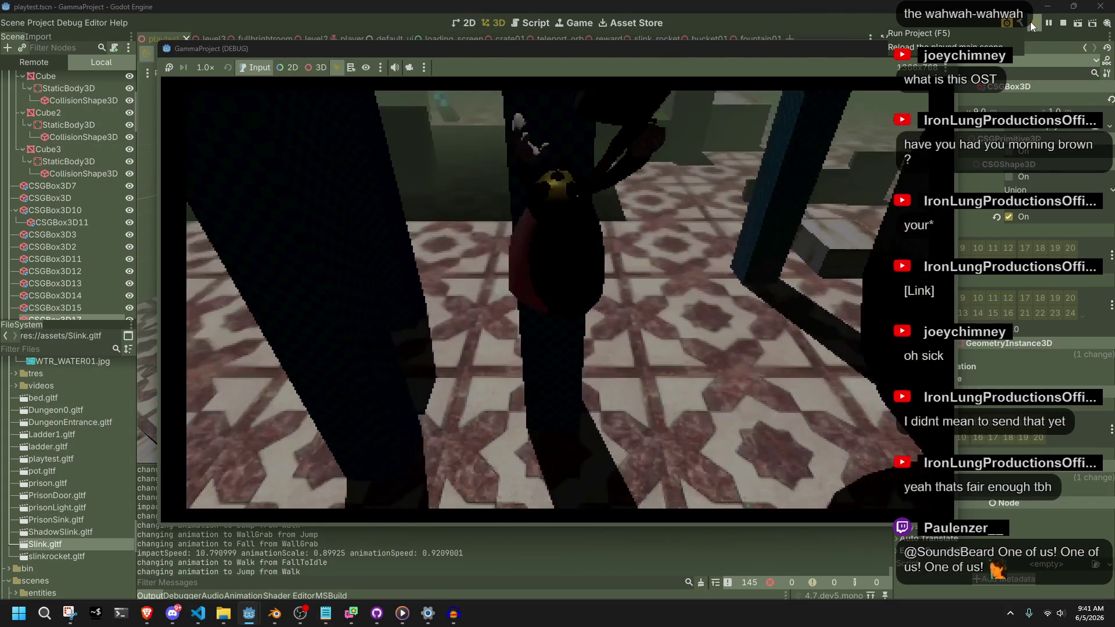
key("space")
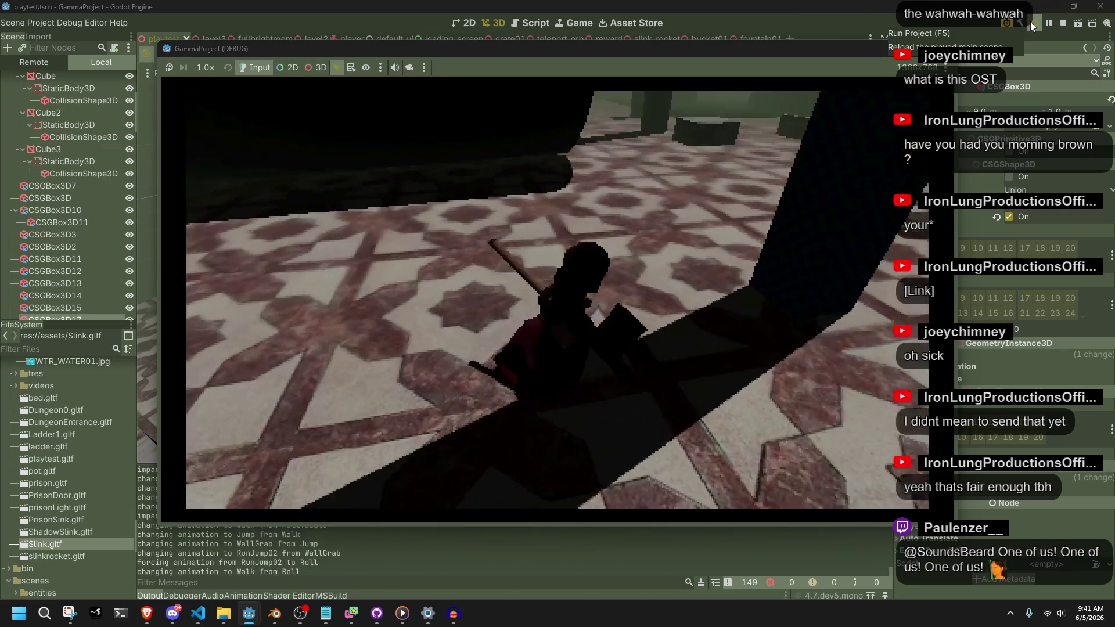
key("space")
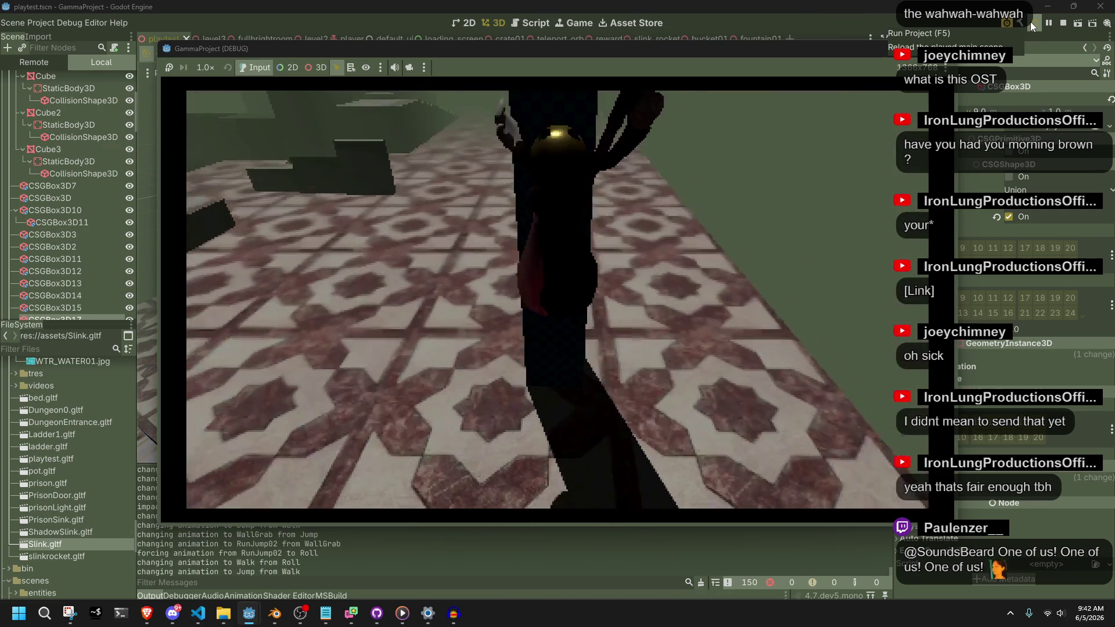
key("space")
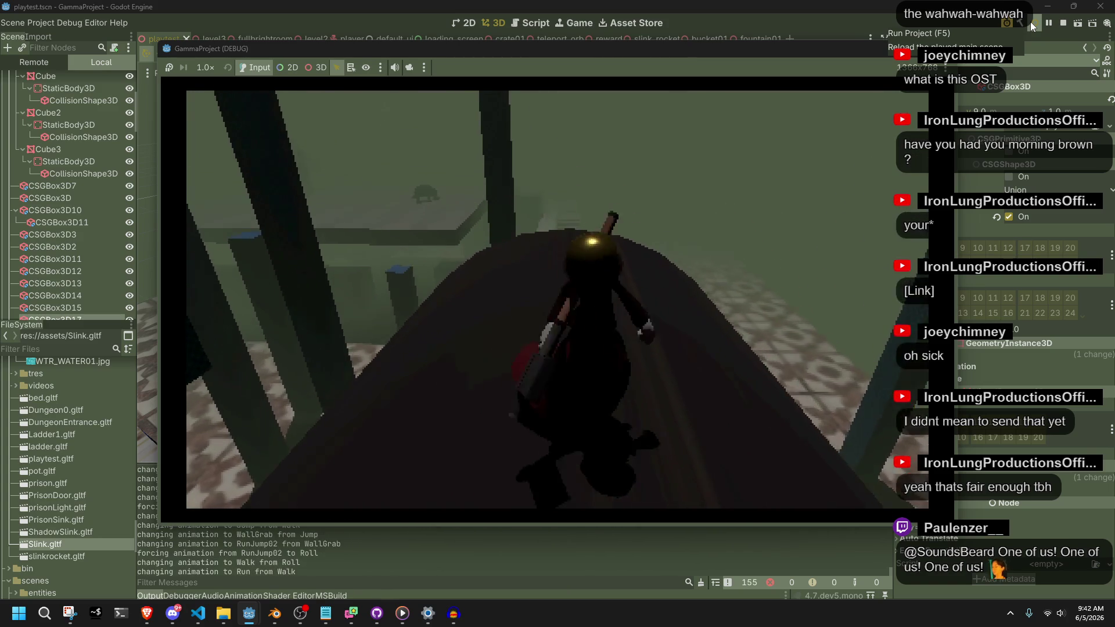
Step: Keep testing run-jumps, rolls and pillar wall-jumps around the level
key("space")
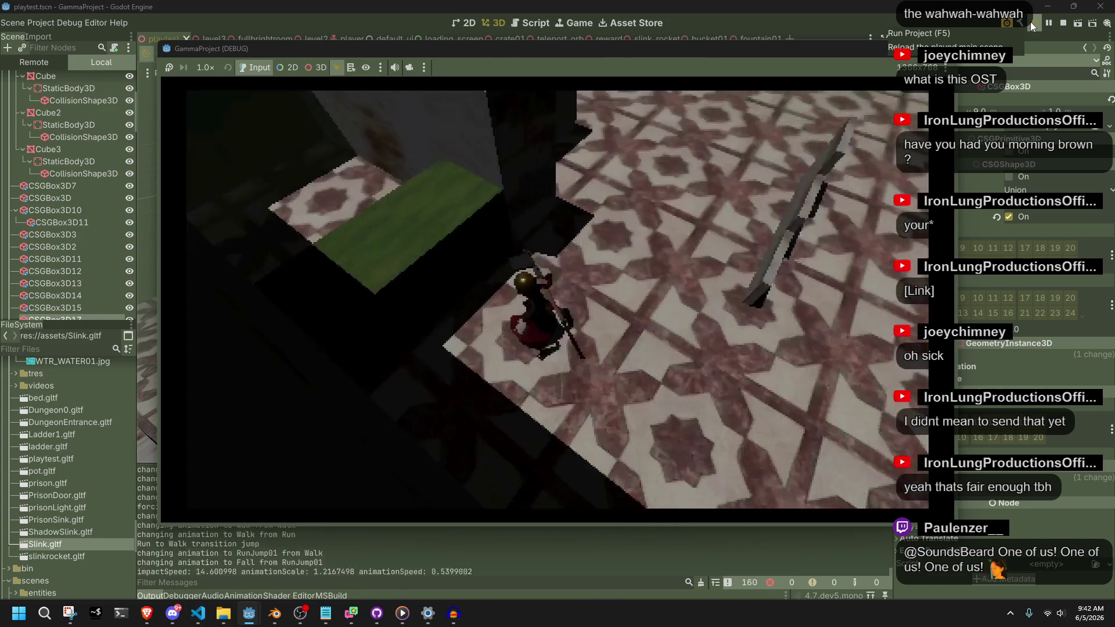
key("space")
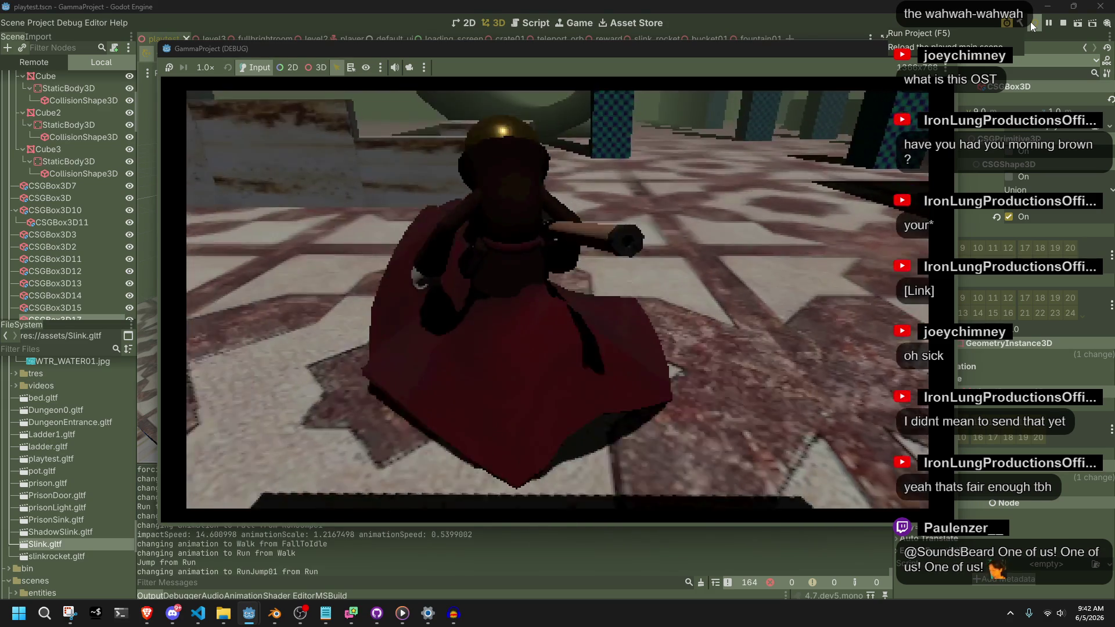
key("space")
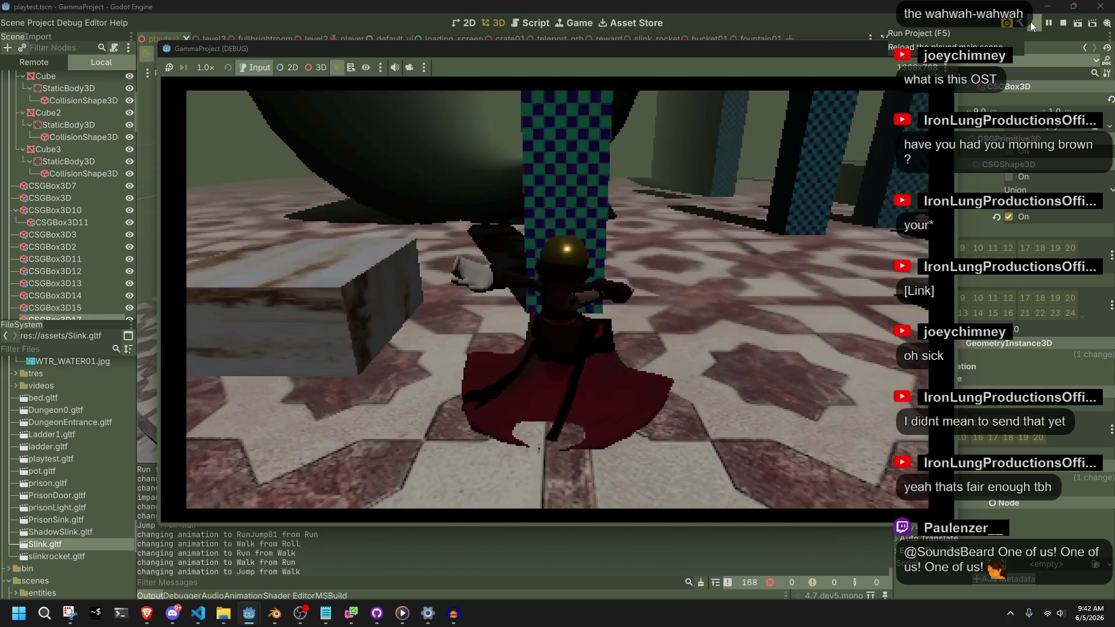
key("space")
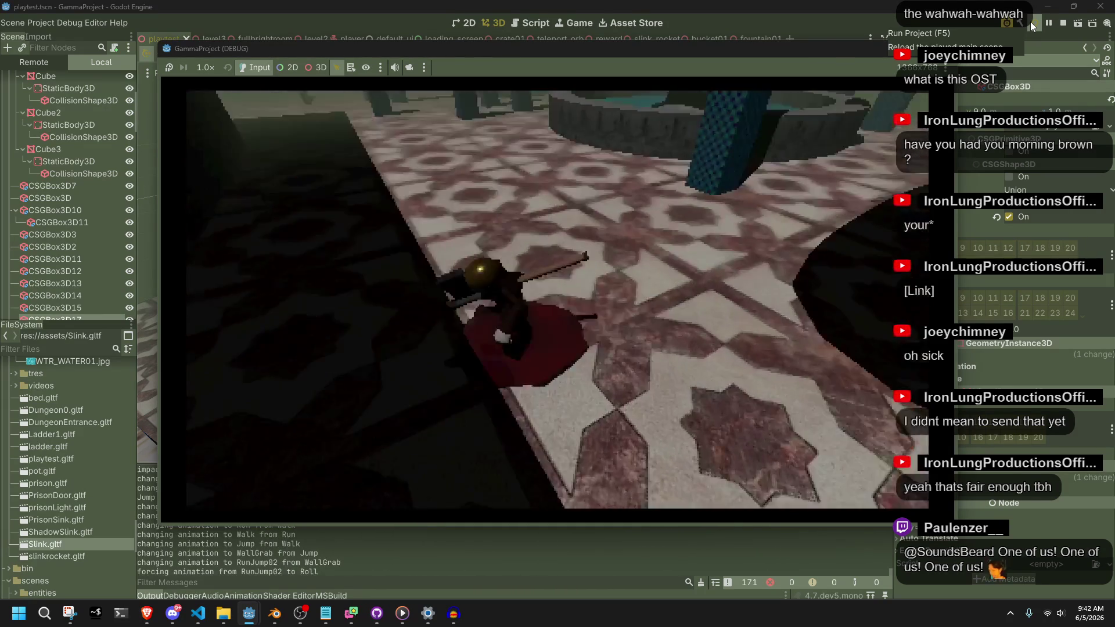
key("space")
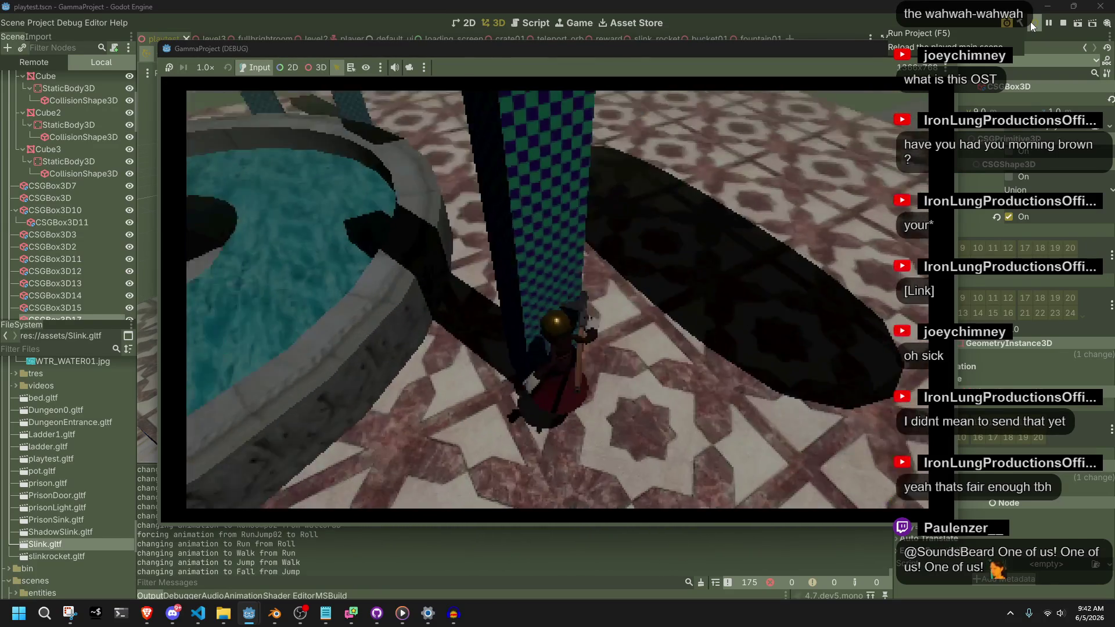
key("w")
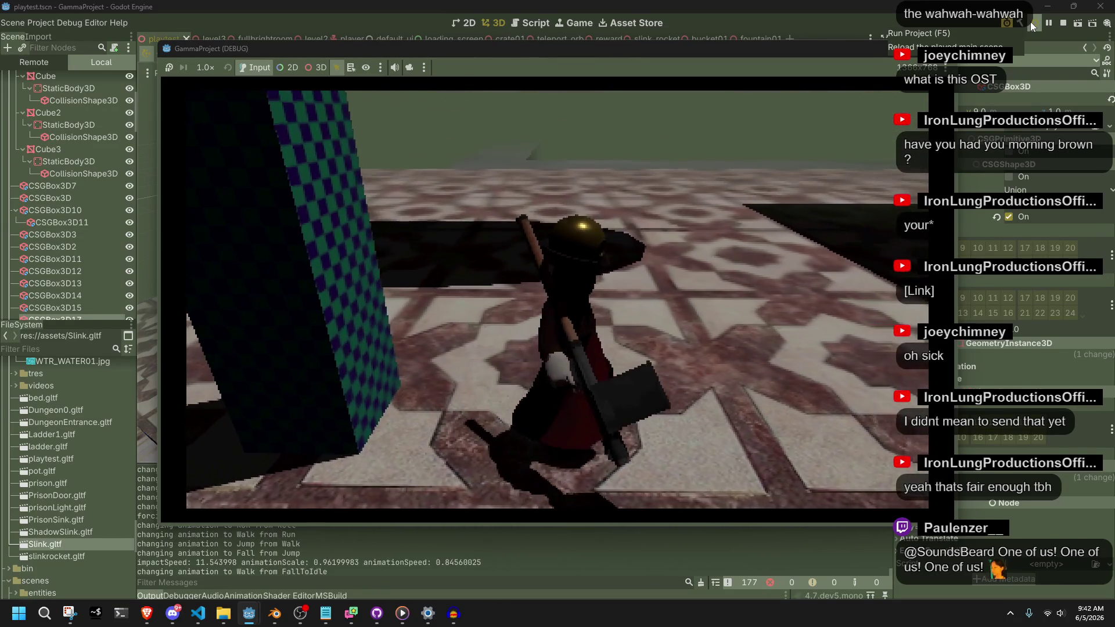
key("space")
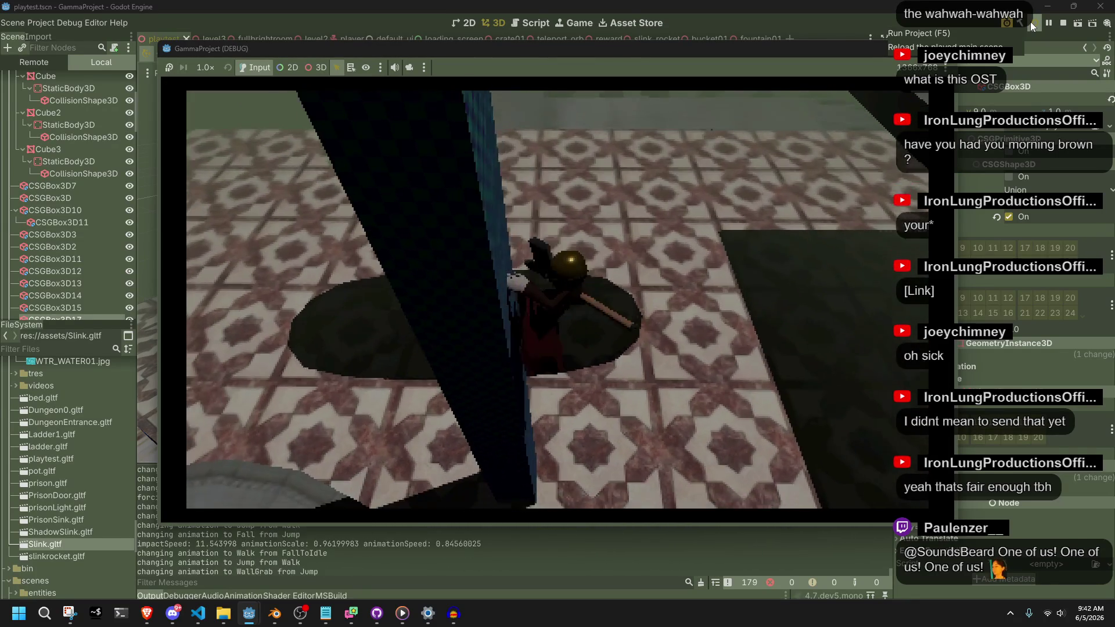
key("space")
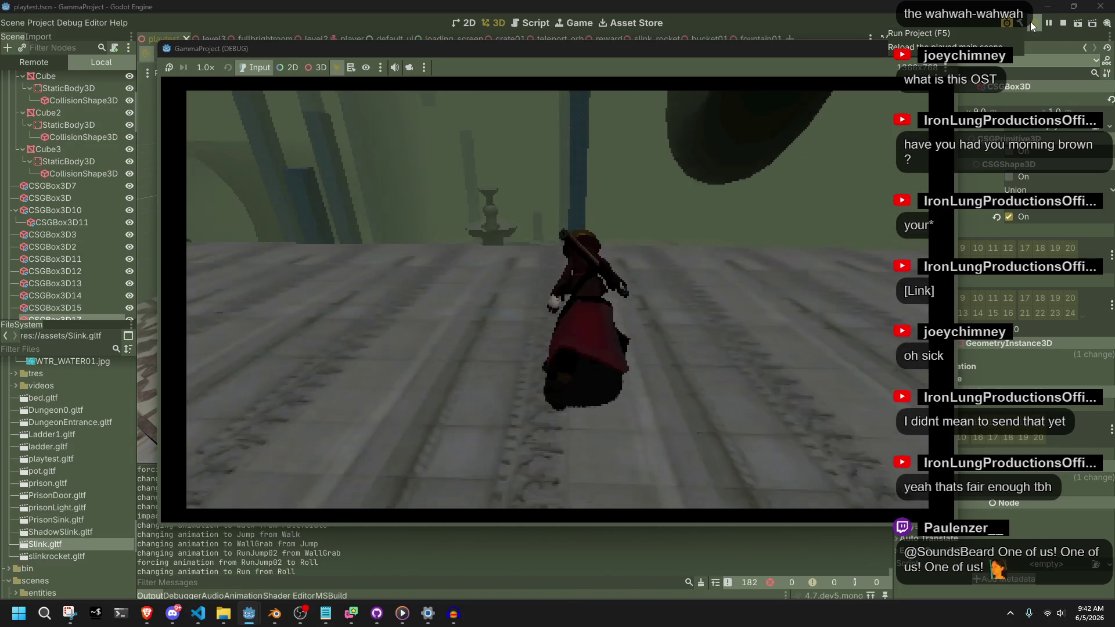
key("space")
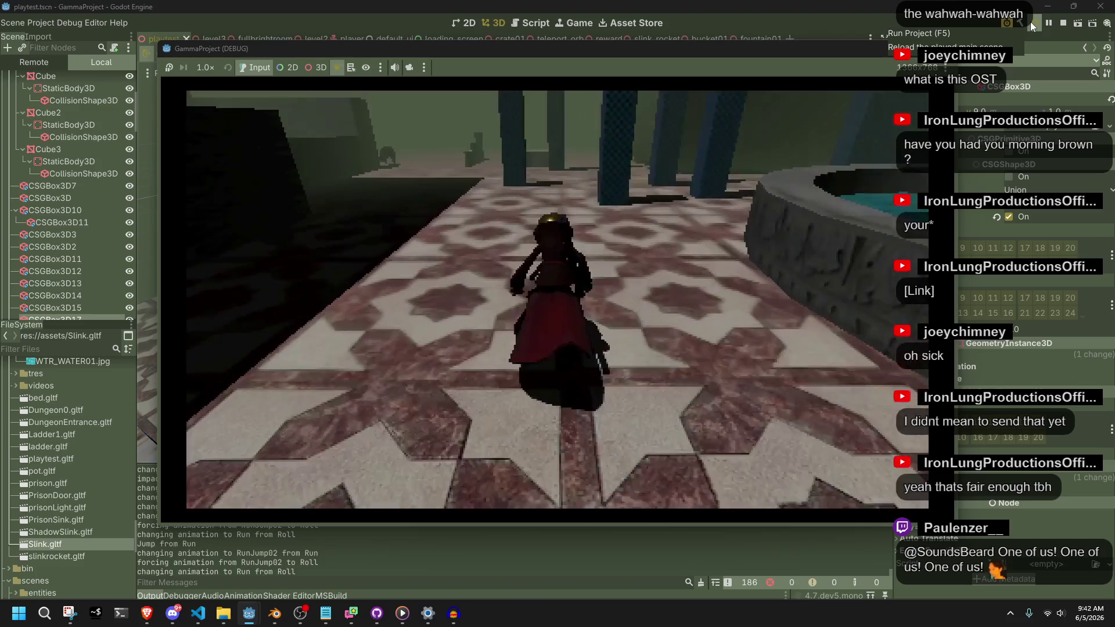
Step: Do a final round of jumps and wall leaps near the fountain, then stop the game with F8
key("space")
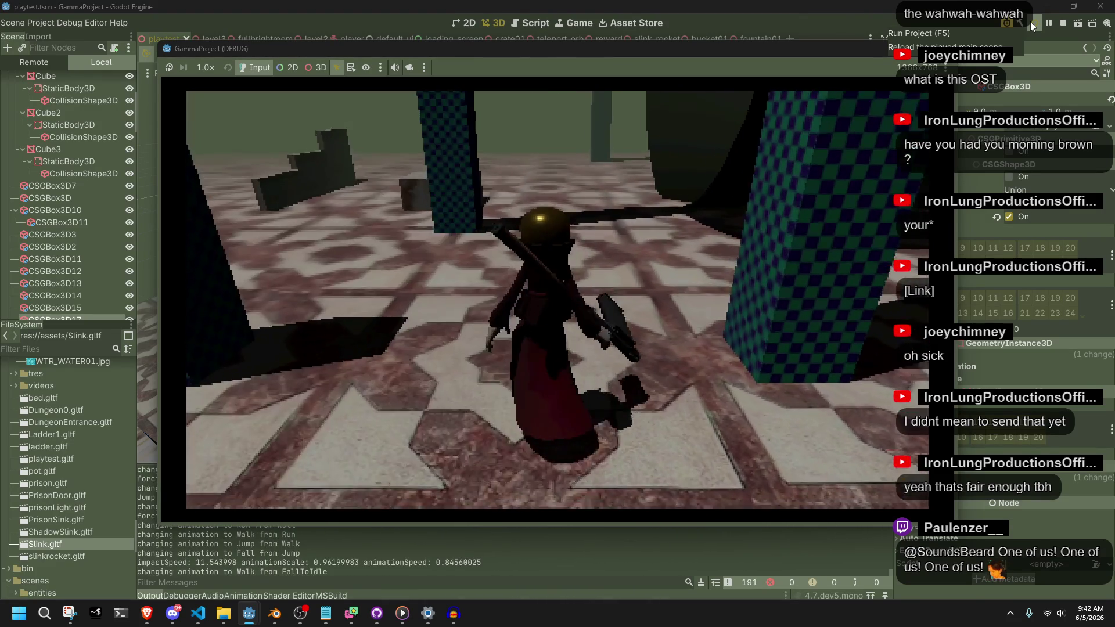
key("space")
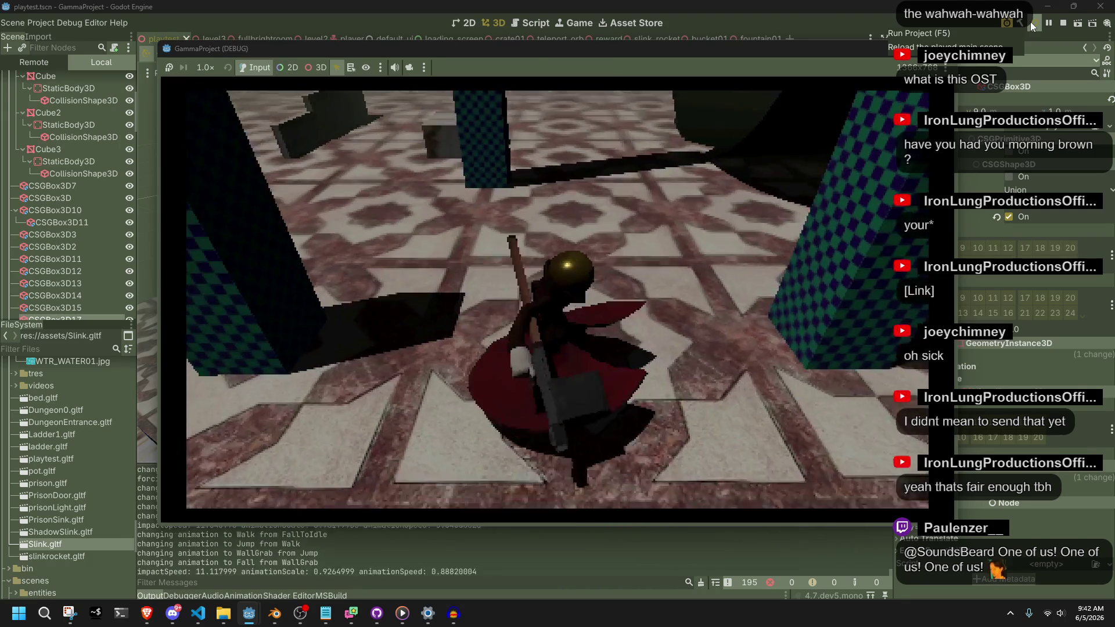
key("w")
key("space")
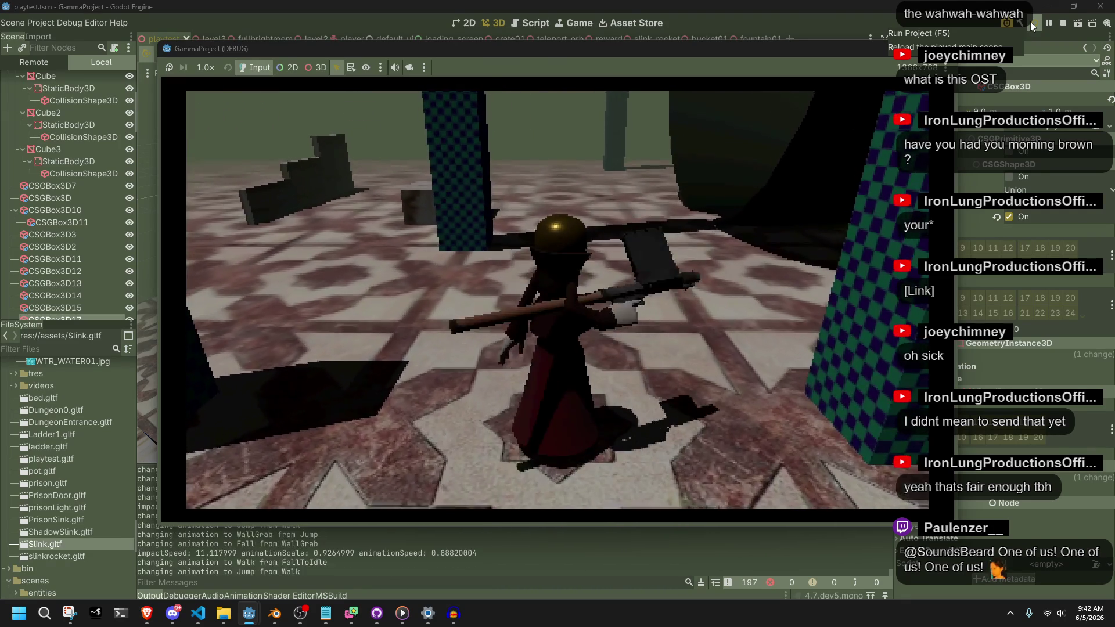
key("space")
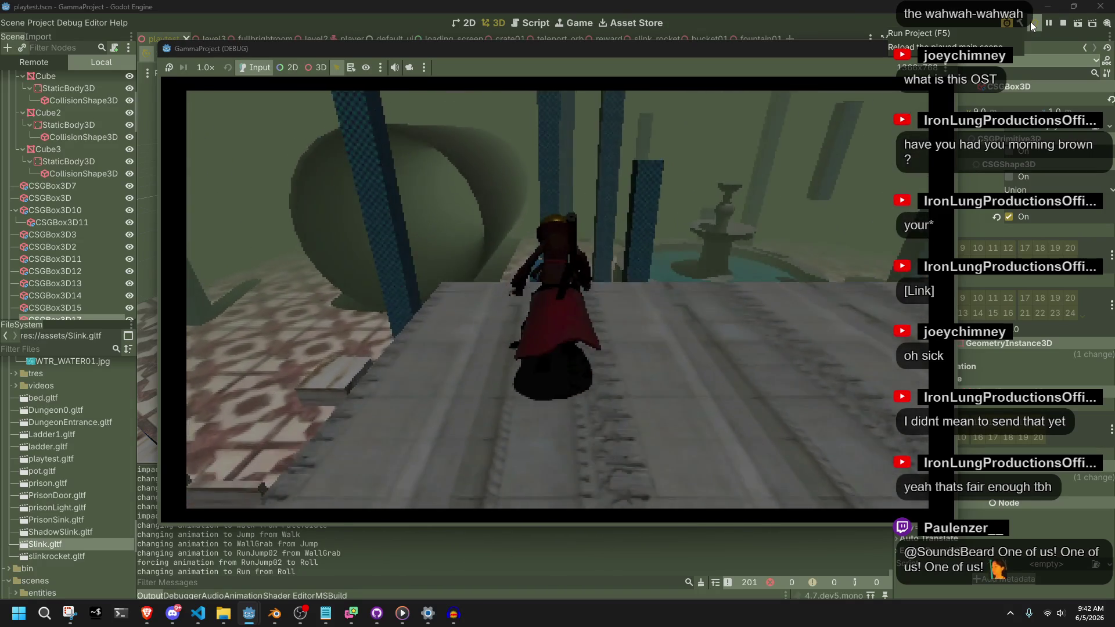
key("space")
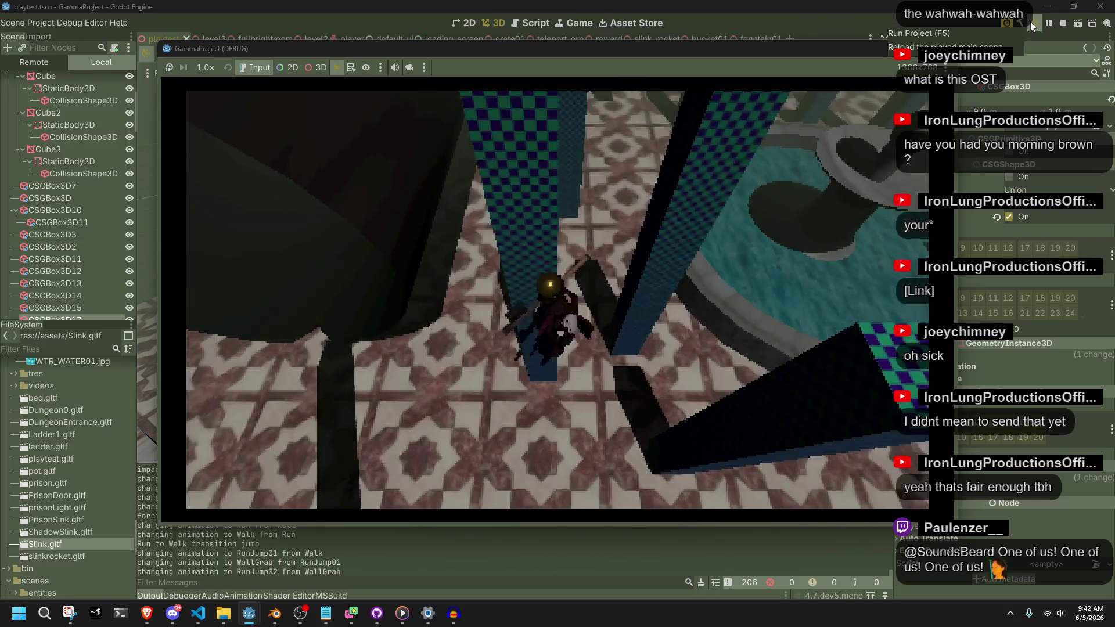
key("space")
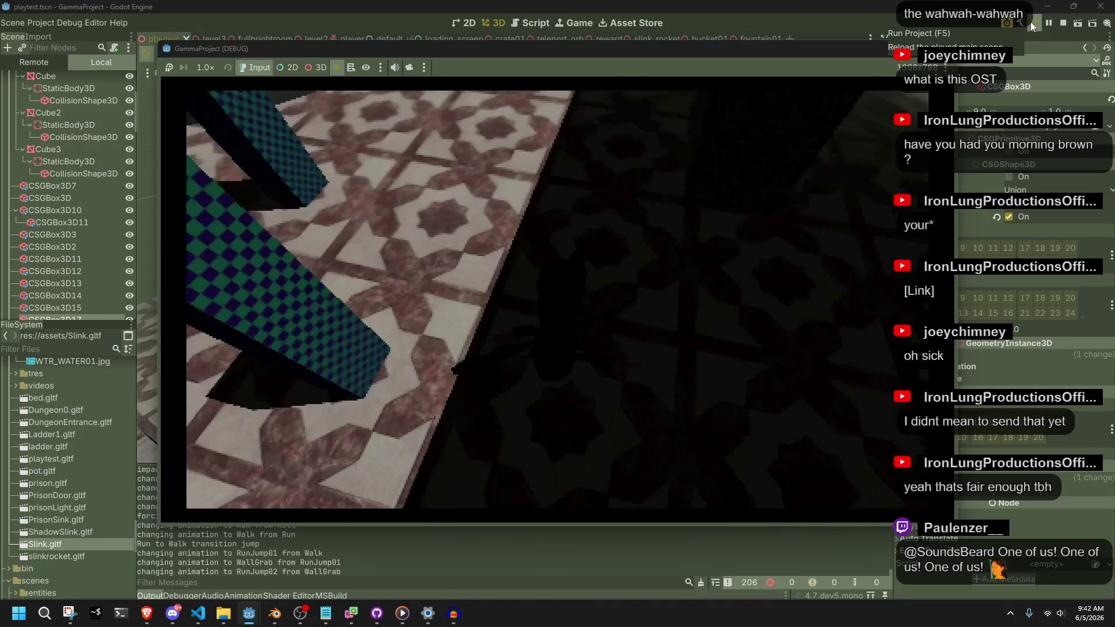
key("F8")
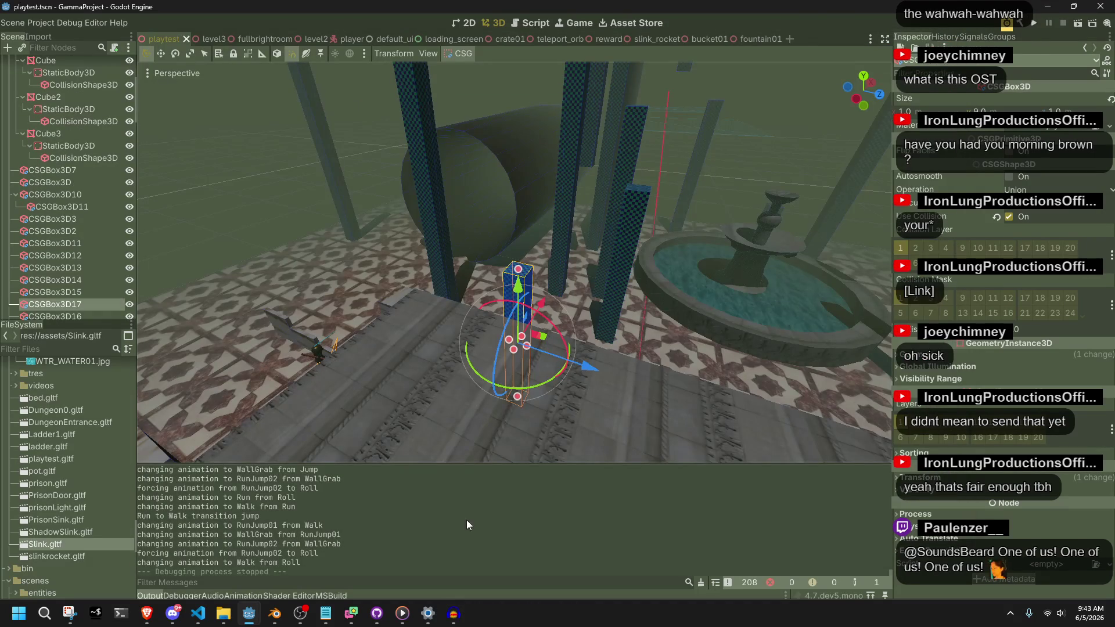
mouse_move(147, 613)
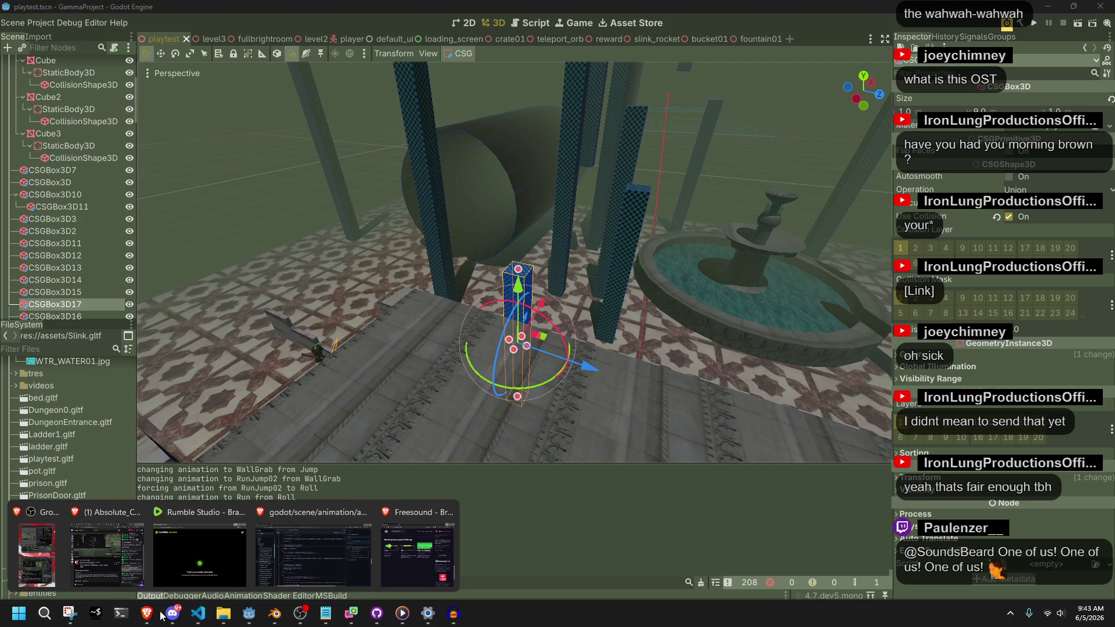
Step: Search Freesound for 'Jump' in the Brave window
left_click(410, 558)
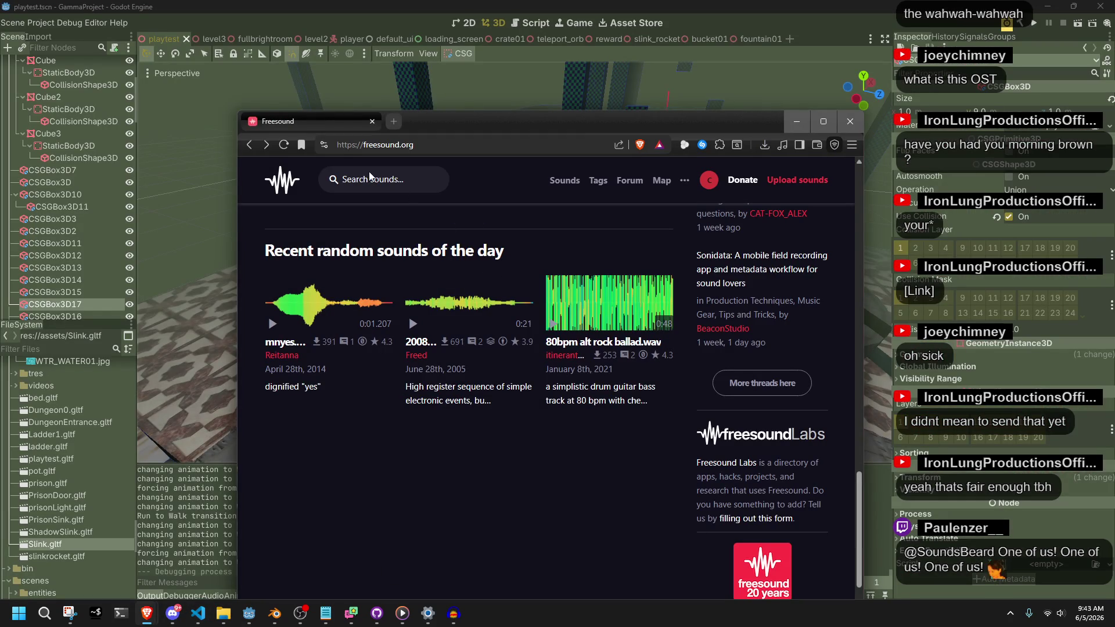
type("Jump")
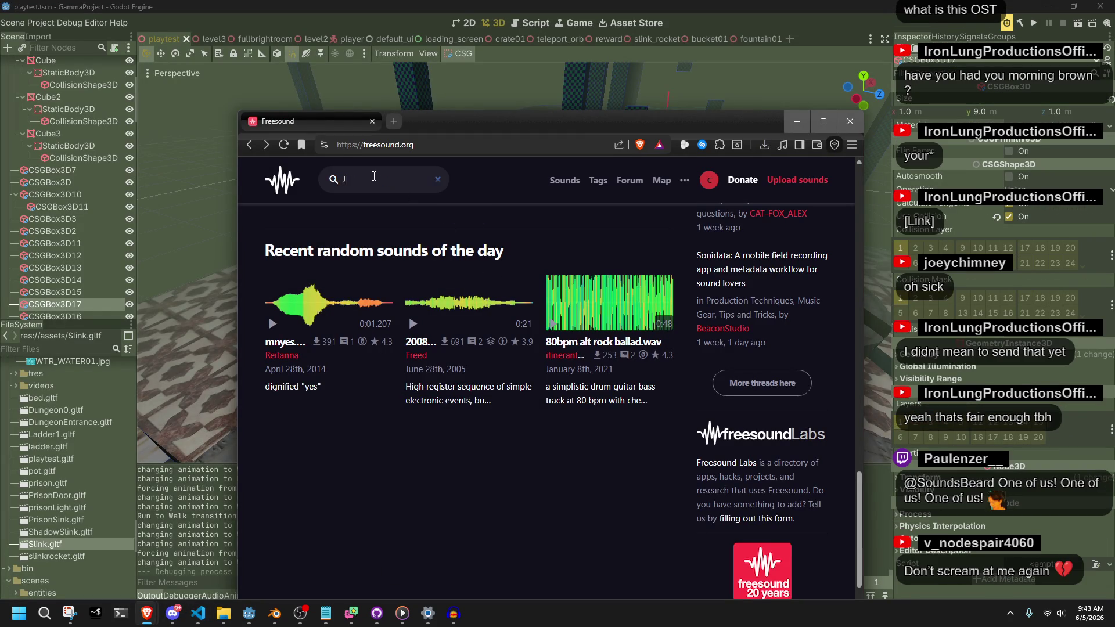
key("Return")
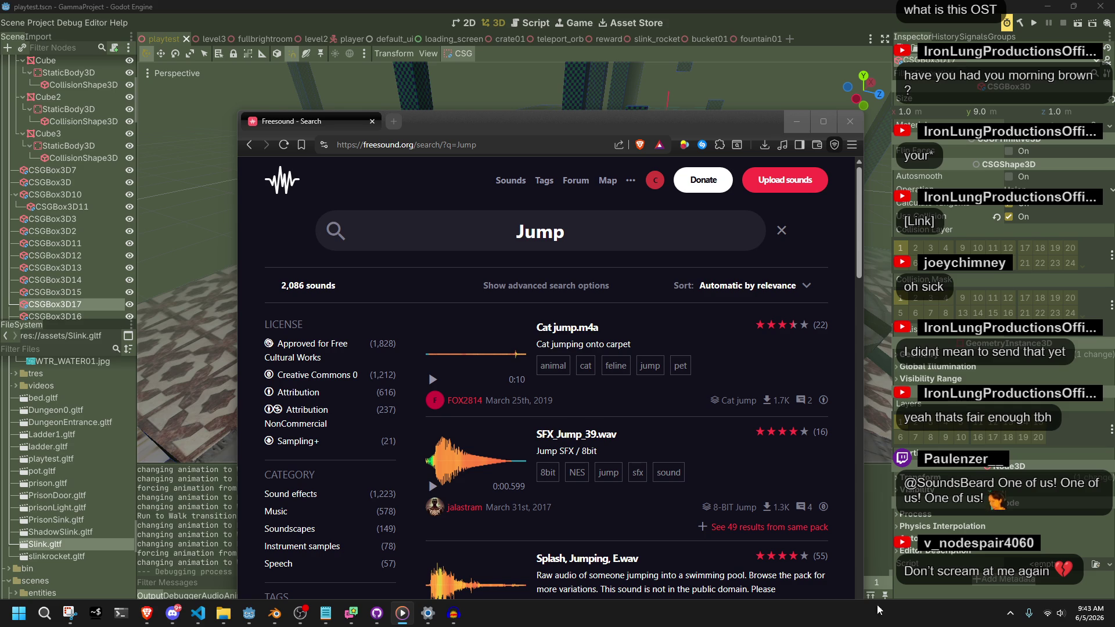
Step: Preview Cat jump.m4a, SFX_Jump_39.wav, Splash Jumping, jump_asphalt_07, Jump_C_04, Dog Jumps and C9_bed jumping
left_click(440, 380)
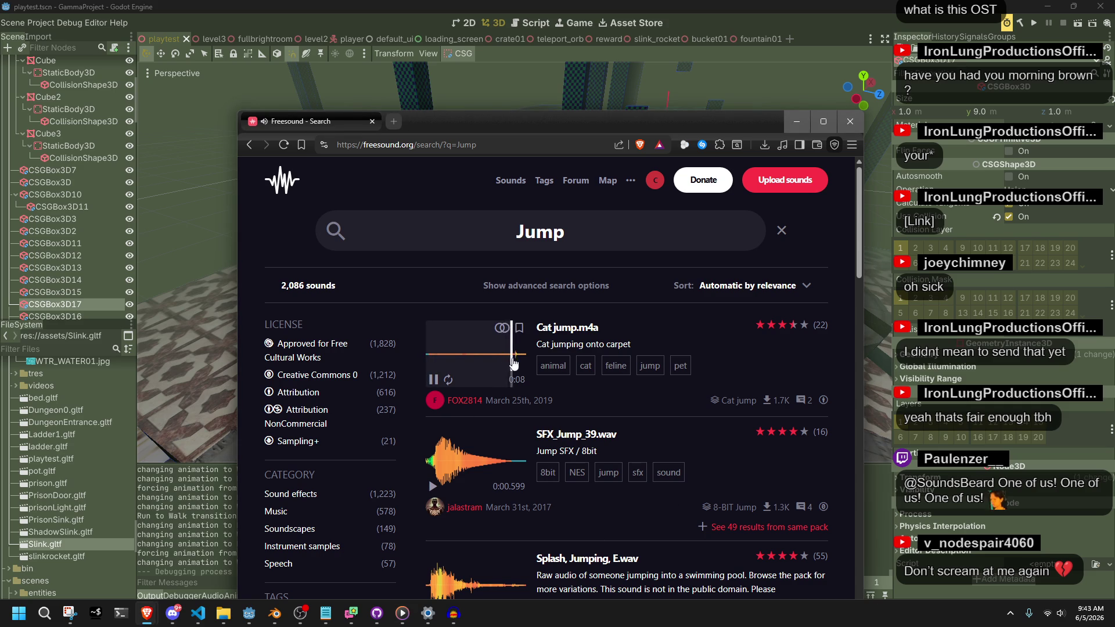
left_click(433, 482)
scroll(433, 483, "down", 1)
left_click(433, 552)
scroll(433, 553, "down", 4)
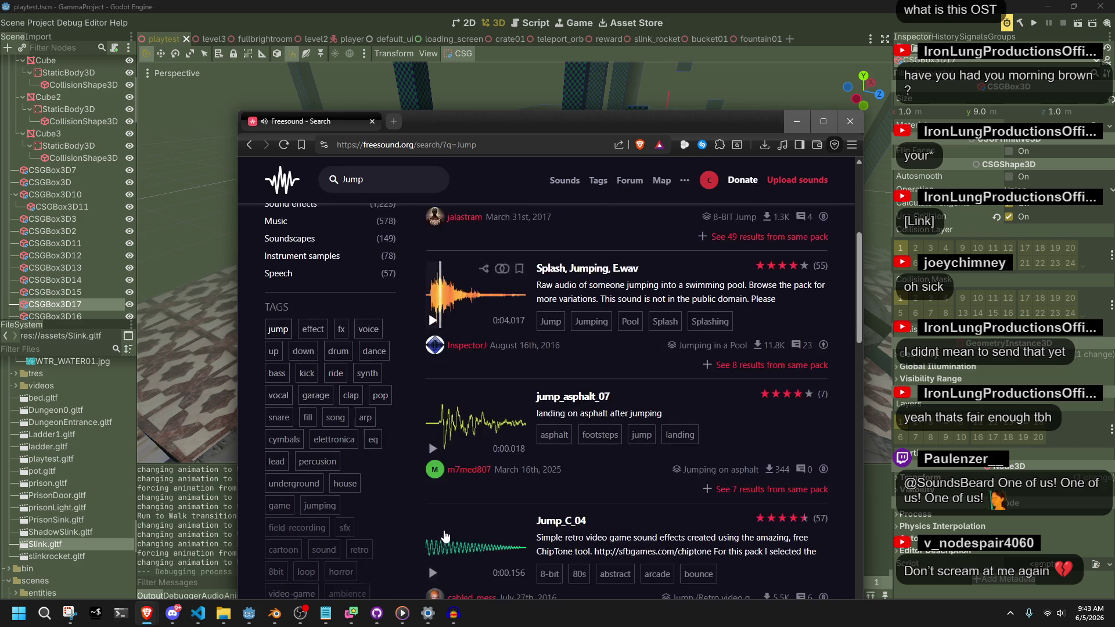
left_click(431, 450)
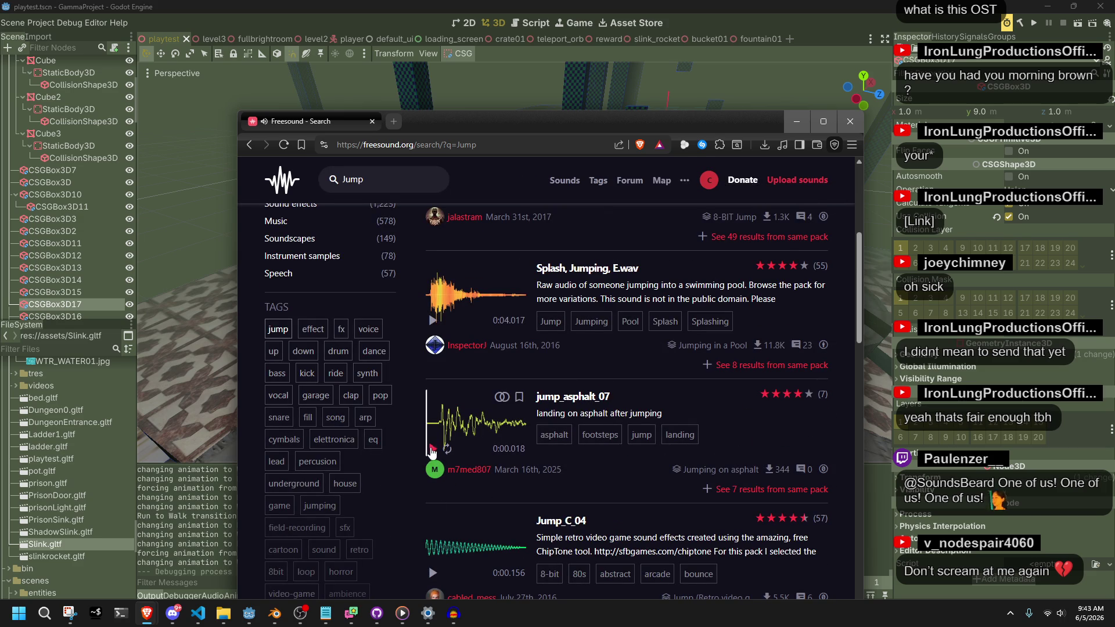
left_click(433, 572)
scroll(433, 573, "down", 4)
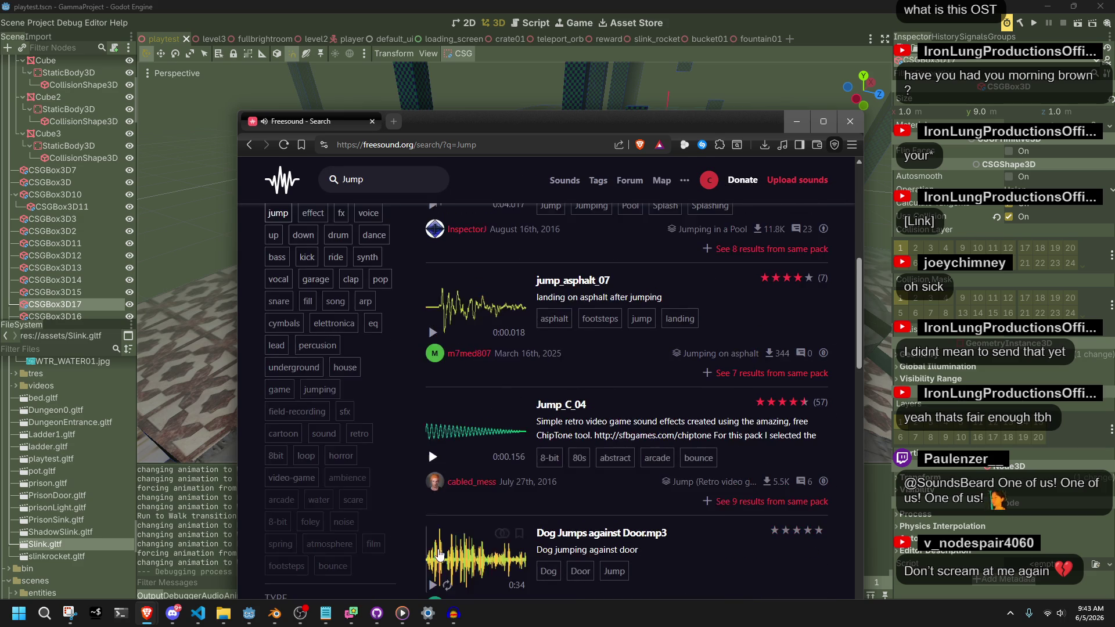
left_click(433, 472)
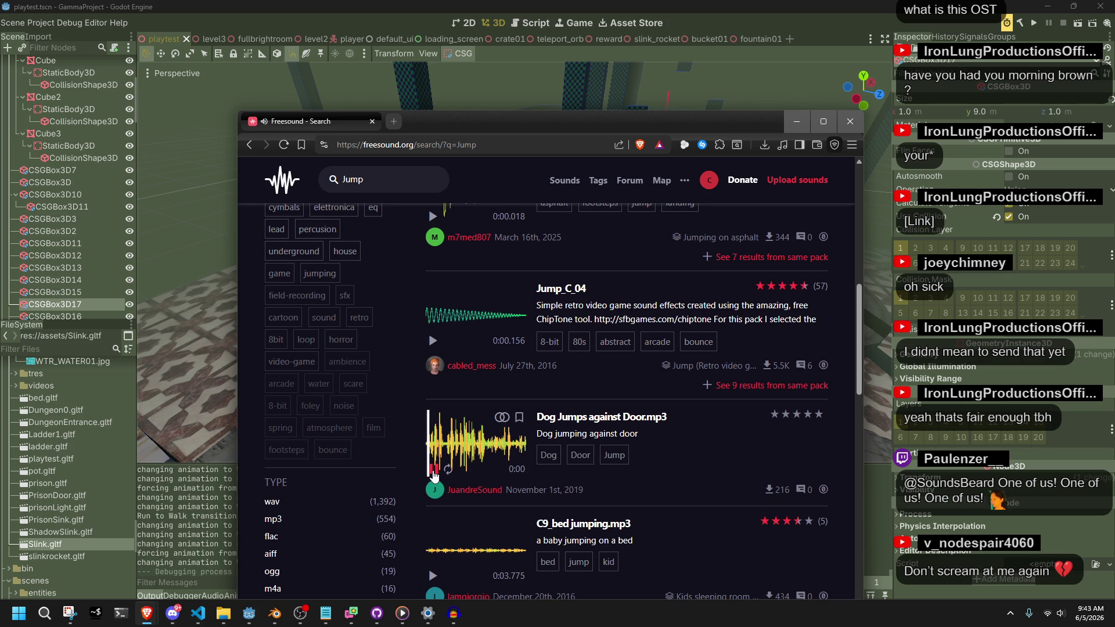
scroll(433, 475, "down", 1)
left_click(432, 518)
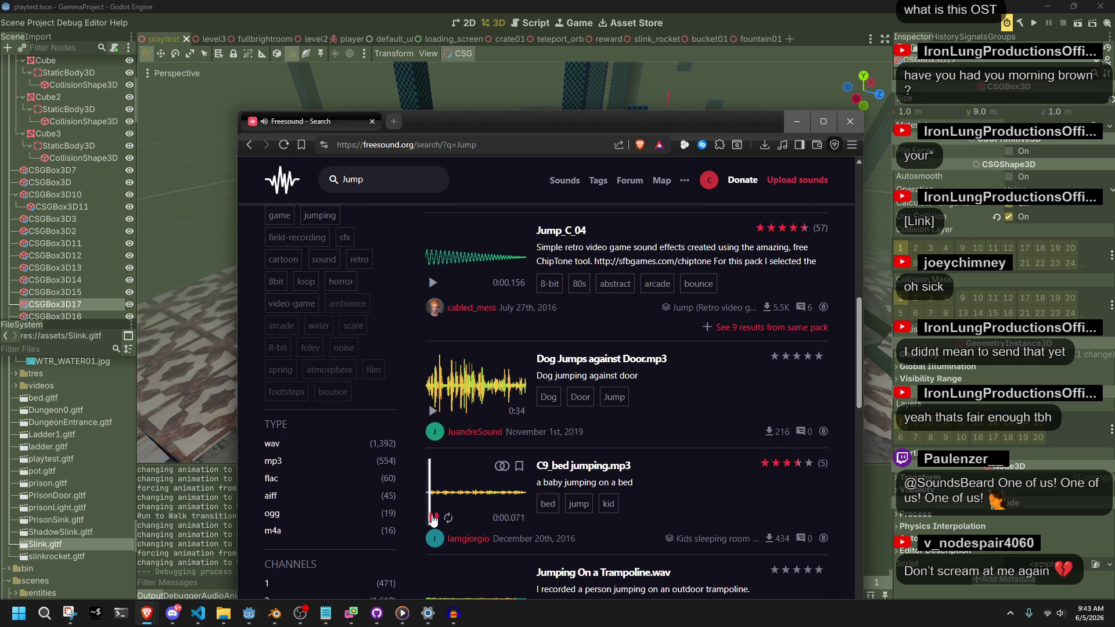
Step: Preview Alien Technology Short Jump and jumping rope, then go to page 2 of the results
scroll(429, 407, "down", 2)
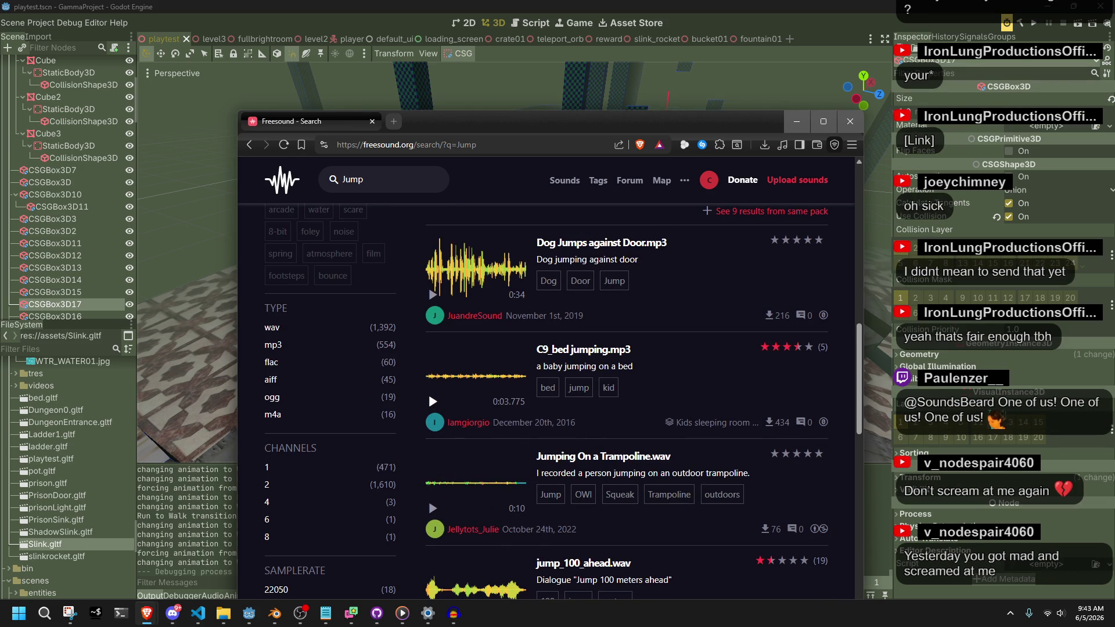
scroll(432, 529, "down", 1)
scroll(431, 529, "down", 3)
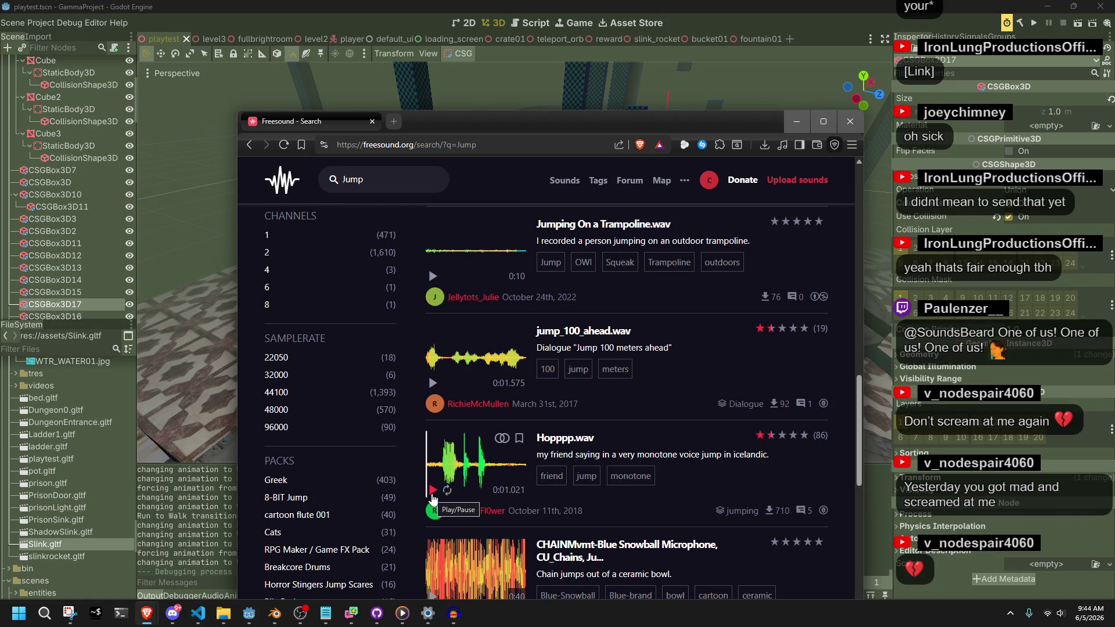
scroll(433, 496, "down", 2)
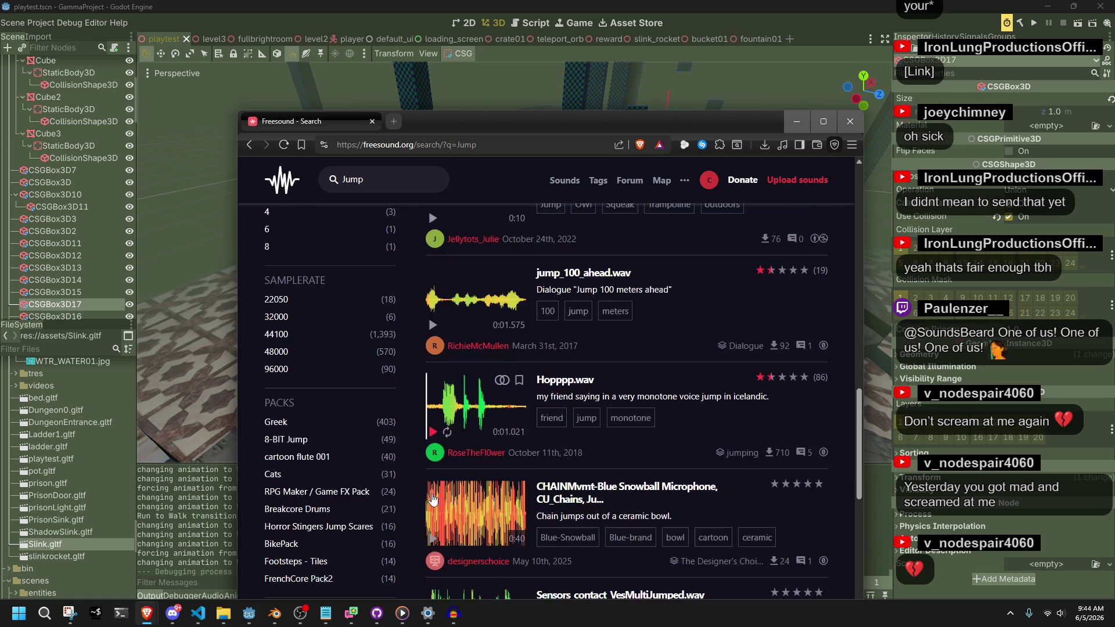
scroll(432, 498, "down", 4)
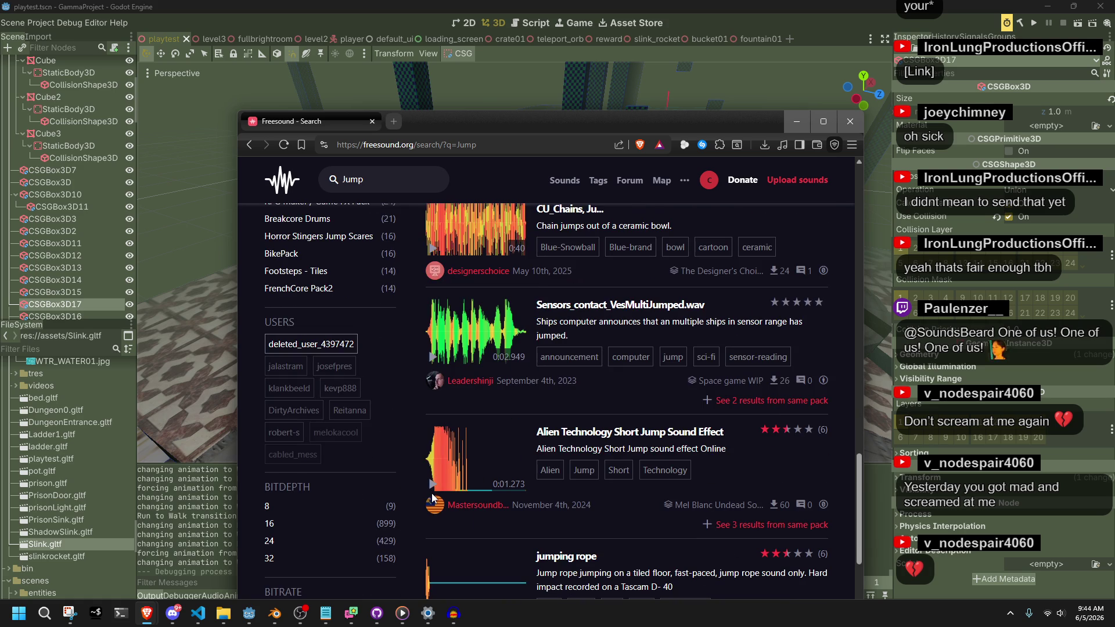
left_click(433, 487)
scroll(440, 489, "down", 2)
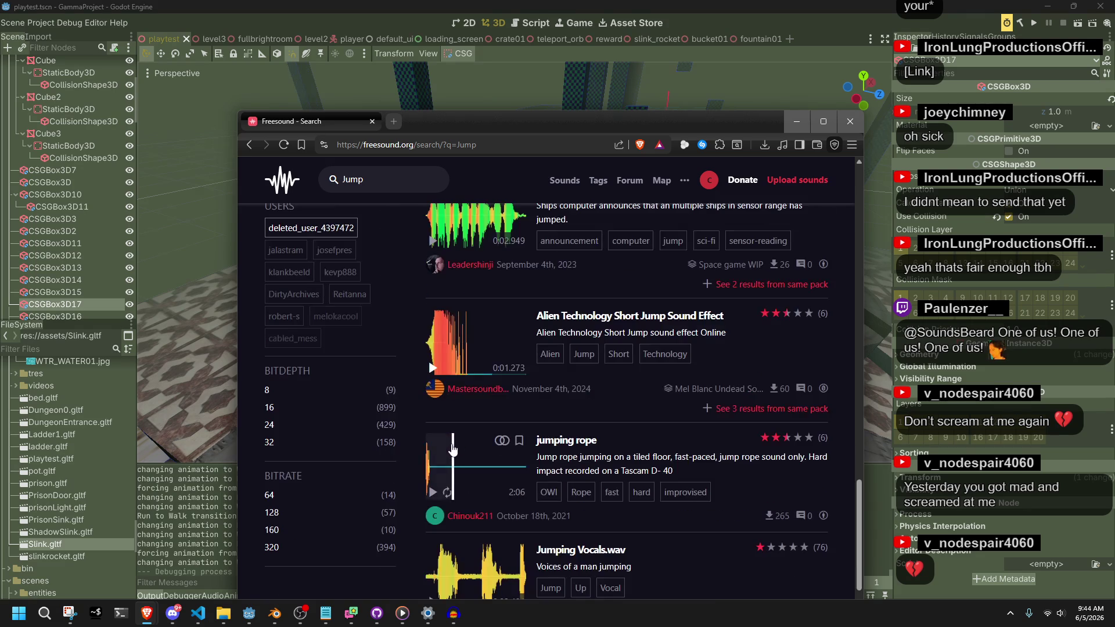
left_click(433, 493)
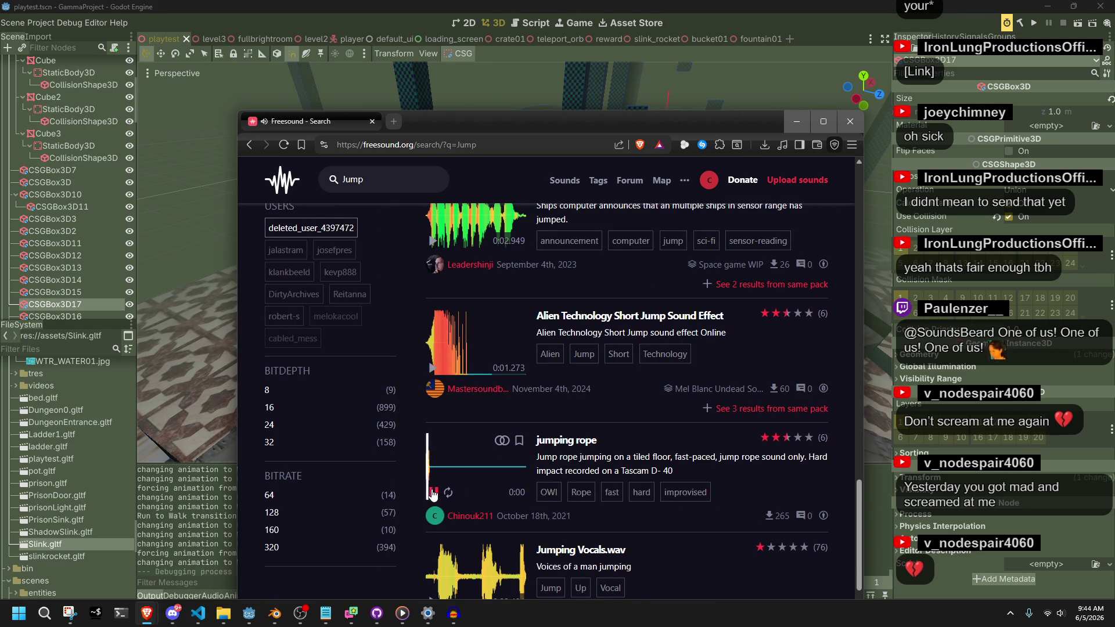
scroll(433, 493, "down", 2)
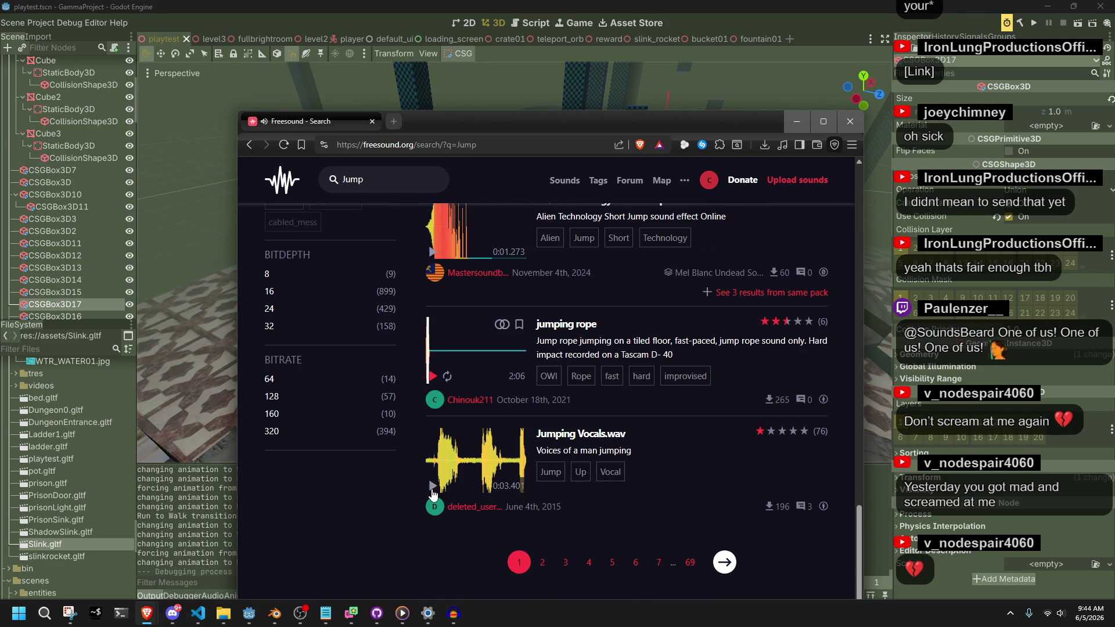
left_click(542, 562)
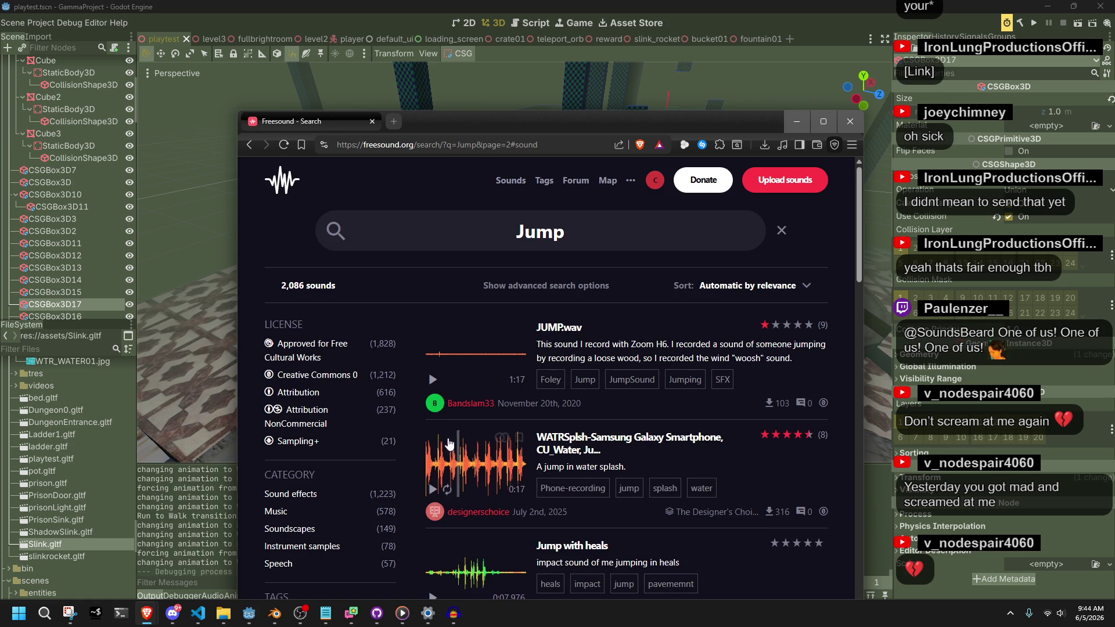
Step: Preview JUMP.wav, Jump with heals, JumpSound.wav and Jumping on bed.wav on page 2
left_click(433, 381)
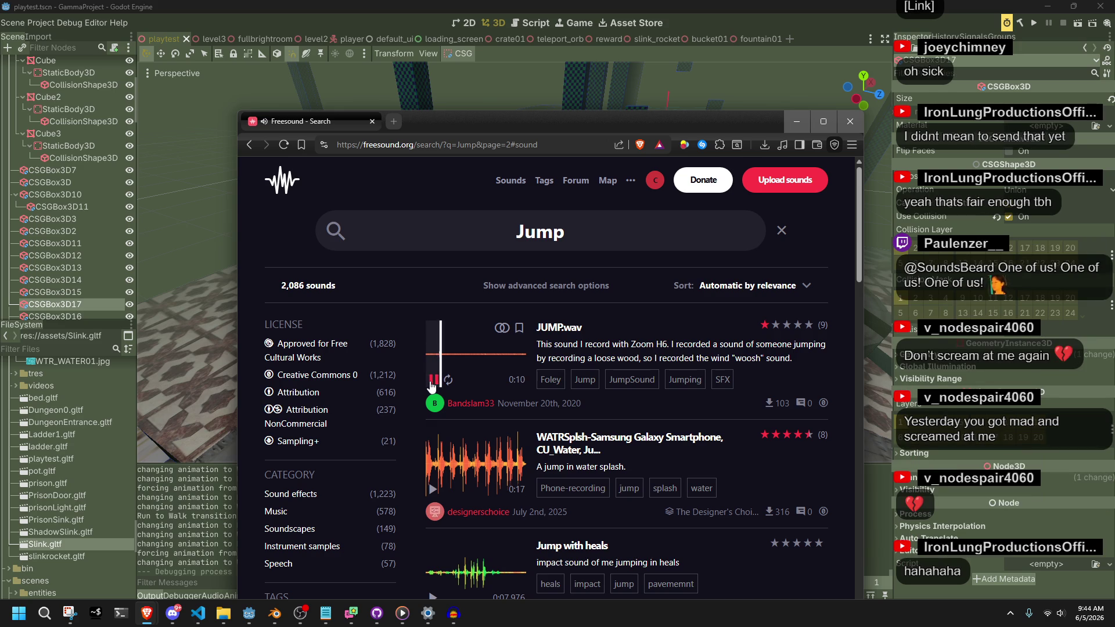
left_click(431, 383)
scroll(443, 490, "down", 1)
left_click(432, 539)
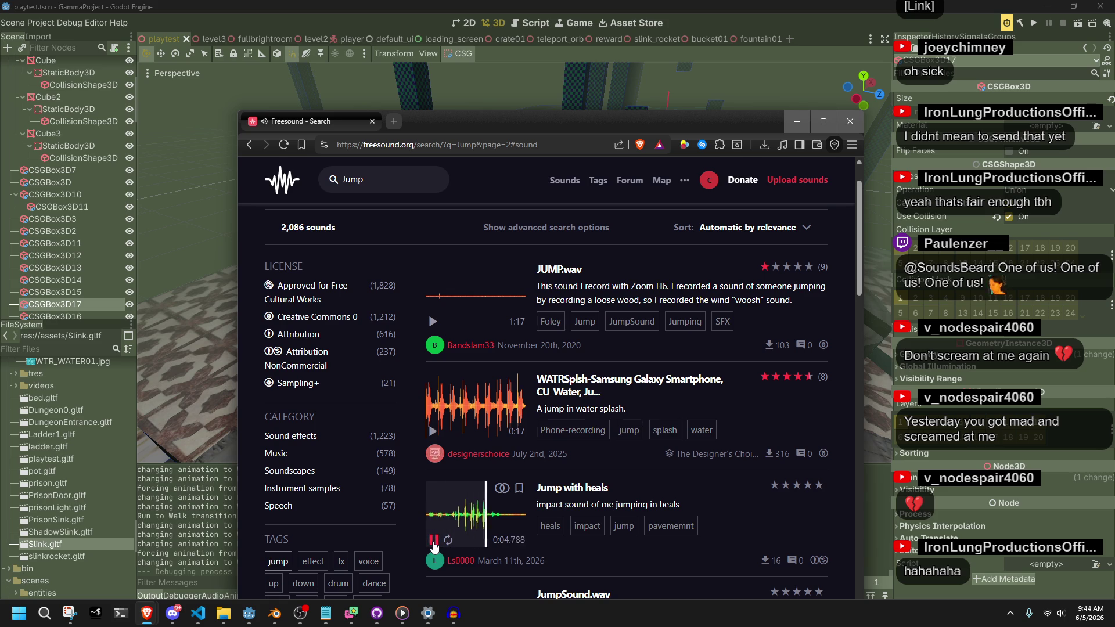
left_click(433, 542)
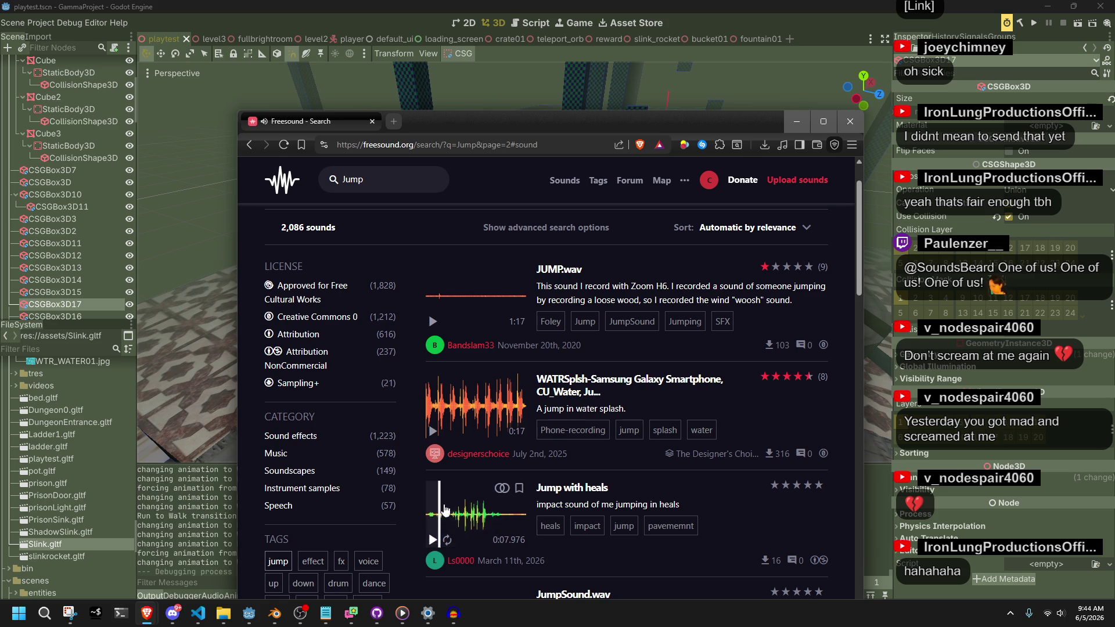
scroll(436, 511, "down", 2)
left_click(433, 531)
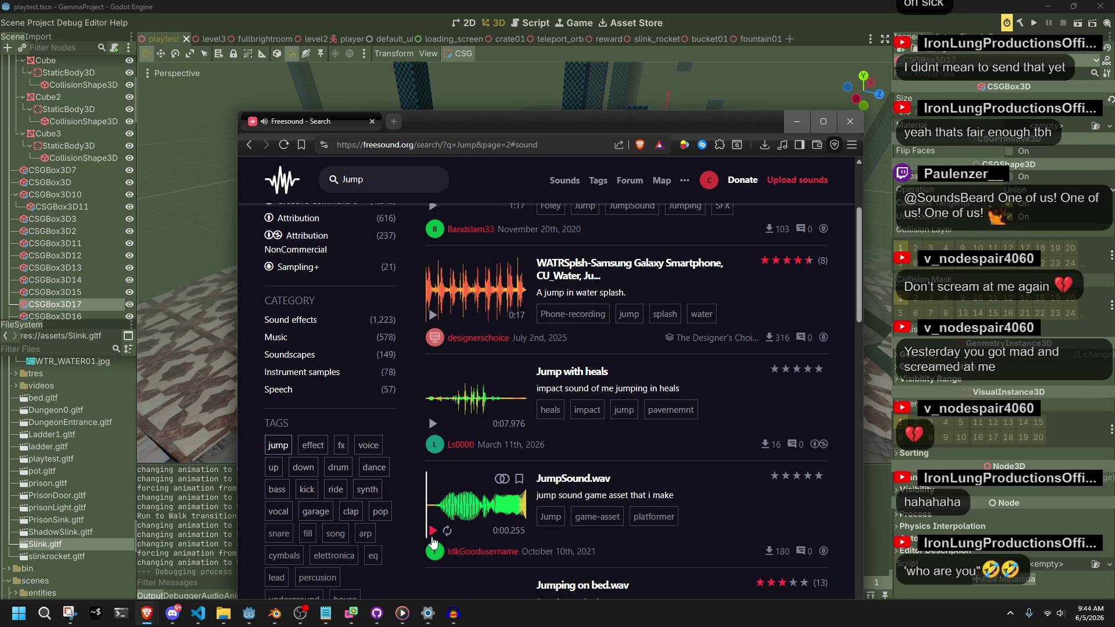
scroll(433, 541, "down", 2)
left_click(432, 522)
Step: Preview STAIRS (JUMPING), The sound of the jump, Video Game Jump, breathJump00 and 8-bit jump sound.wav
scroll(431, 523, "down", 2)
left_click(433, 514)
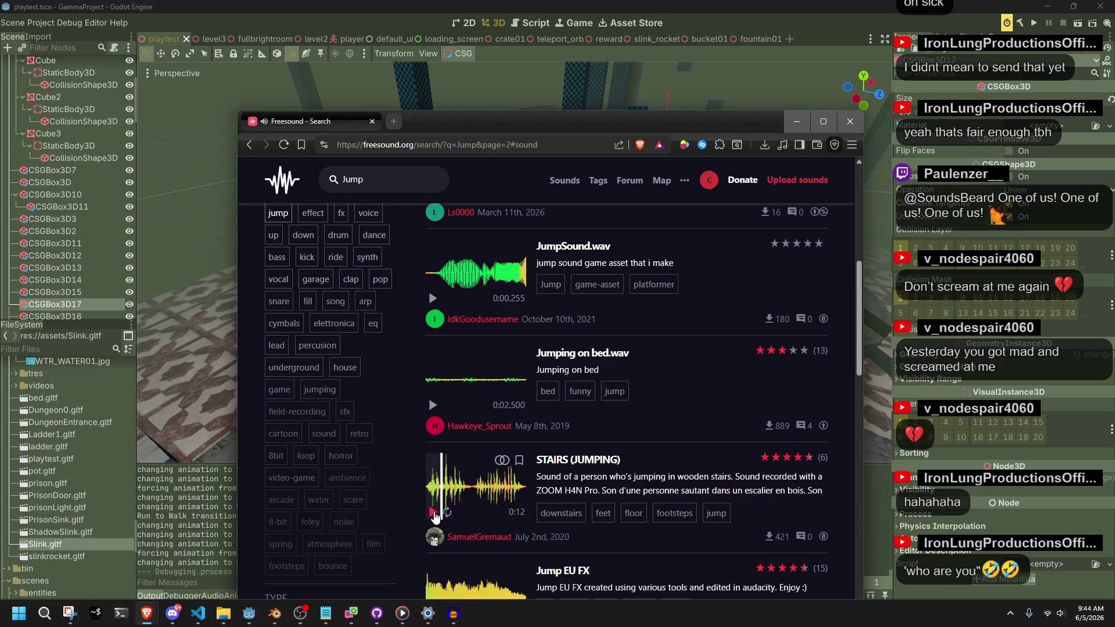
scroll(434, 516, "down", 3)
left_click(436, 556)
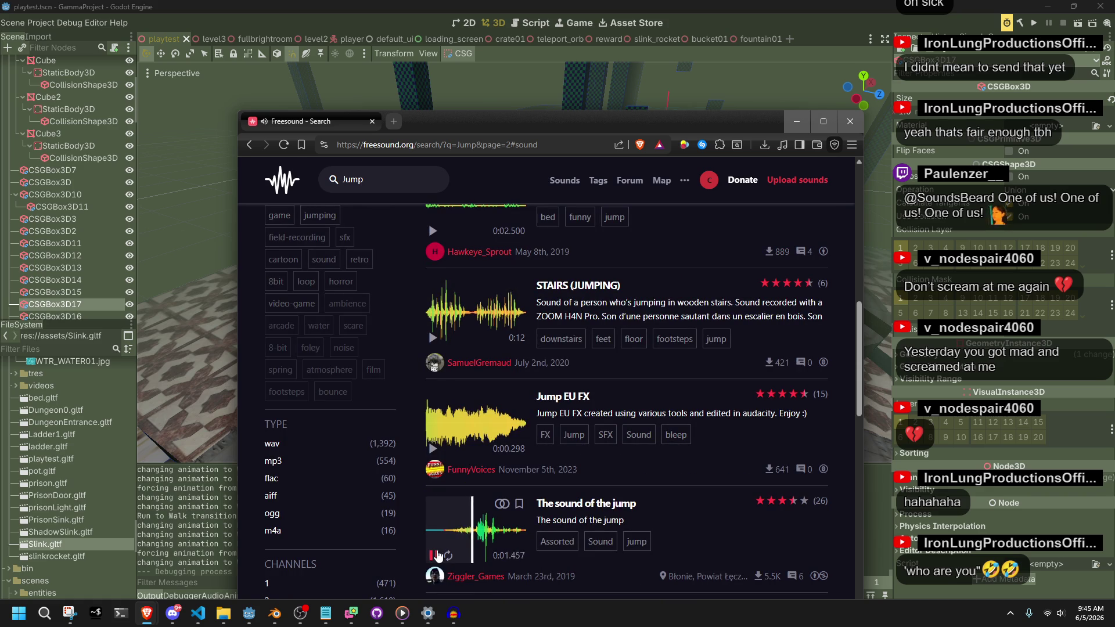
scroll(437, 540, "down", 5)
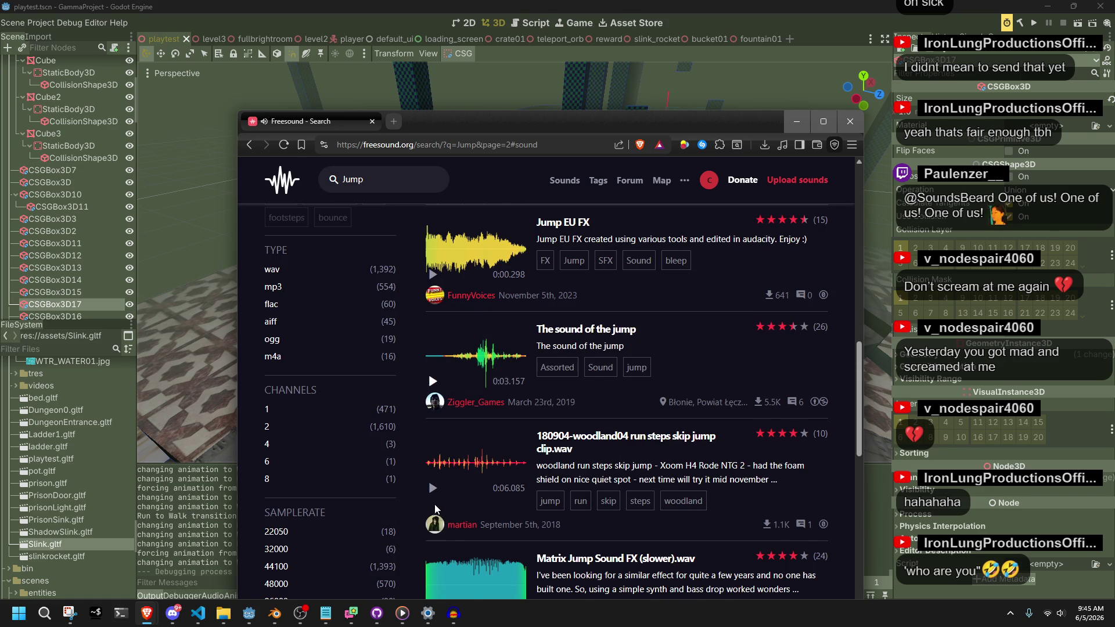
scroll(435, 506, "down", 5)
left_click(433, 530)
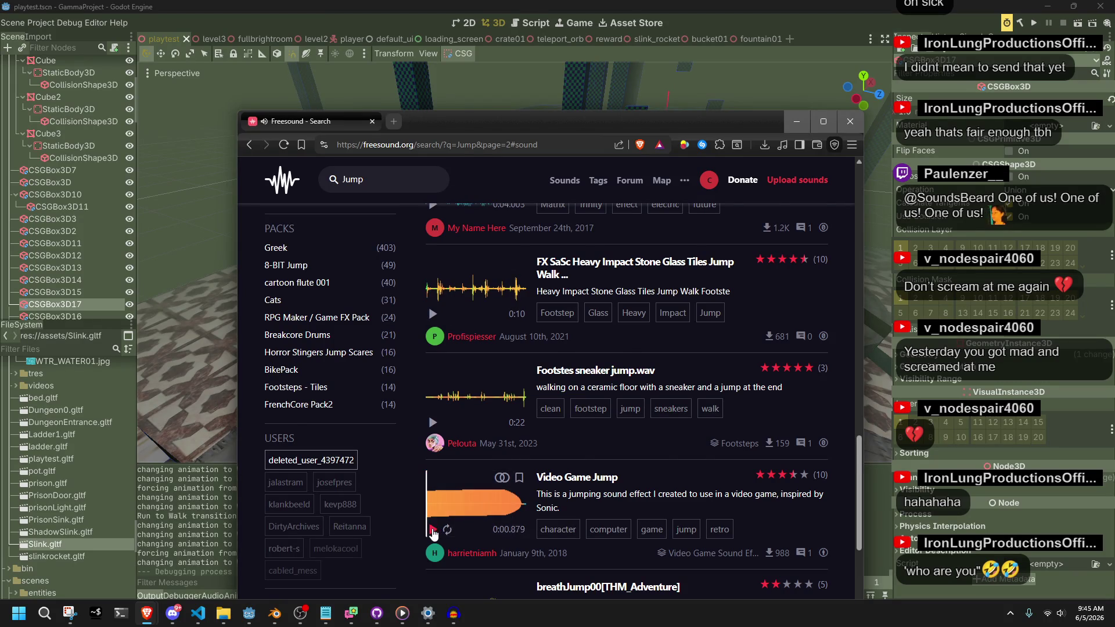
scroll(432, 532, "down", 2)
left_click(433, 524)
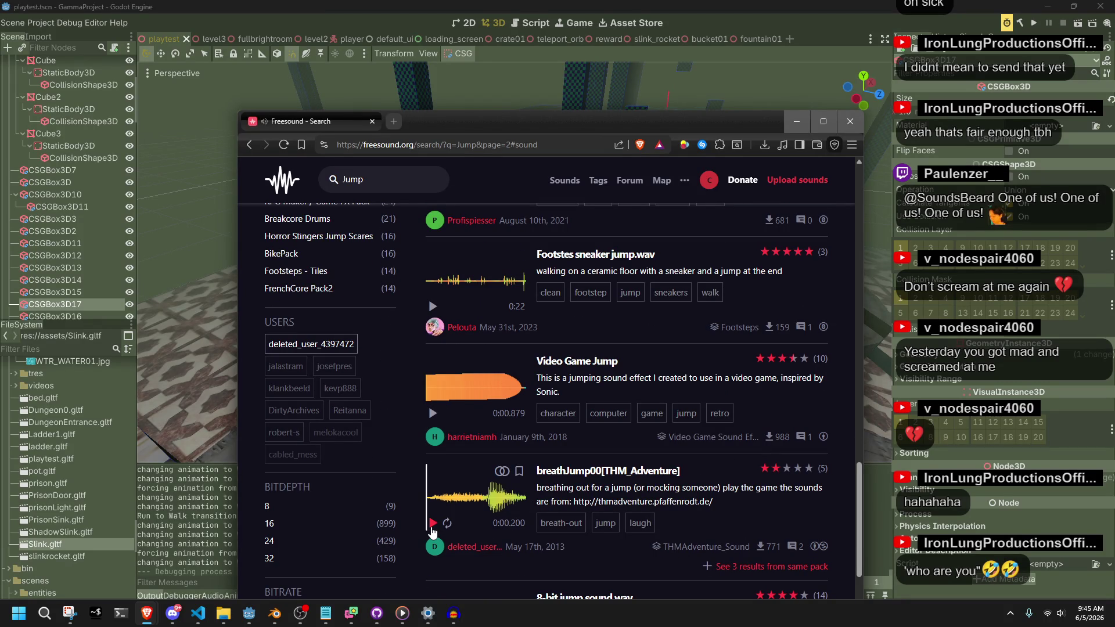
scroll(432, 530, "down", 2)
left_click(432, 533)
Step: Download and save the breathJump00[THM_Adventure] sound from its page
left_click(619, 355)
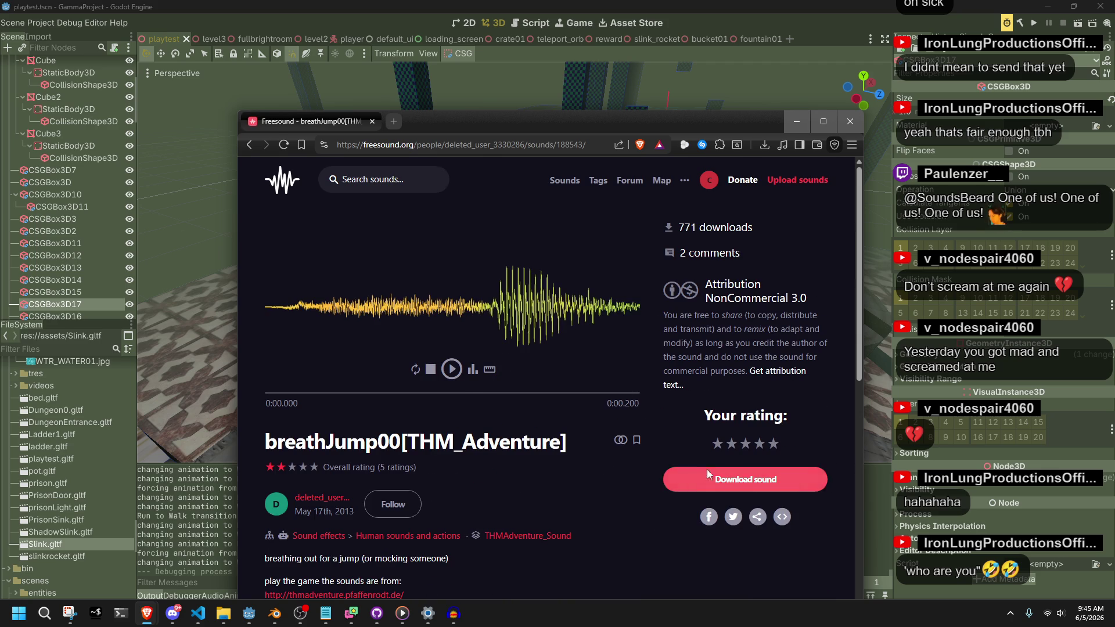
left_click(703, 478)
left_click(767, 517)
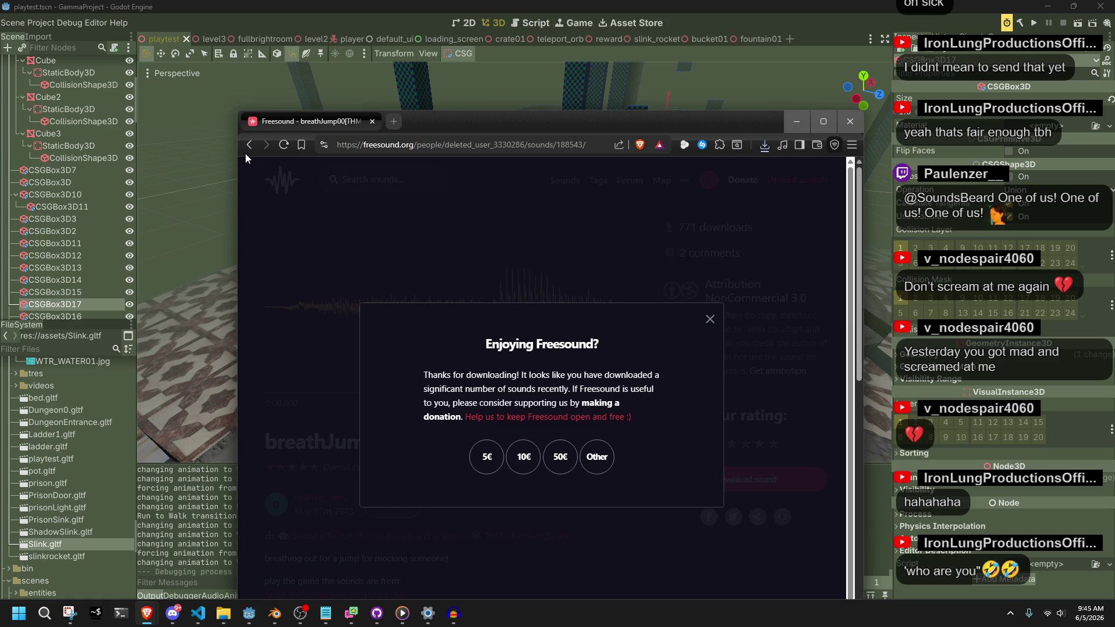
Step: Return to page 2 of the Jump results and move on to page 3
left_click(248, 146)
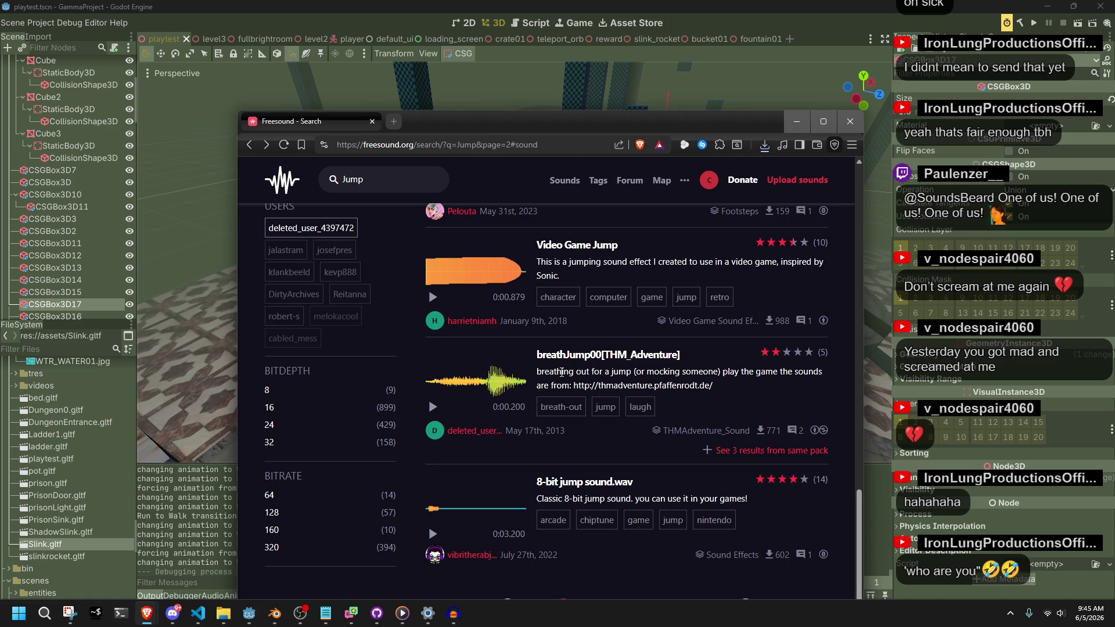
scroll(515, 447, "down", 1)
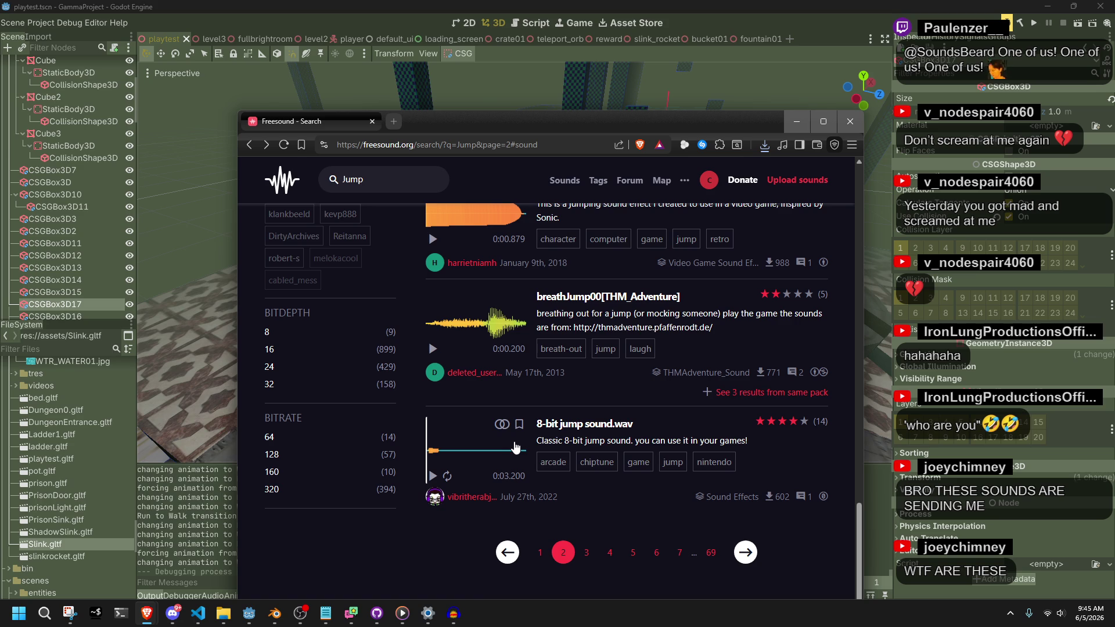
left_click(587, 553)
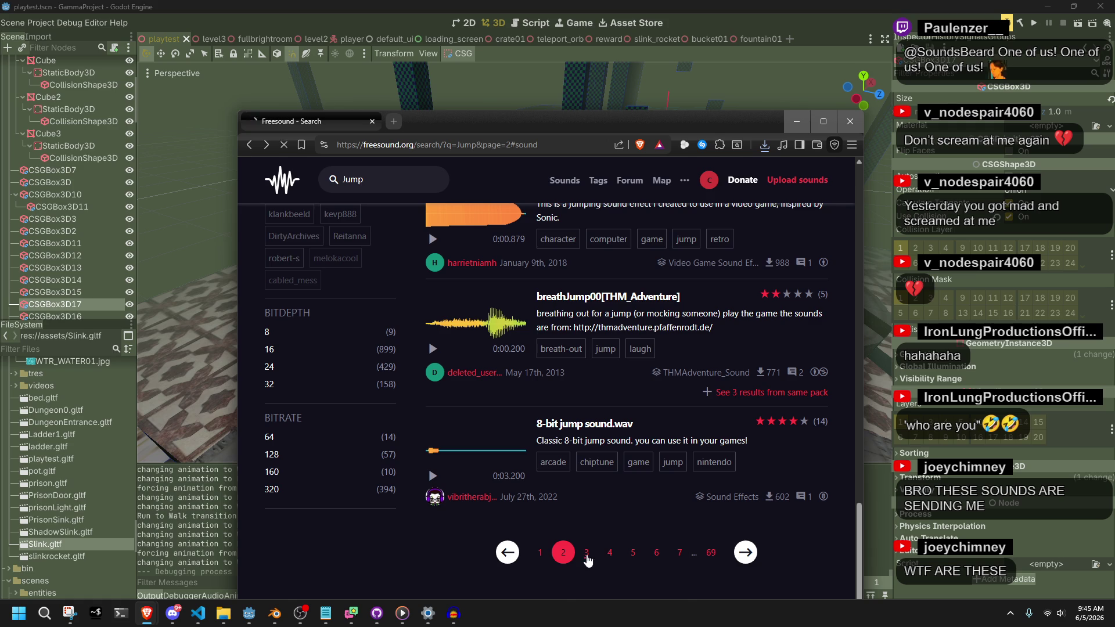
Step: Preview Jump_03.wav and Jumping on wooden surface.wav on page 3
left_click(435, 380)
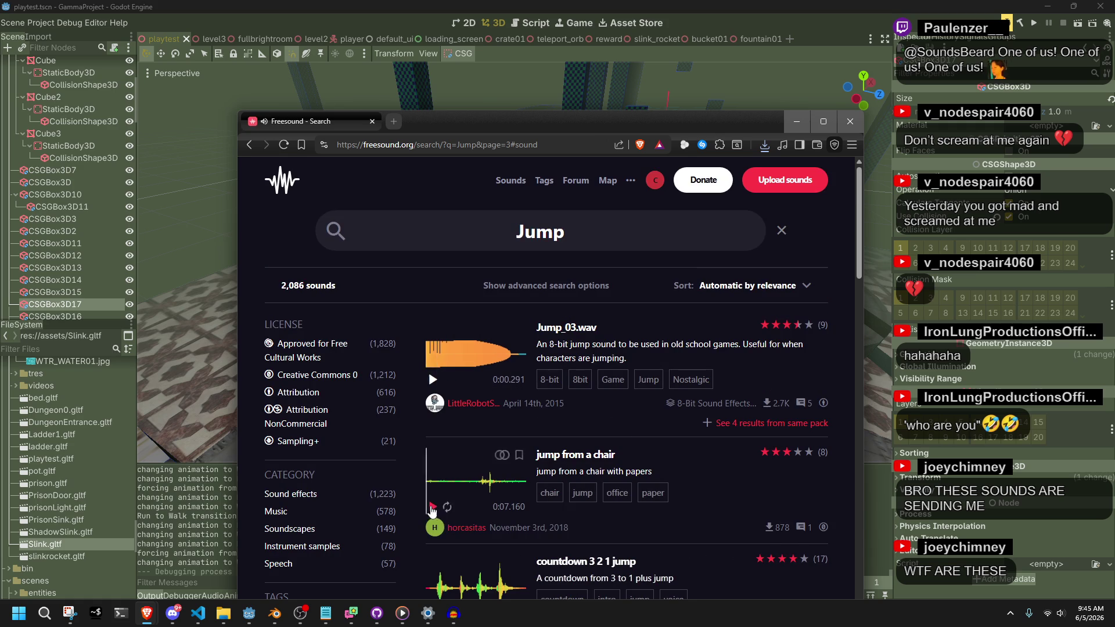
scroll(434, 514, "down", 3)
scroll(435, 514, "down", 1)
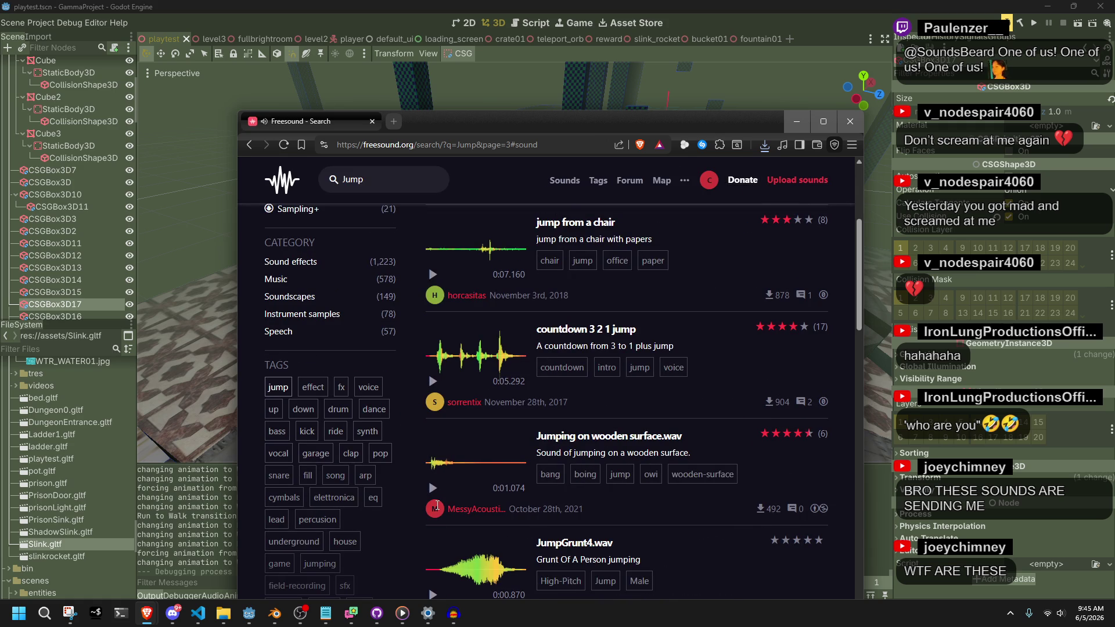
left_click(433, 488)
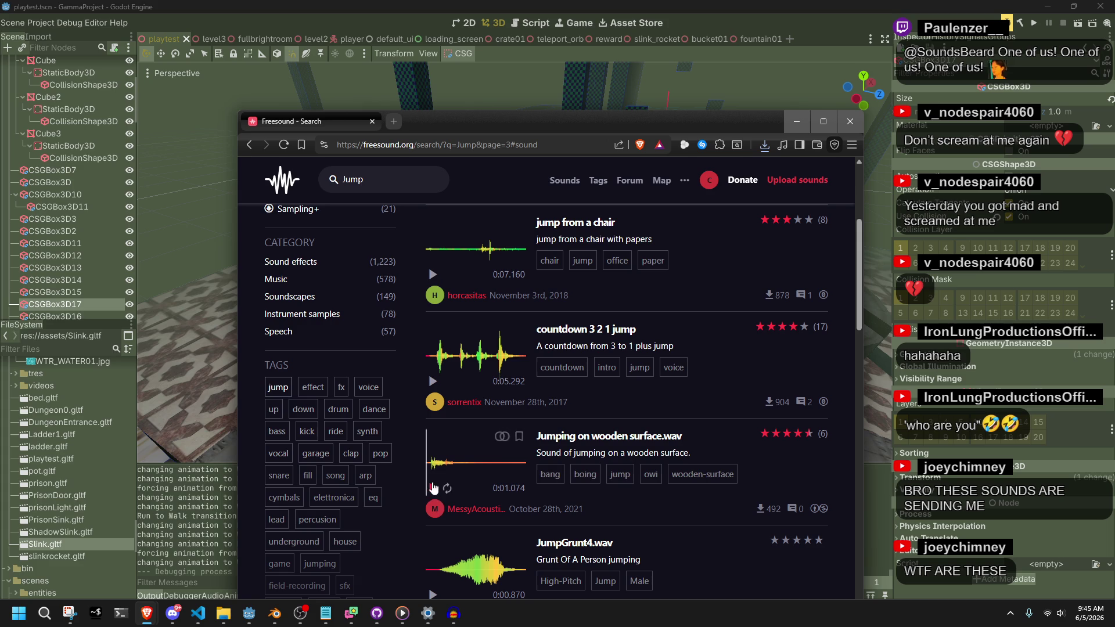
scroll(433, 487, "down", 2)
Step: Play the JumpGrunt4.wav grunt four times and open its sound page
left_click(433, 483)
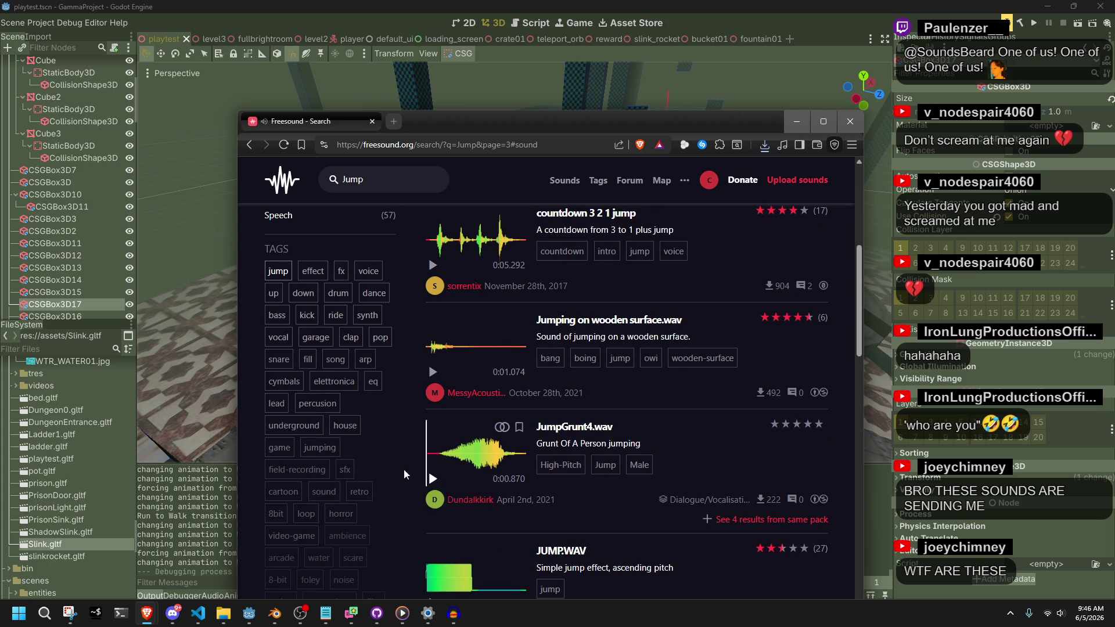
left_click(432, 480)
left_click(431, 480)
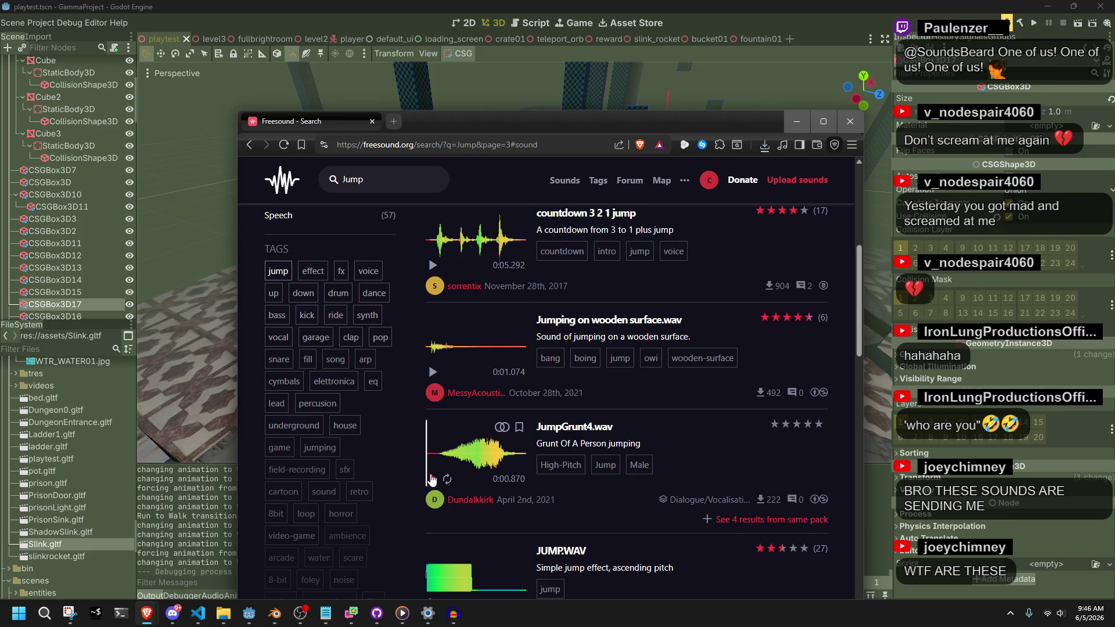
left_click(431, 480)
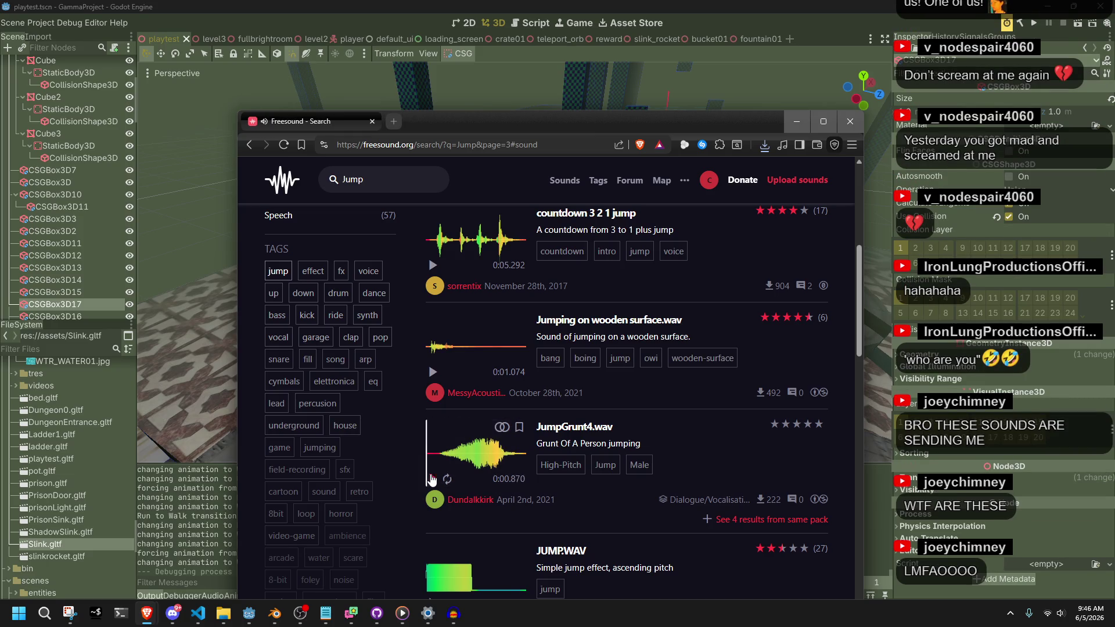
left_click(583, 428)
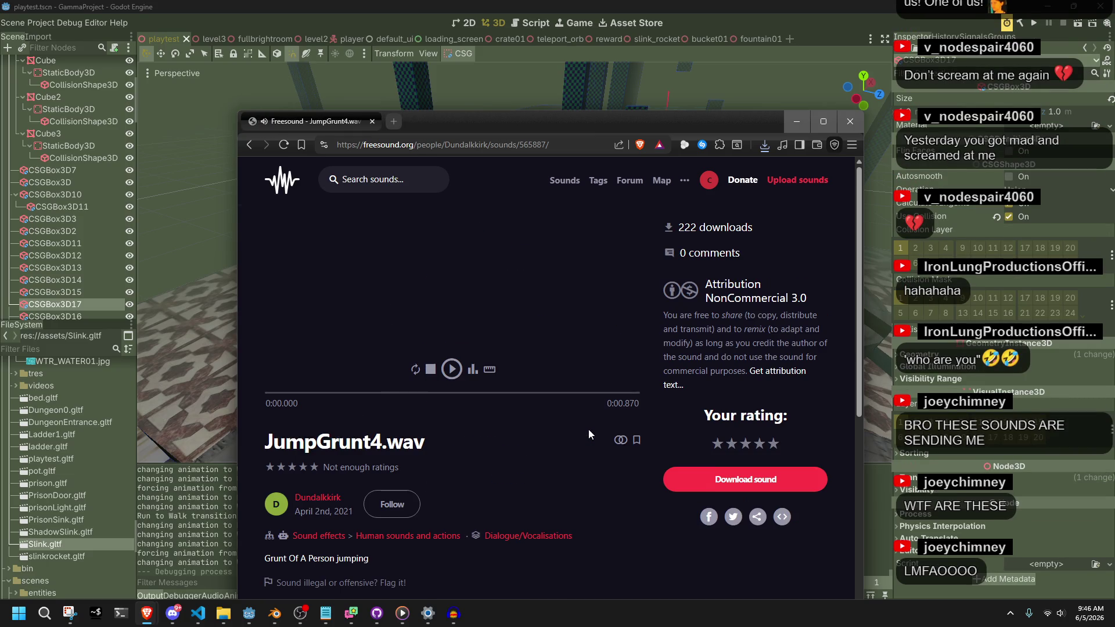
Step: Download and save JumpGrunt4.wav, then go back to the Jump results
left_click(715, 472)
left_click(765, 515)
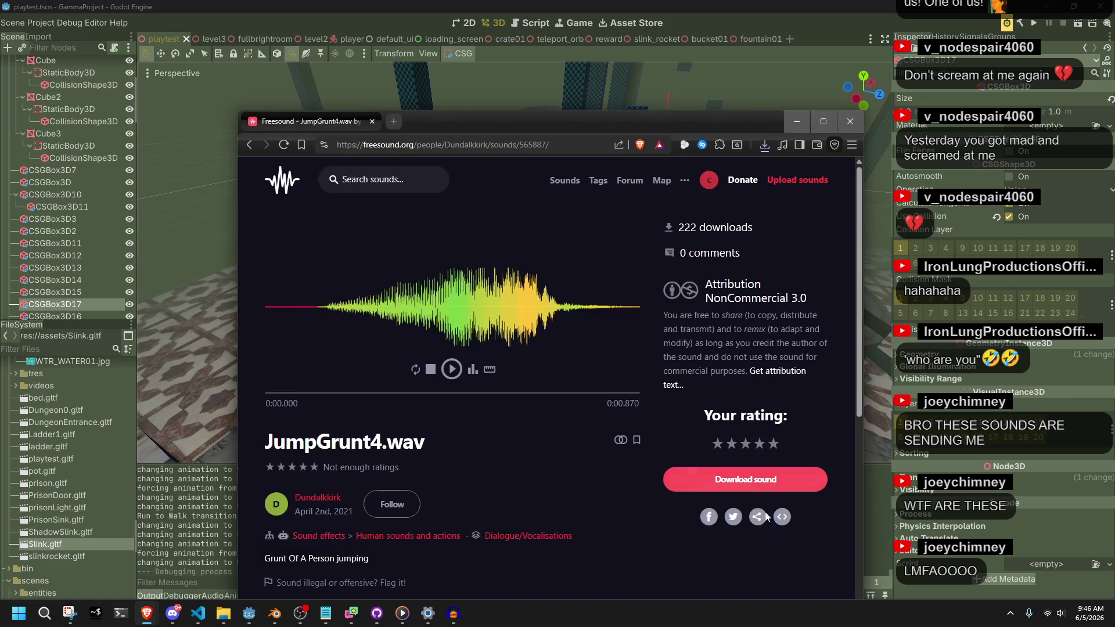
left_click(249, 144)
Step: Preview JUMP.WAV and Player_Jump1 twice each
scroll(402, 437, "down", 3)
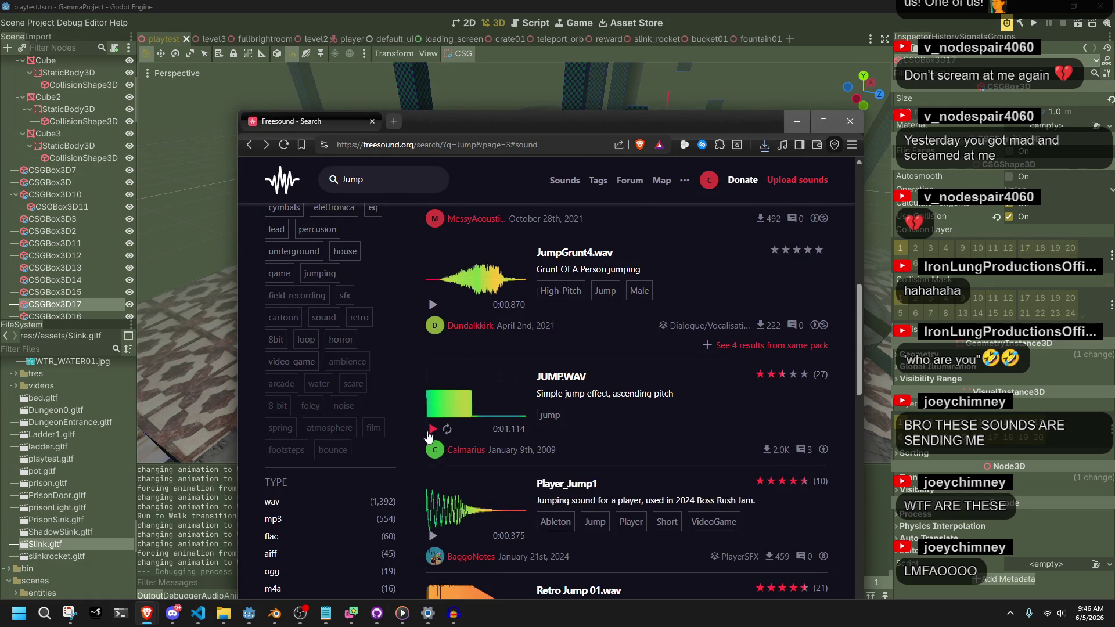
mouse_move(430, 431)
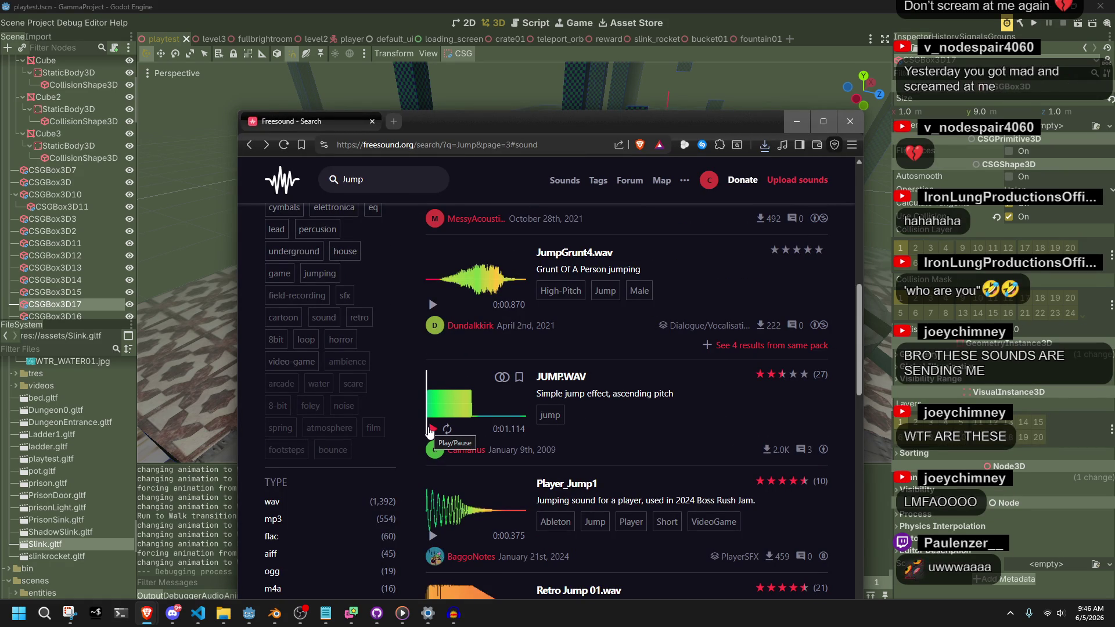
left_click(430, 430)
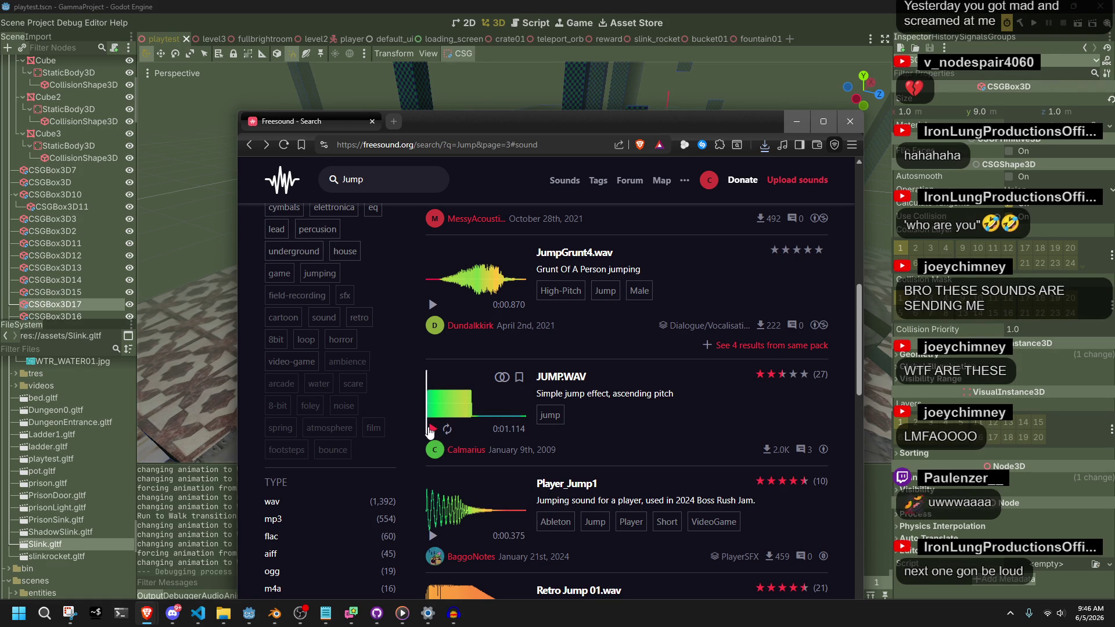
left_click(430, 430)
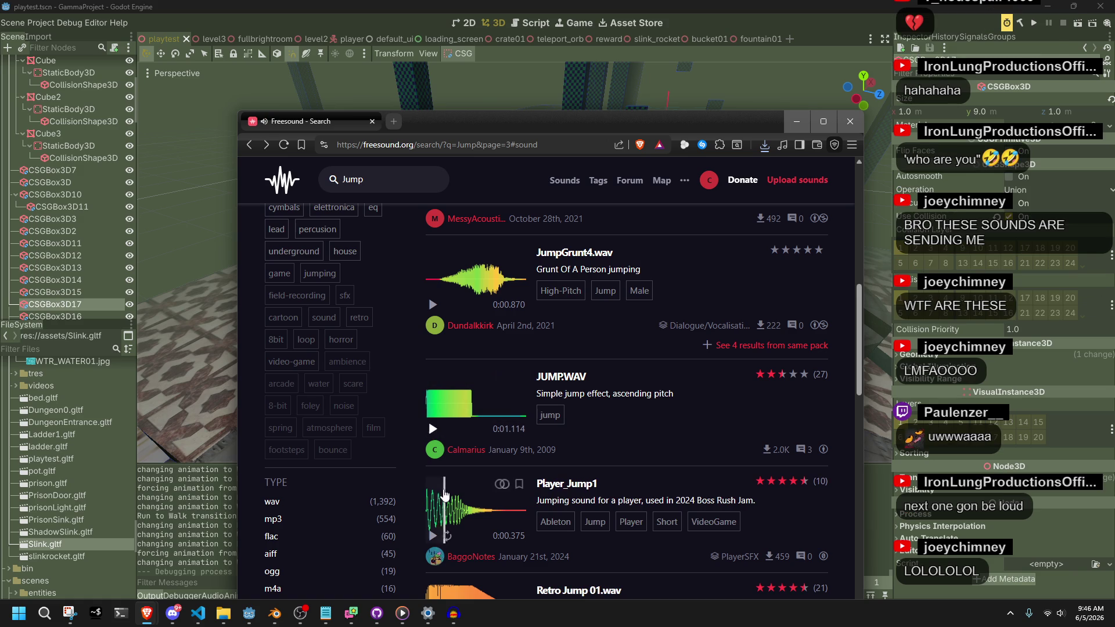
scroll(423, 488, "down", 1)
left_click(432, 477)
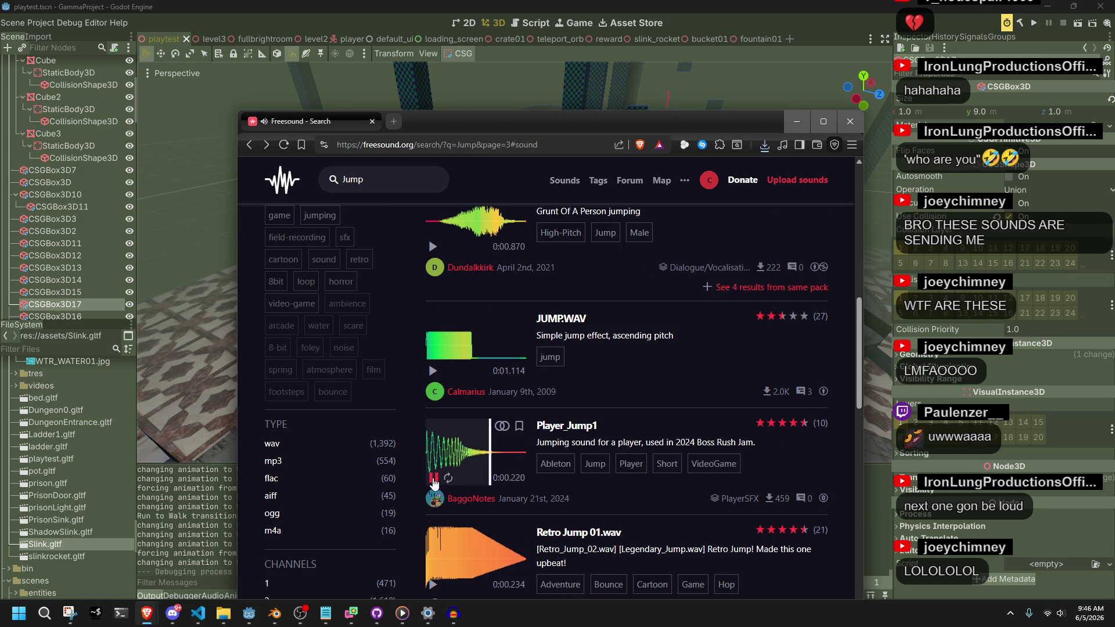
left_click(433, 479)
Step: Download and save the Player_Jump1 sound, then return to the results
left_click(569, 428)
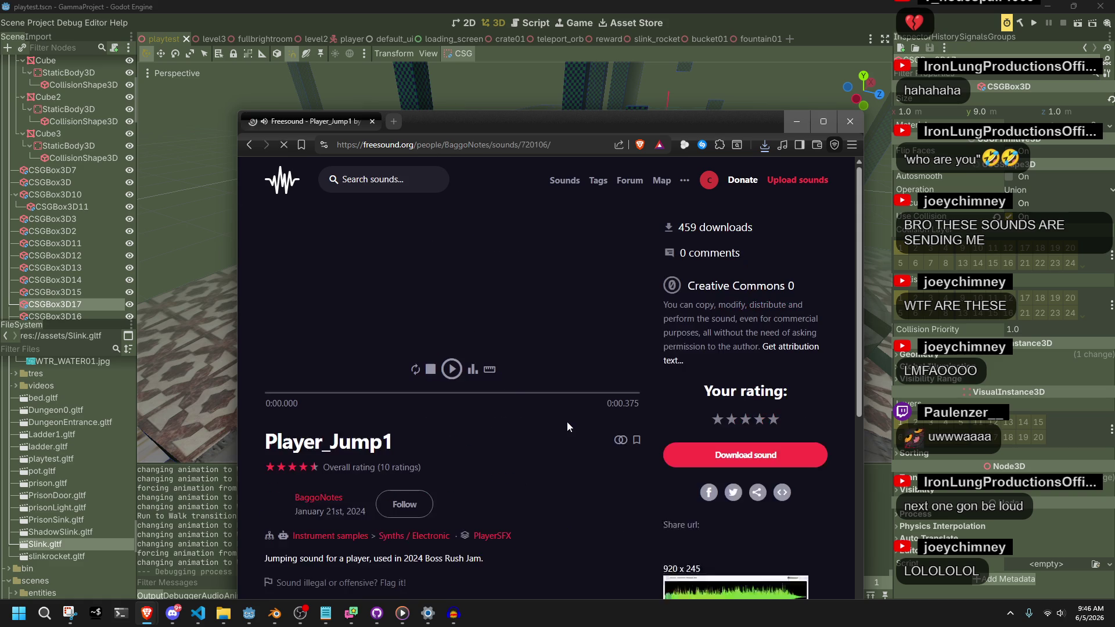
left_click(738, 454)
left_click(751, 515)
left_click(249, 145)
Step: Preview Retro Jump 01.wav, Retro Jump 03.wav and the grunting Jump.wav, then open Jump.wav's page
scroll(490, 450, "down", 3)
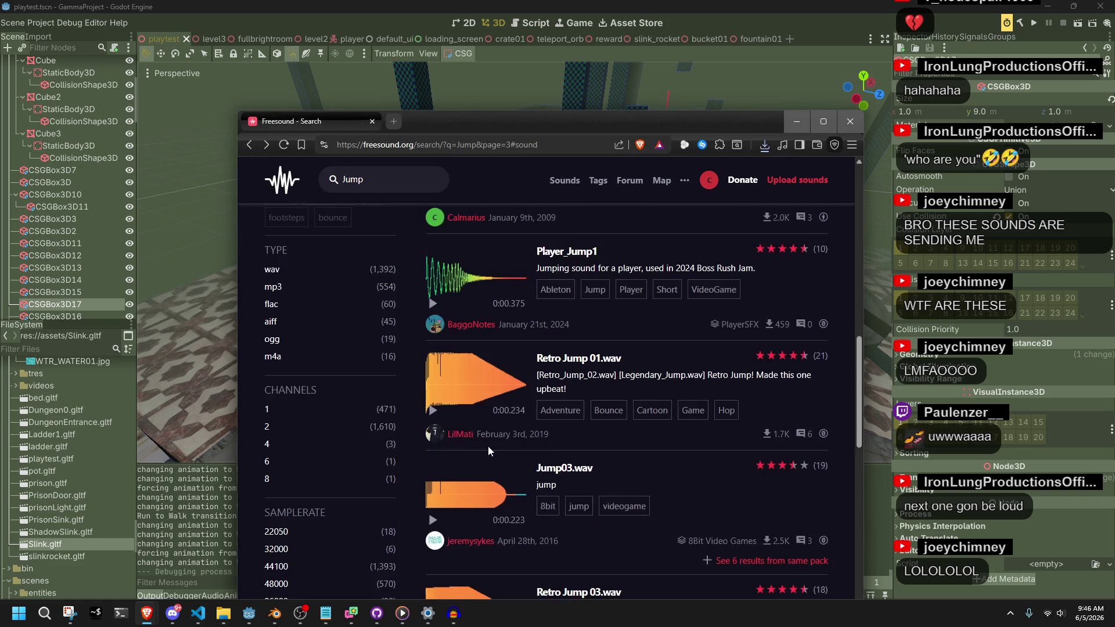
left_click(433, 410)
scroll(416, 512, "down", 5)
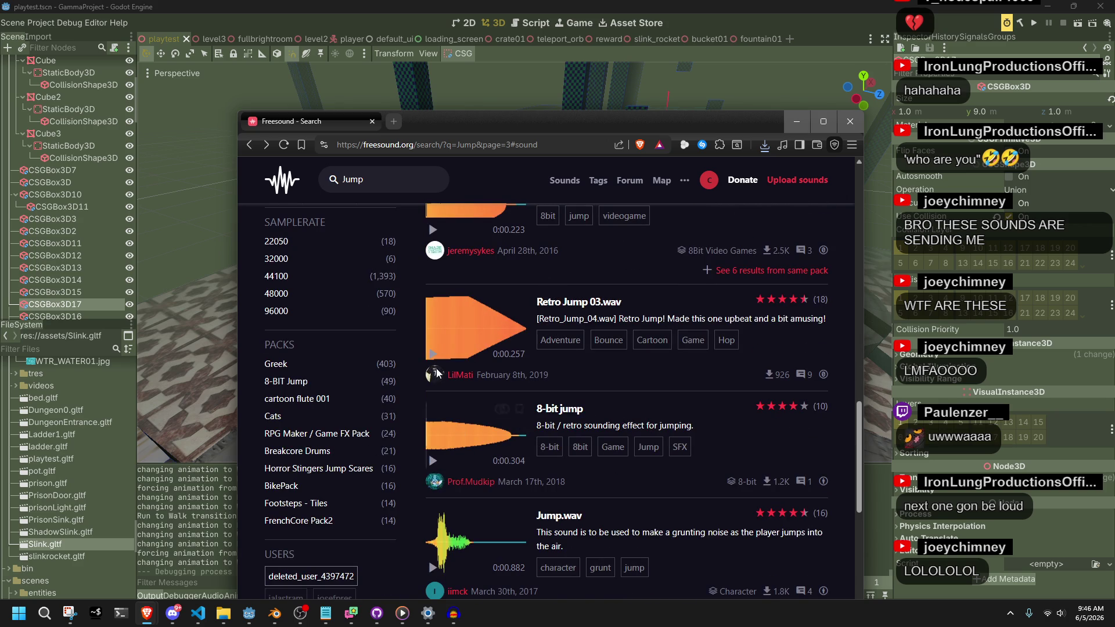
left_click(433, 354)
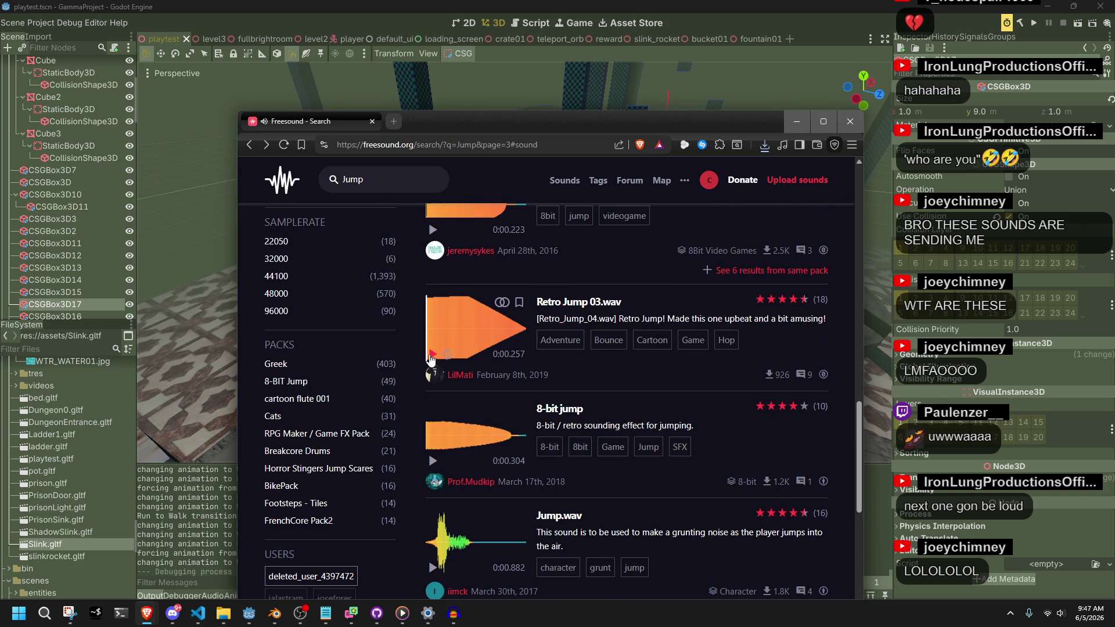
scroll(433, 465, "down", 1)
left_click(432, 510)
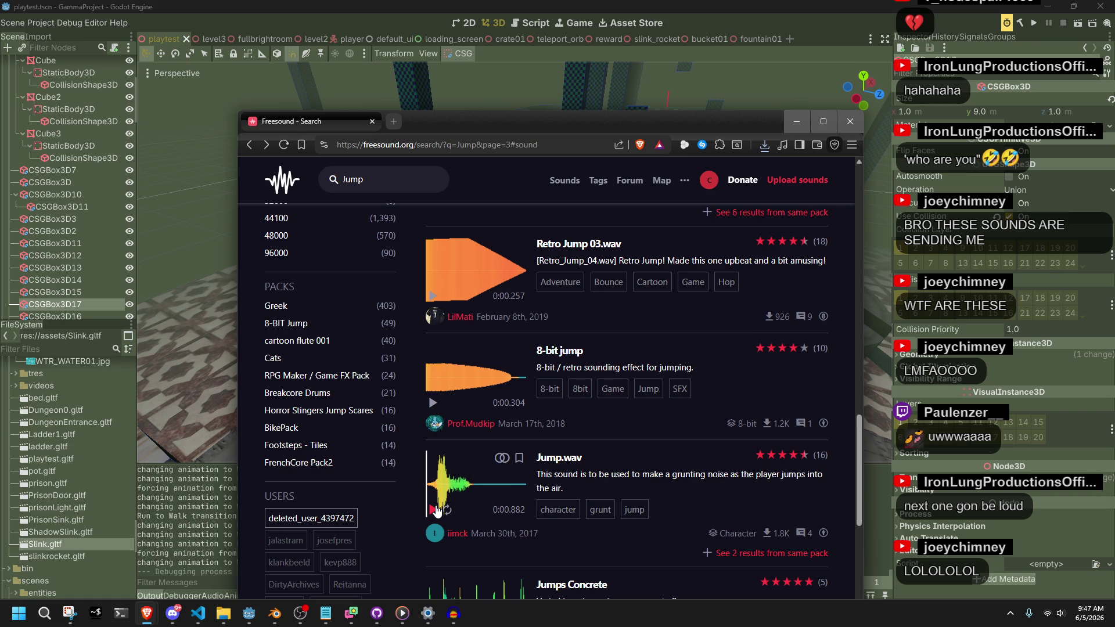
left_click(436, 509)
left_click(559, 458)
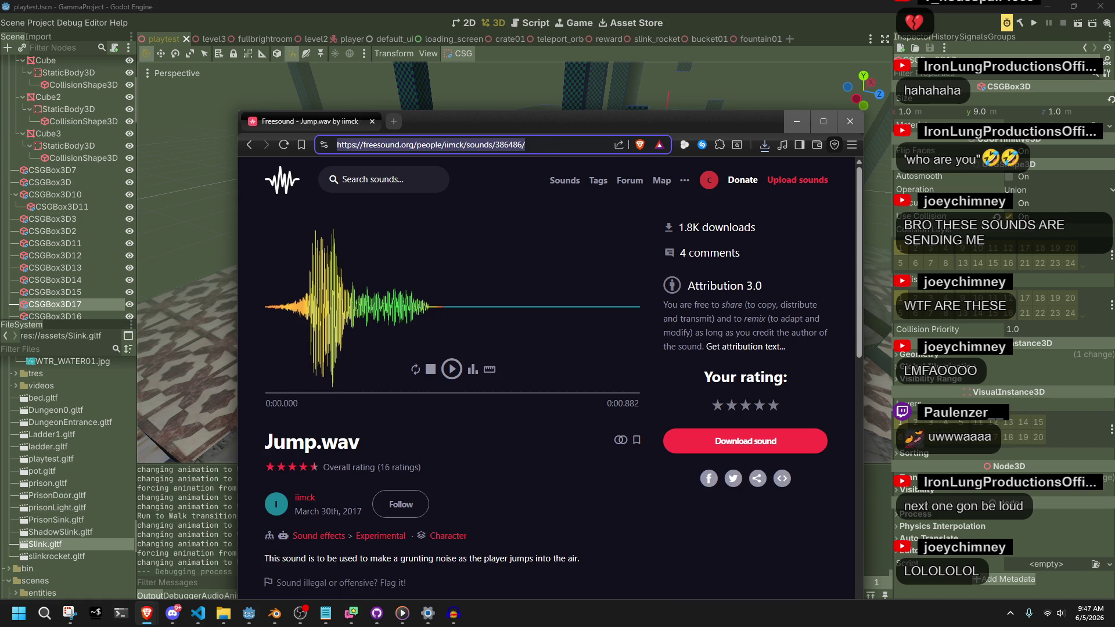
Step: Check Discord, then back on the results replay Jump.wav and preview Jumps Concrete
left_click(173, 613)
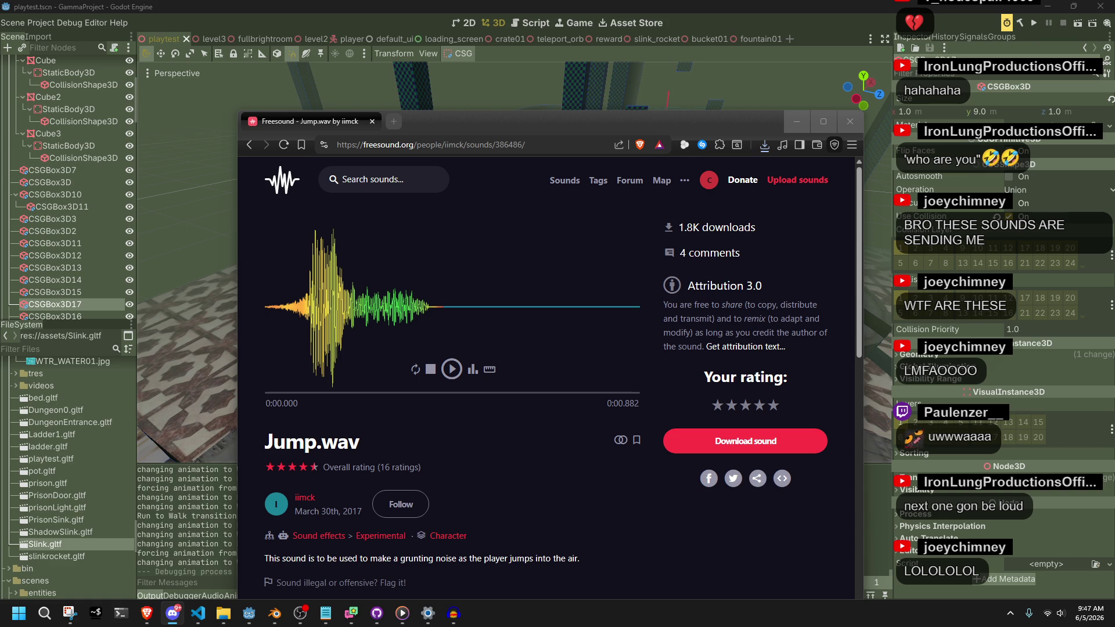
left_click(251, 143)
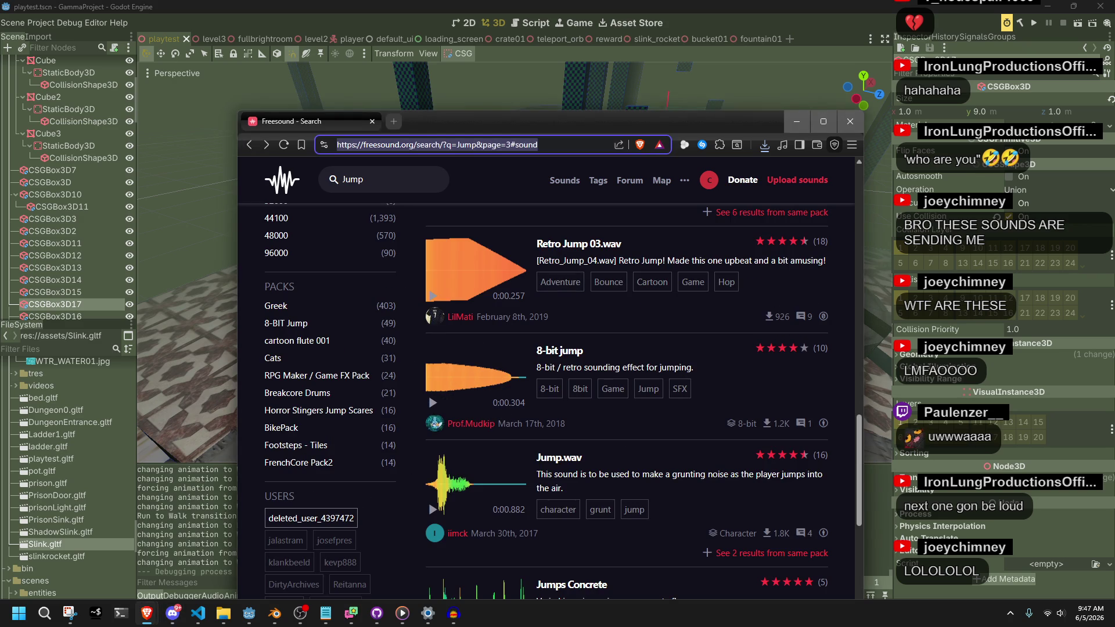
left_click(432, 510)
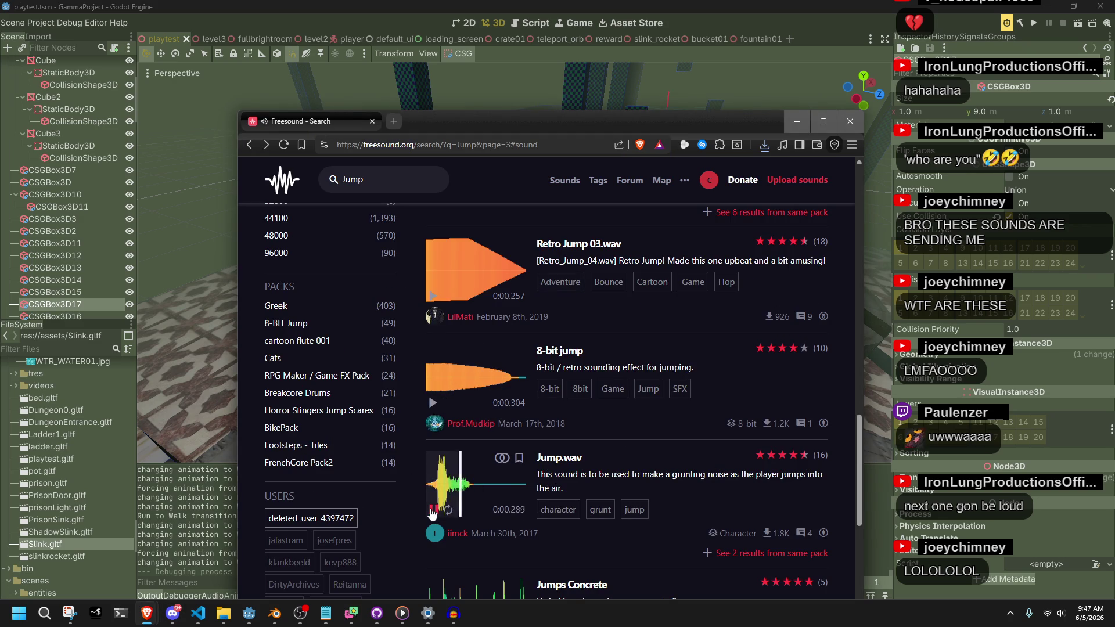
scroll(439, 480, "down", 3)
left_click(434, 465)
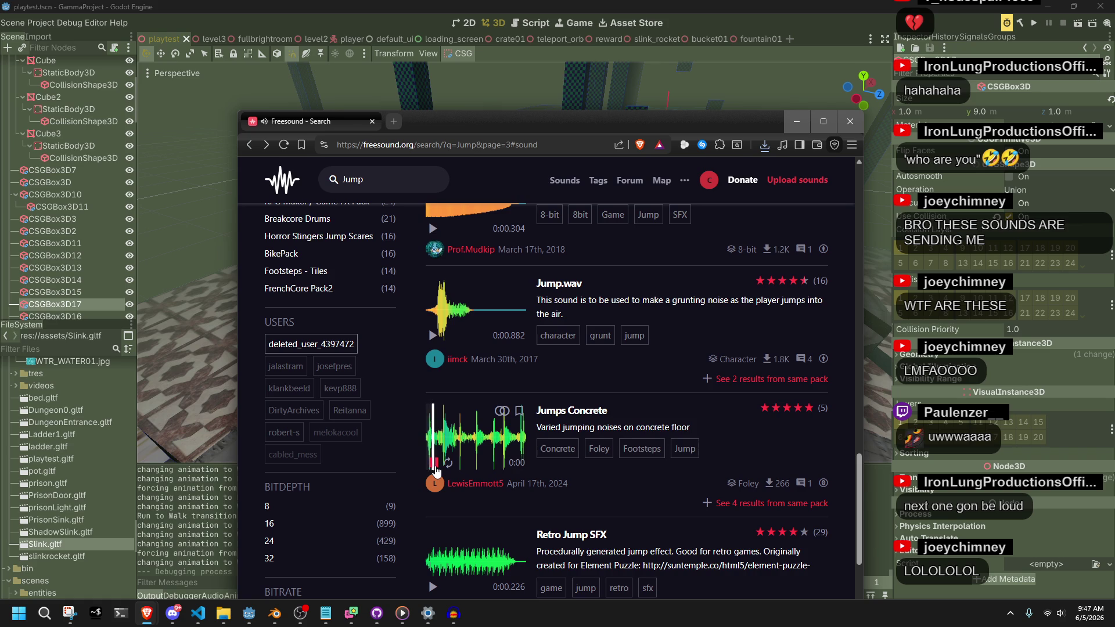
Step: Preview Retro Jump SFX and play hop - jump repeatedly
scroll(436, 472, "down", 2)
left_click(433, 470)
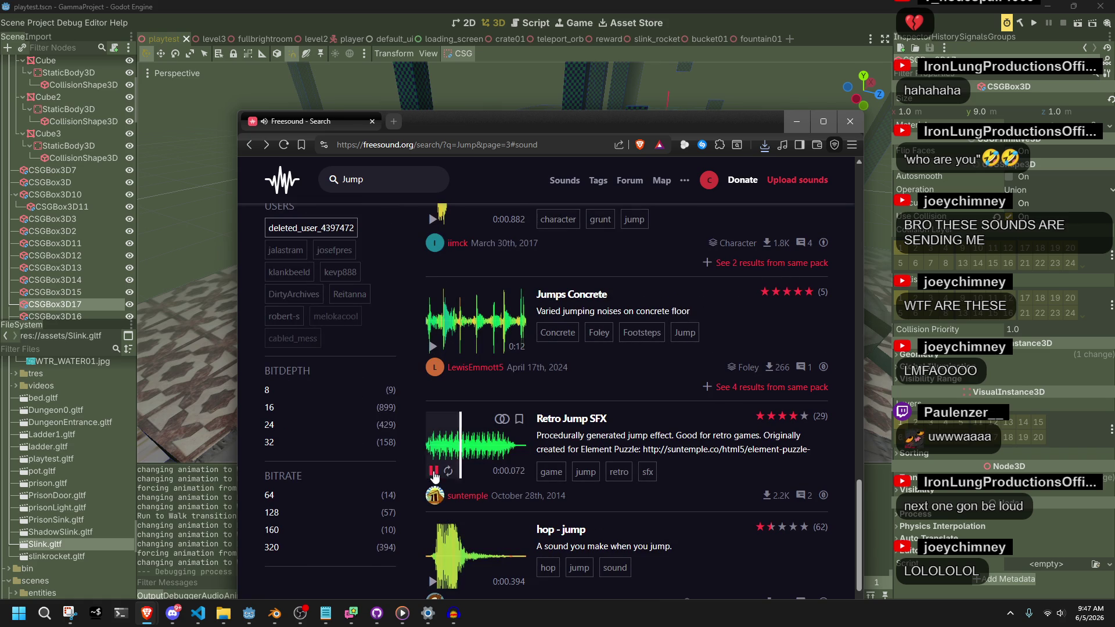
left_click(433, 582)
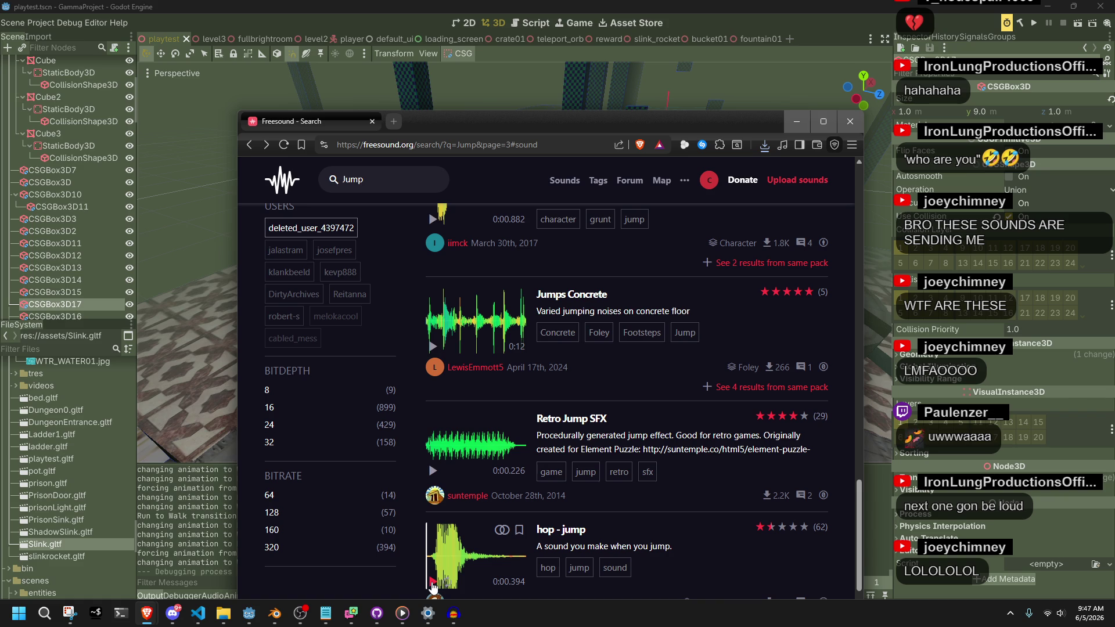
left_click(431, 583)
scroll(432, 583, "down", 1)
left_click(432, 525)
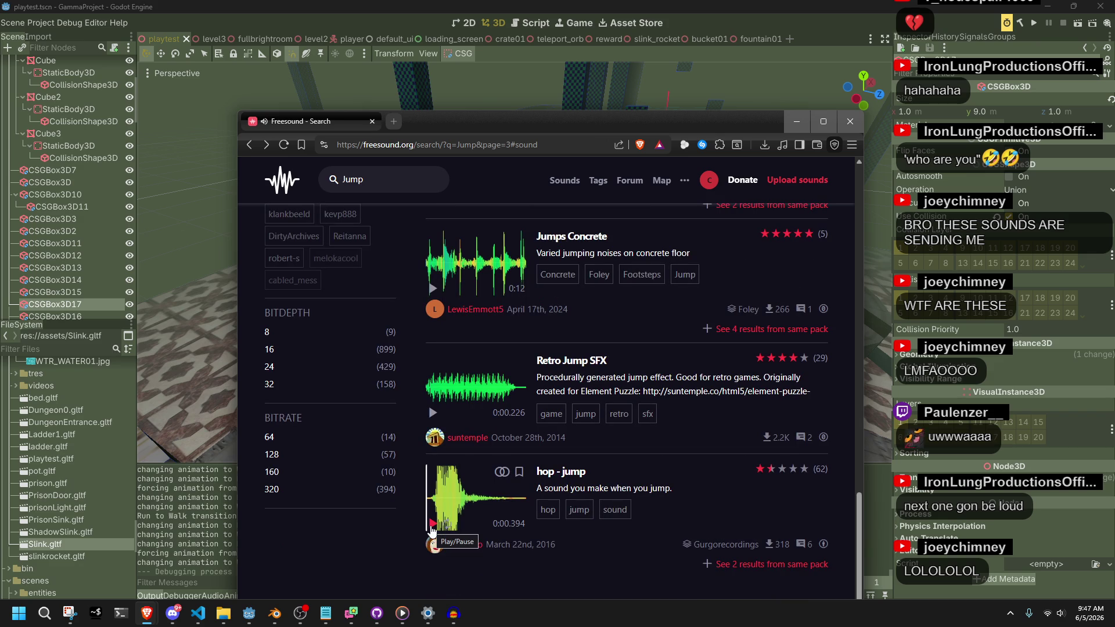
left_click(432, 525)
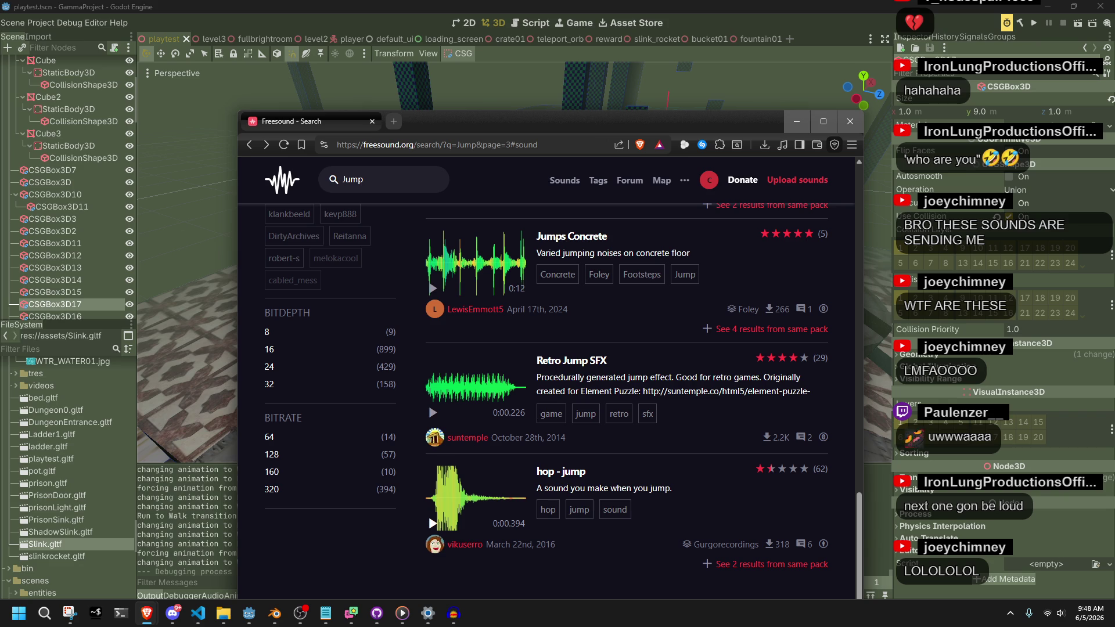
left_click(432, 526)
left_click(431, 526)
scroll(609, 455, "down", 3)
Step: Open page 4 of the Jump results and preview Jumping up and down, Jump69 and Jump EU2 FX
left_click(609, 451)
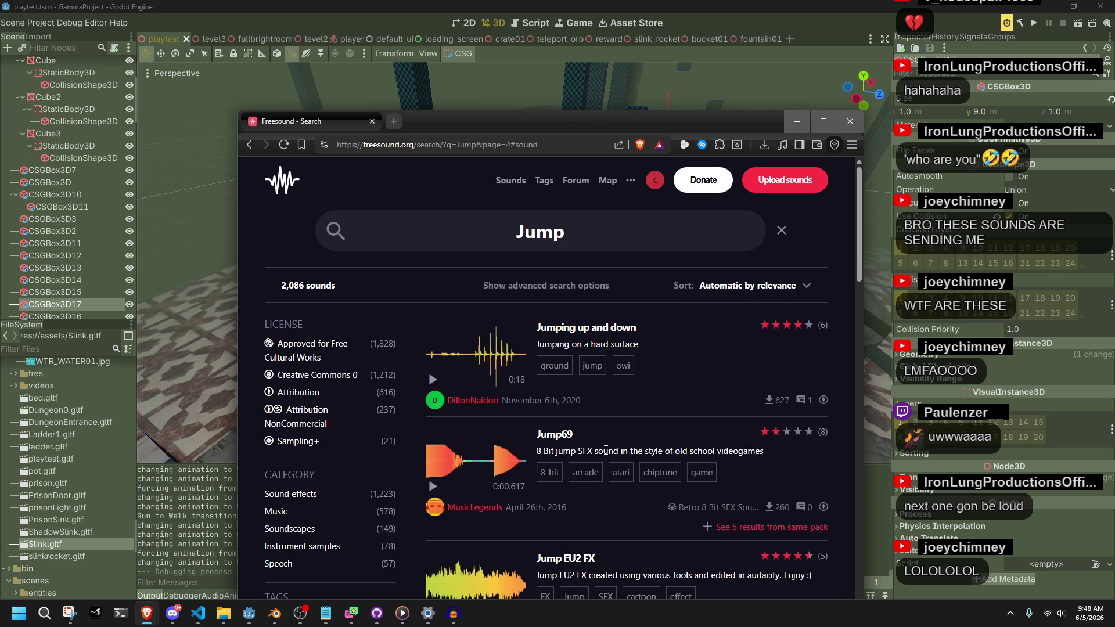
left_click(435, 381)
left_click(433, 381)
scroll(433, 386, "down", 2)
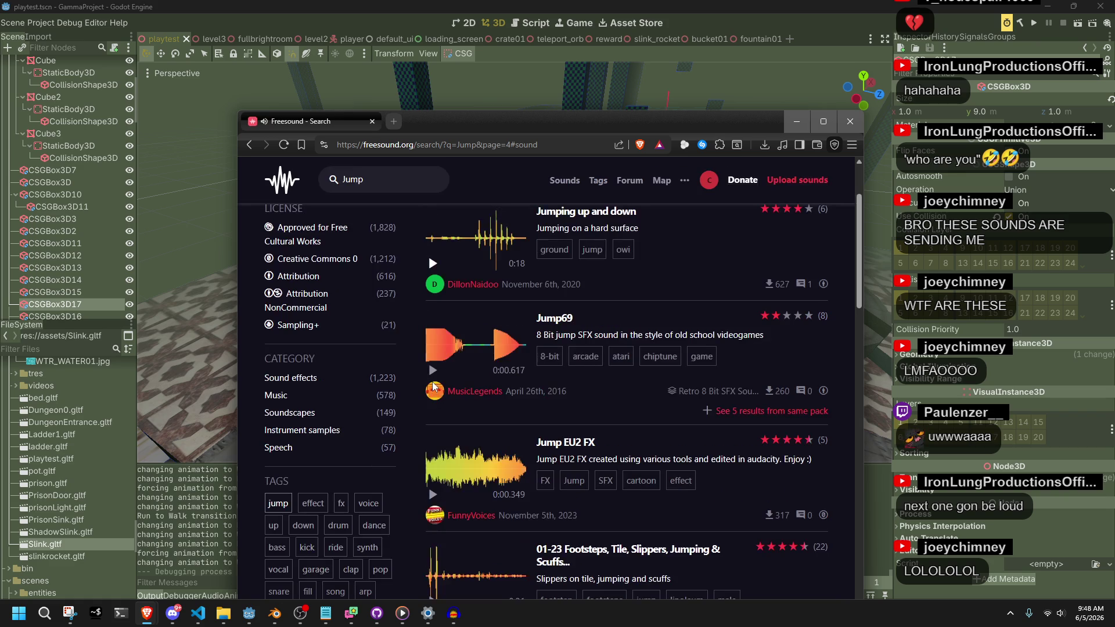
left_click(433, 370)
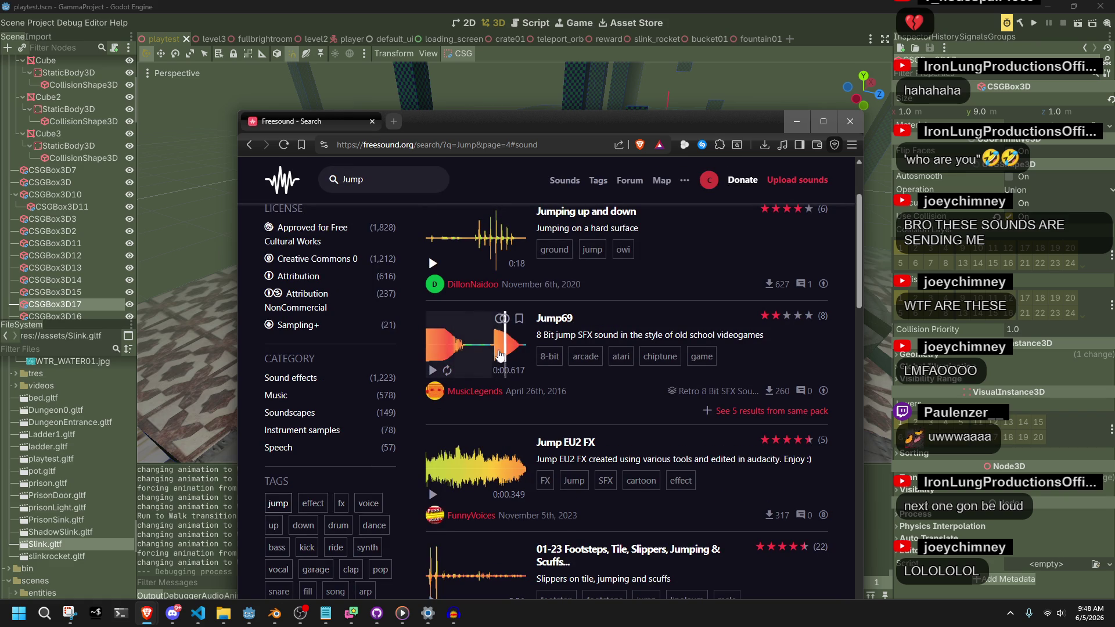
left_click(432, 494)
left_click(433, 495)
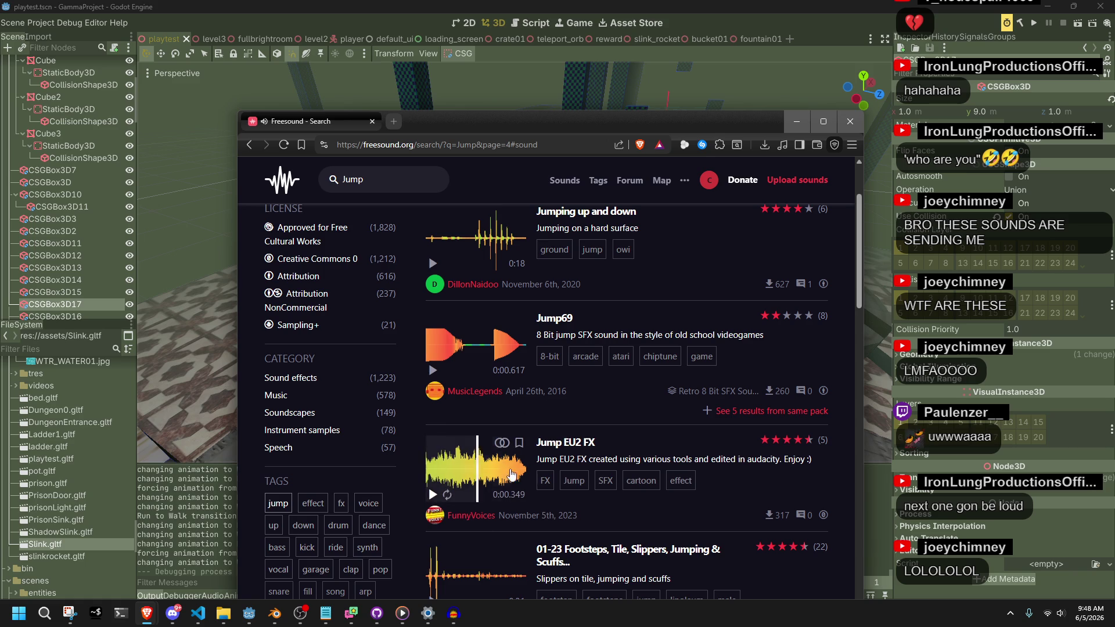
Step: Preview and download Matrix Jump Sound FX.wav, then return to the results
scroll(493, 493, "down", 4)
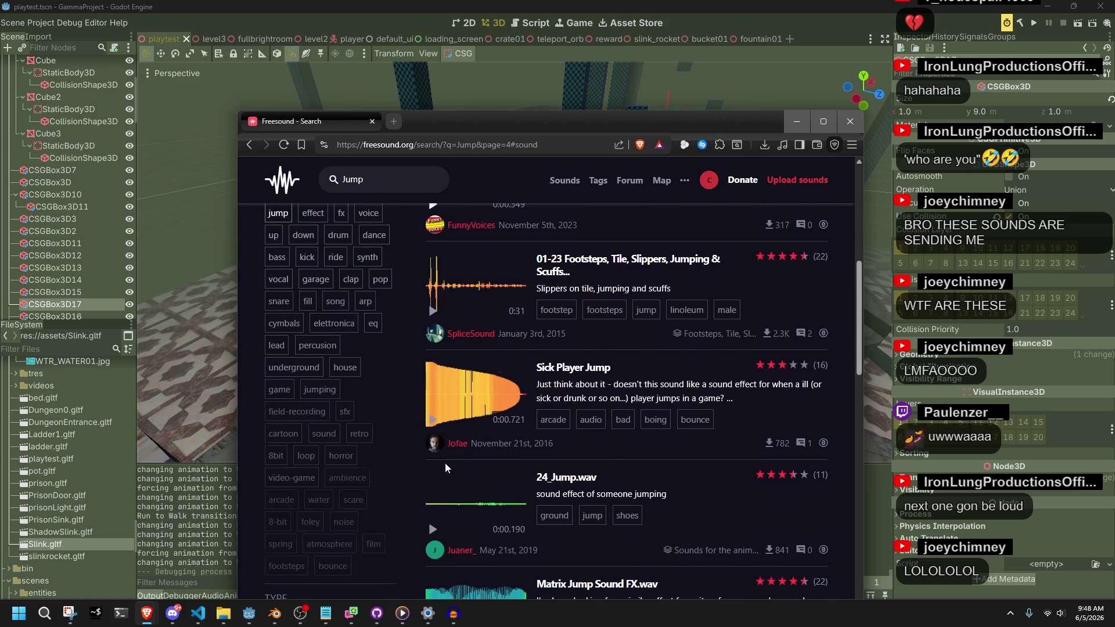
scroll(451, 454, "down", 2)
scroll(445, 471, "down", 2)
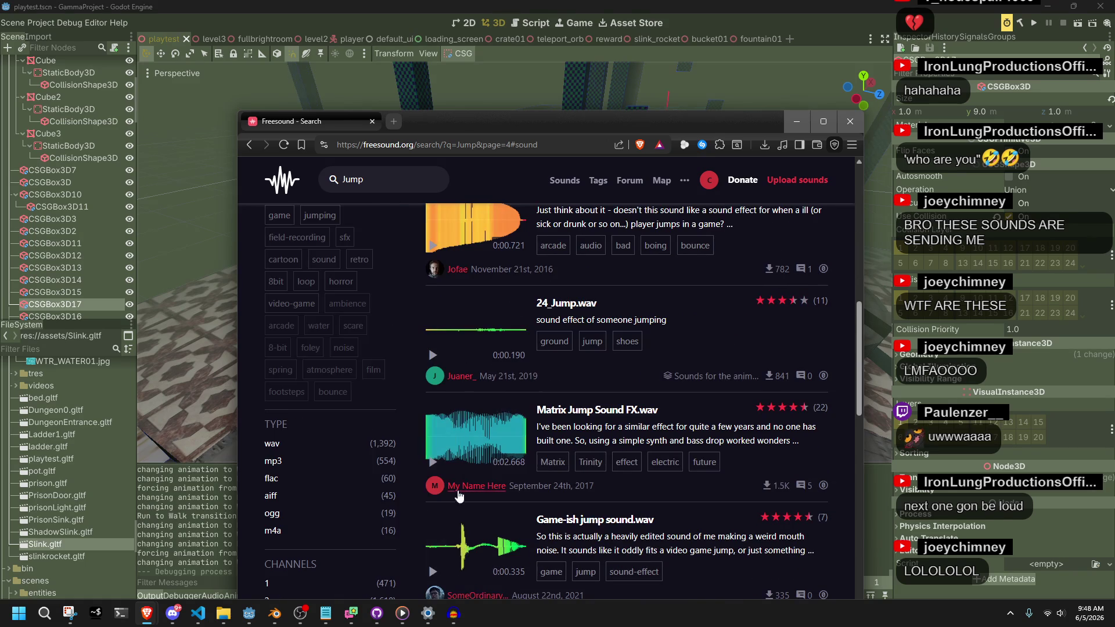
left_click(432, 463)
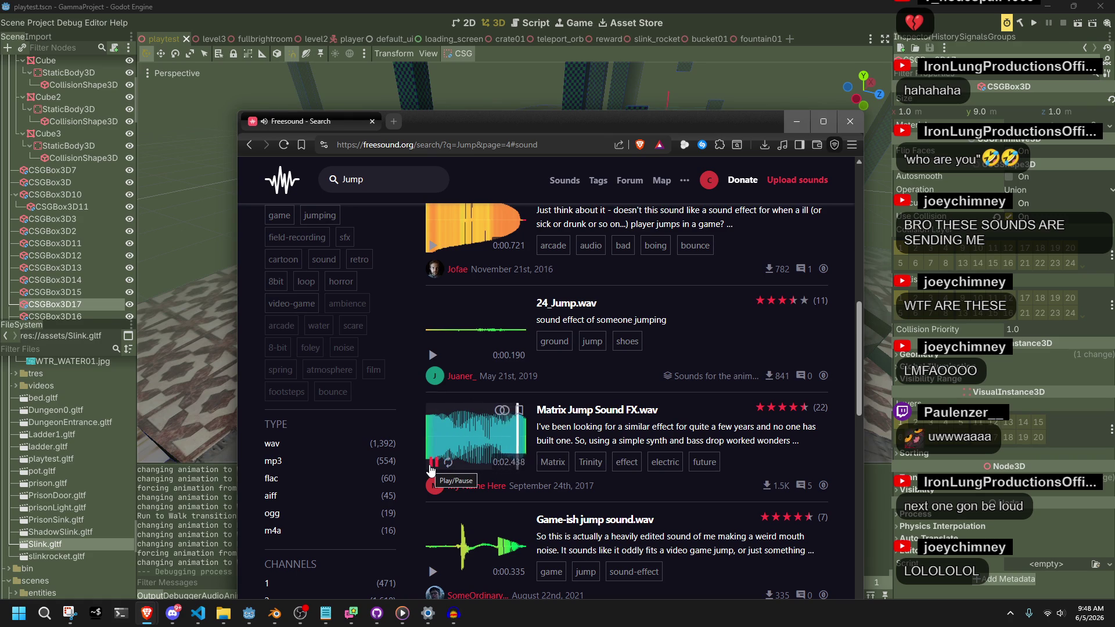
left_click(610, 414)
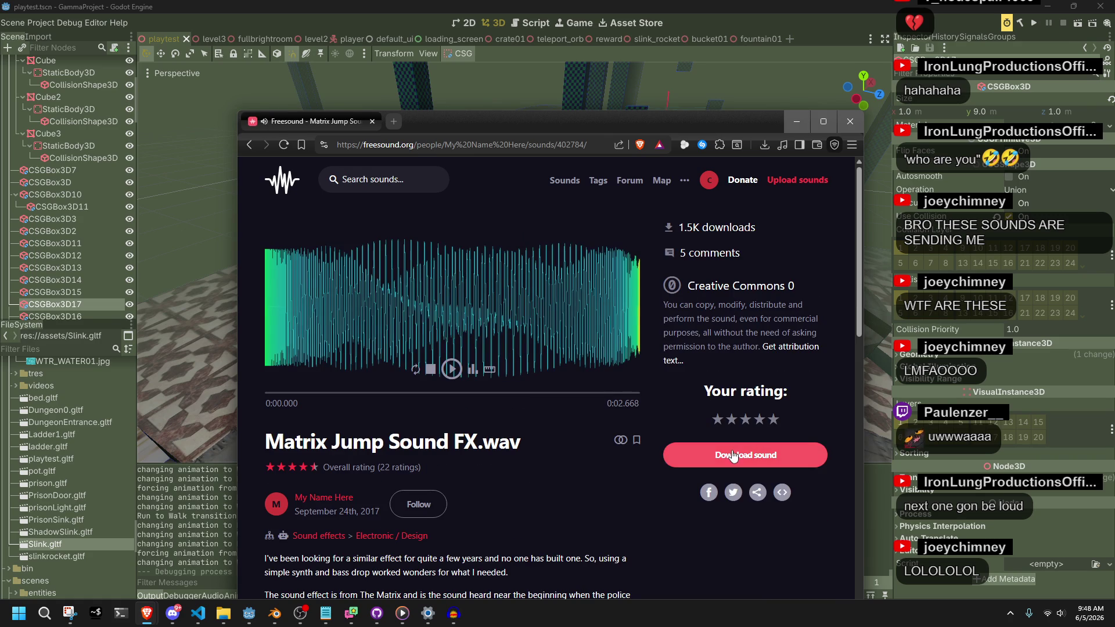
left_click(767, 516)
left_click(249, 145)
Step: Preview Game-ish jump sound.wav and download and save it, then return to the results
left_click(432, 572)
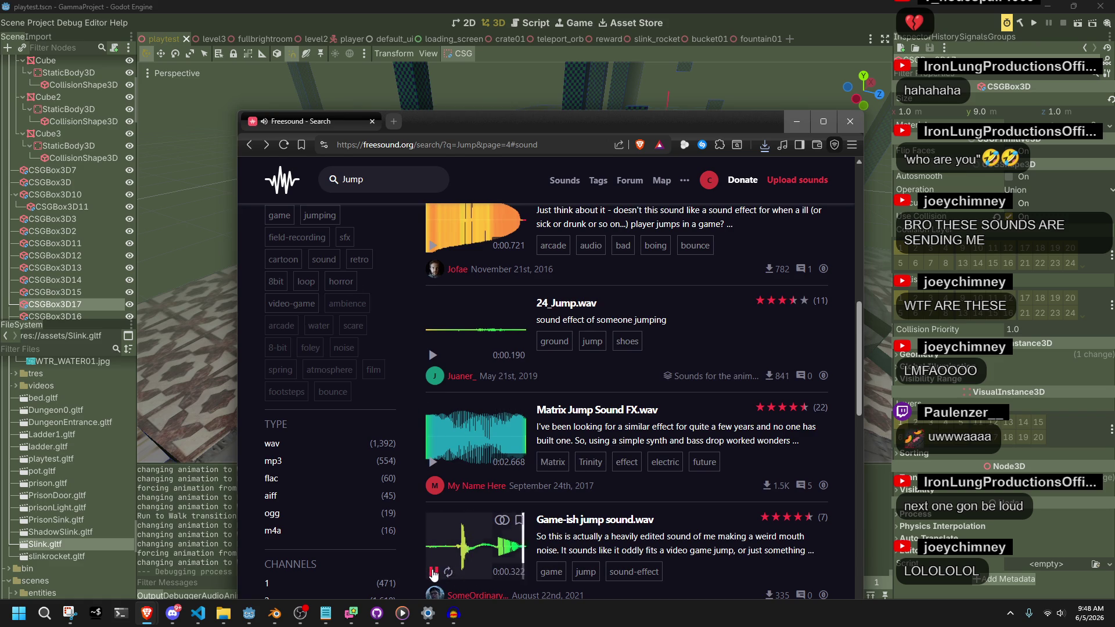
scroll(653, 533, "down", 2)
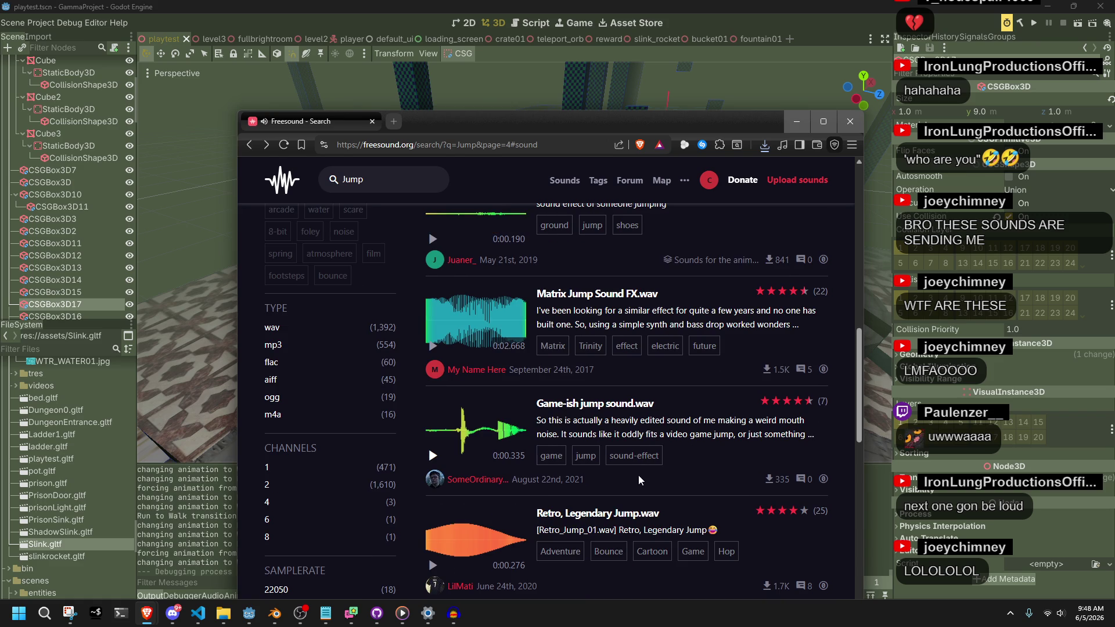
left_click(610, 405)
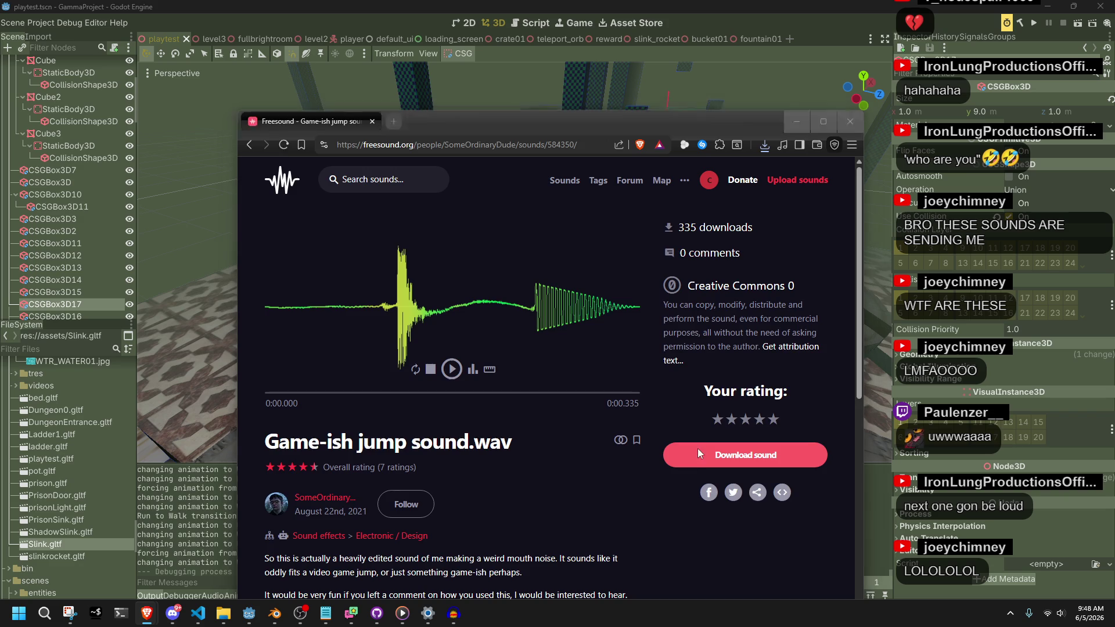
left_click(699, 453)
left_click(755, 519)
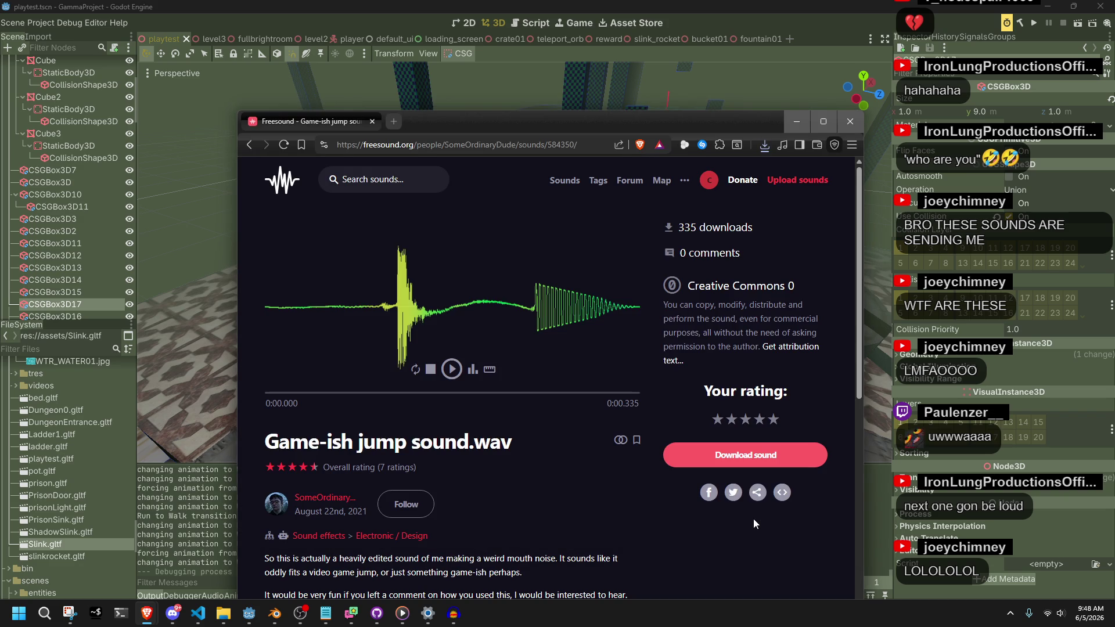
left_click(249, 144)
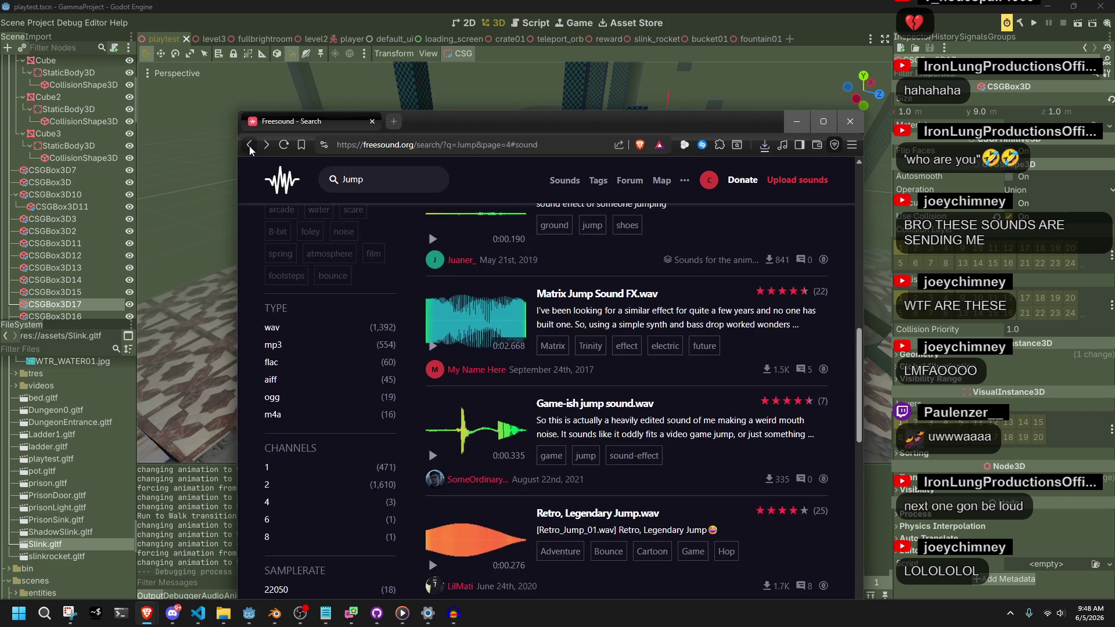
Step: Preview Retro Legendary Jump, jump boing, jump.wav, forest jump, Jumps on the floor and Footsteps-Tile-Jump-07
scroll(470, 358, "down", 2)
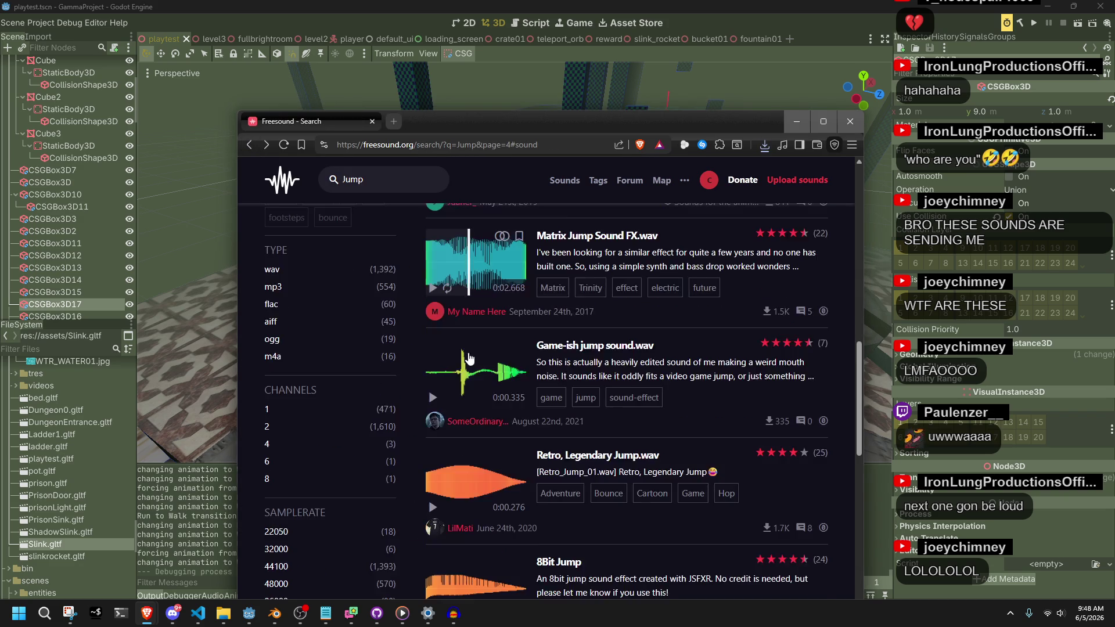
left_click(433, 449)
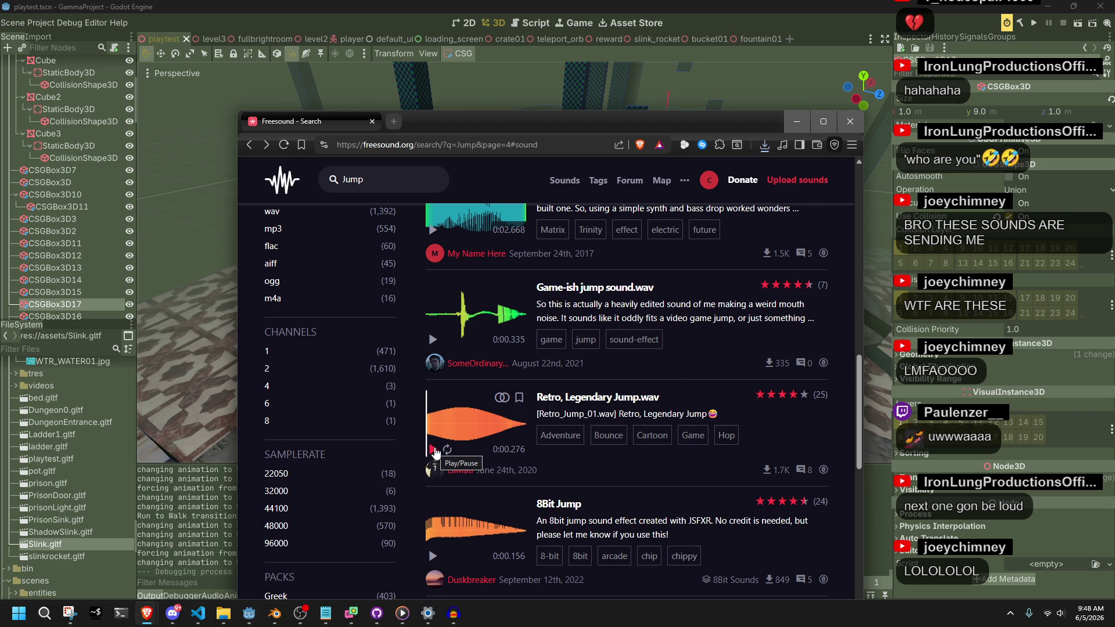
scroll(435, 452, "down", 2)
left_click(441, 549)
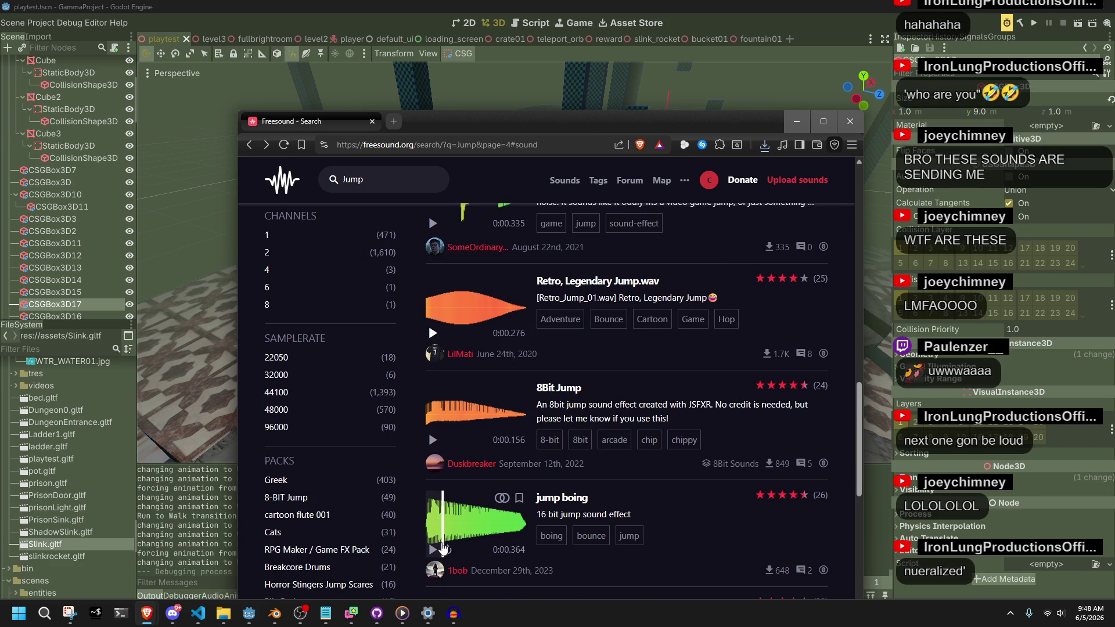
scroll(434, 534, "down", 3)
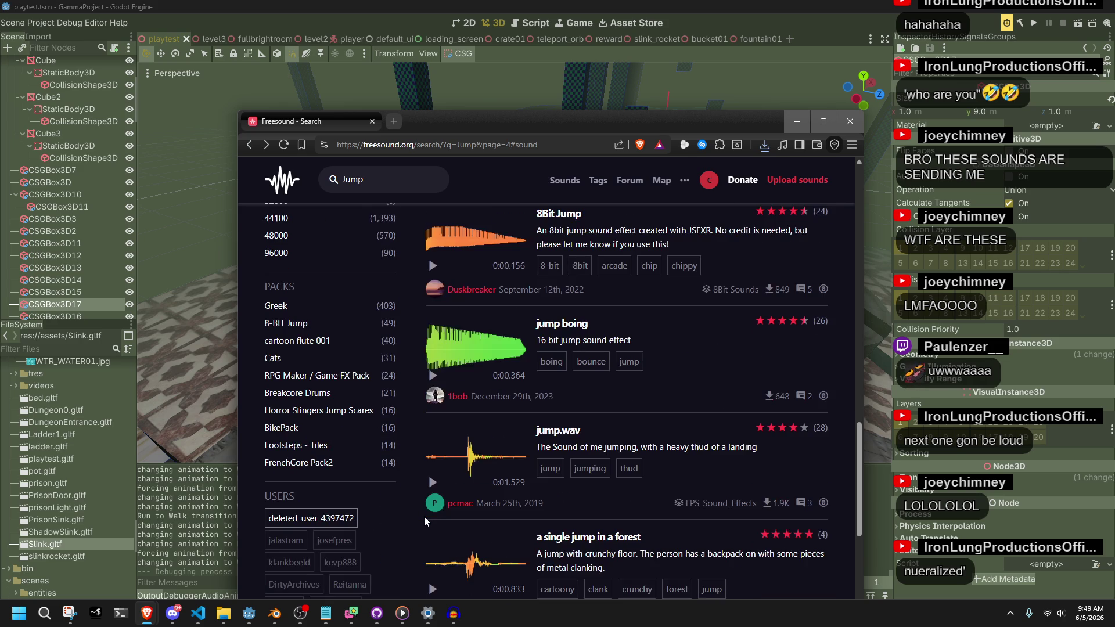
left_click(433, 483)
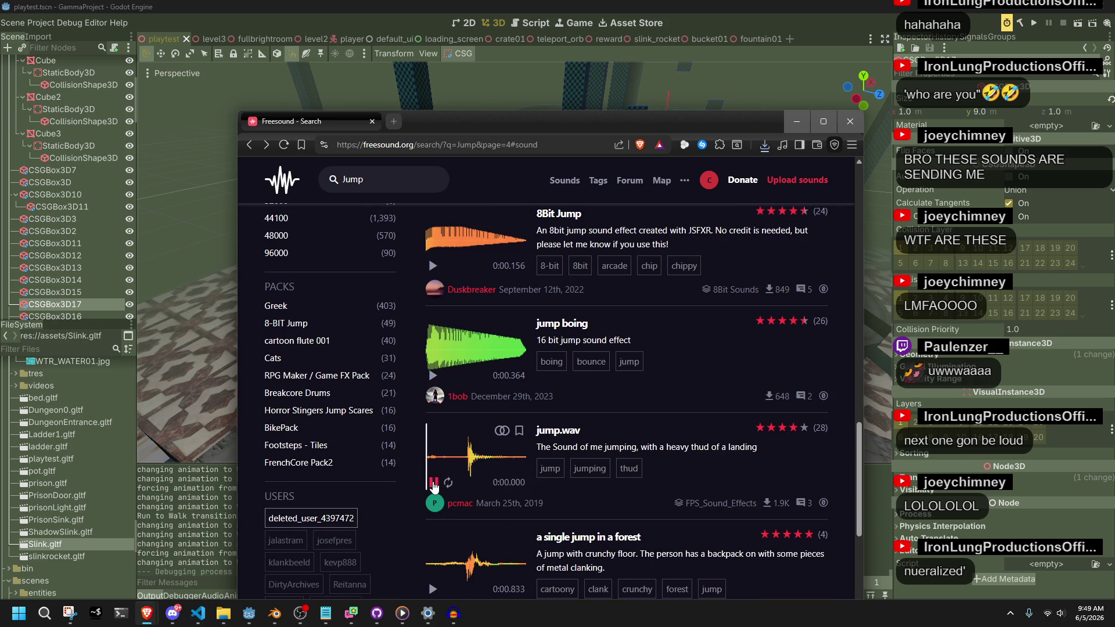
scroll(435, 488, "down", 1)
left_click(433, 531)
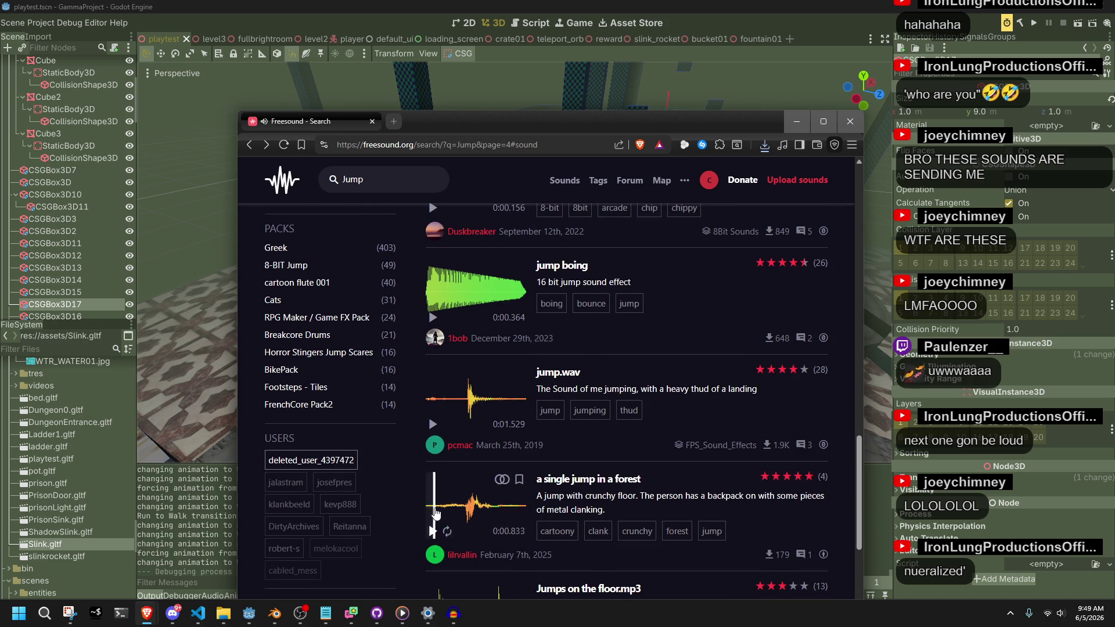
scroll(433, 532, "down", 2)
left_click(433, 526)
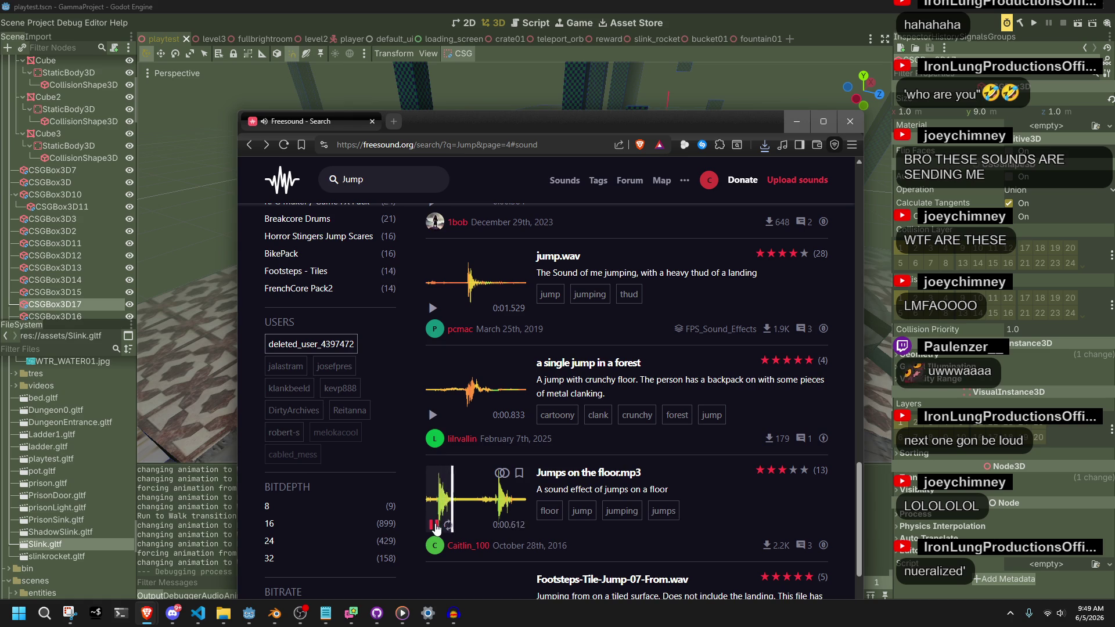
scroll(437, 529, "down", 2)
left_click(433, 516)
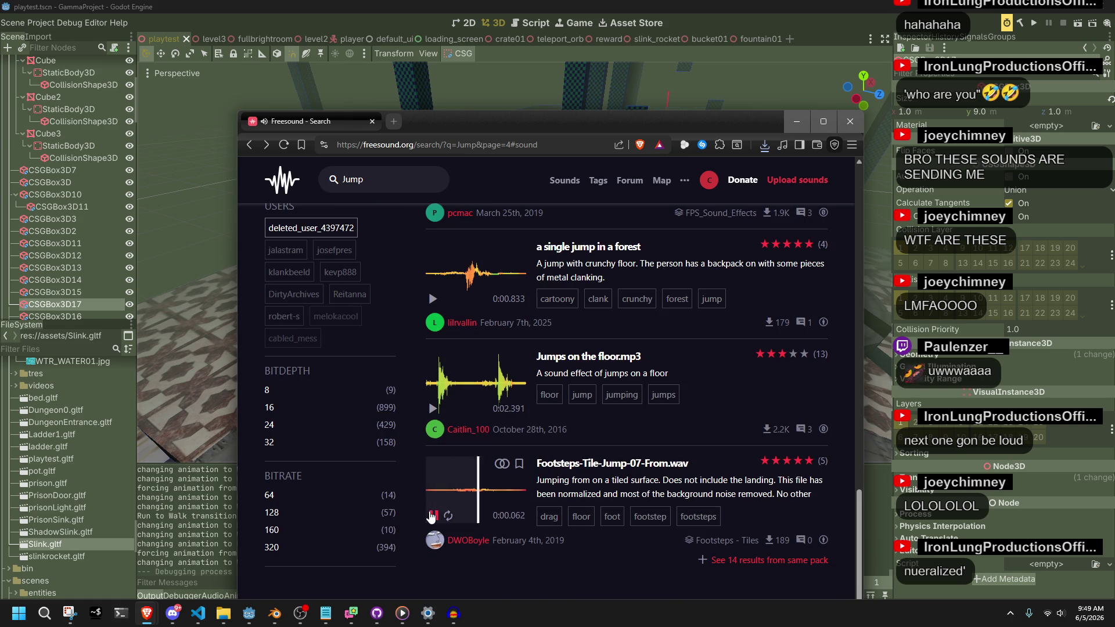
scroll(430, 517, "down", 2)
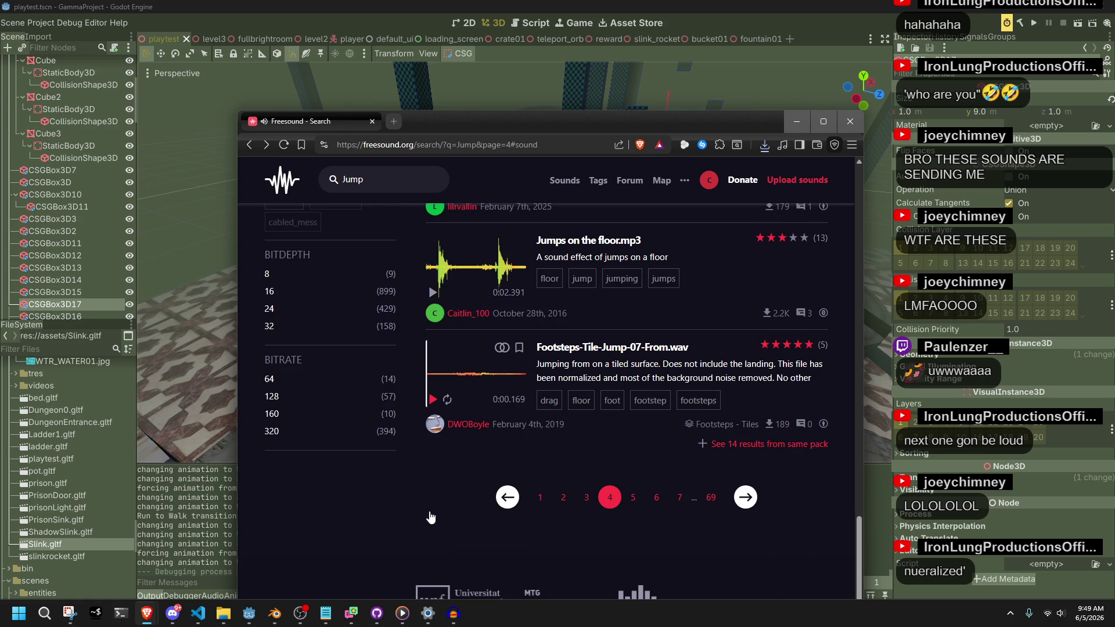
Step: On page 5, audition Rhythmic_Jumps_ses2.wav and highlight the 300 in its description
left_click(633, 500)
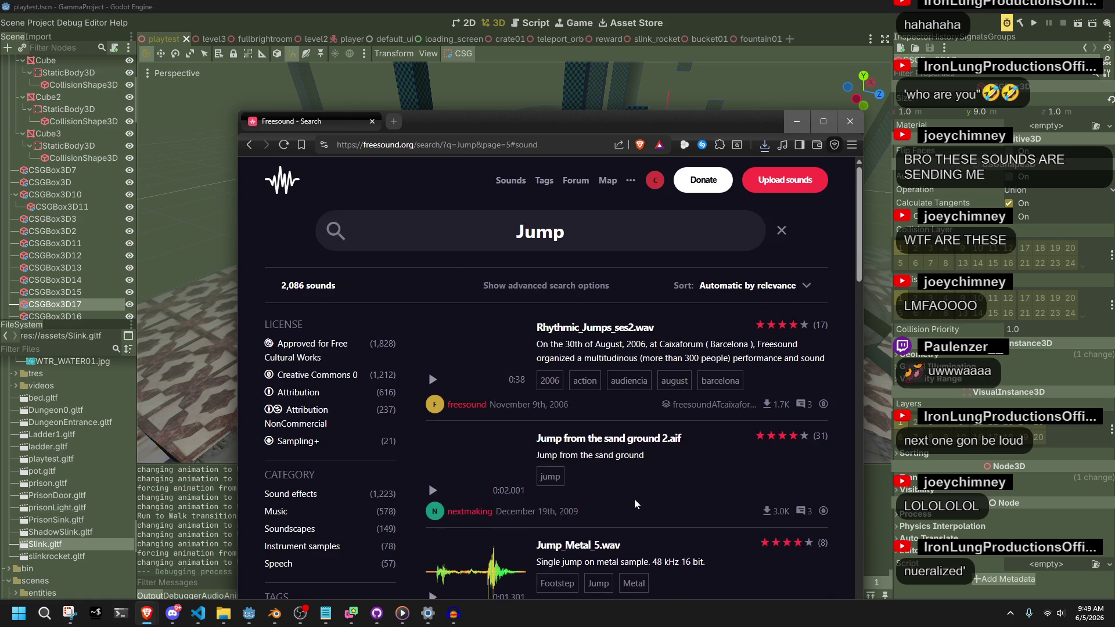
left_click(435, 382)
scroll(436, 387, "down", 2)
scroll(436, 386, "up", 2)
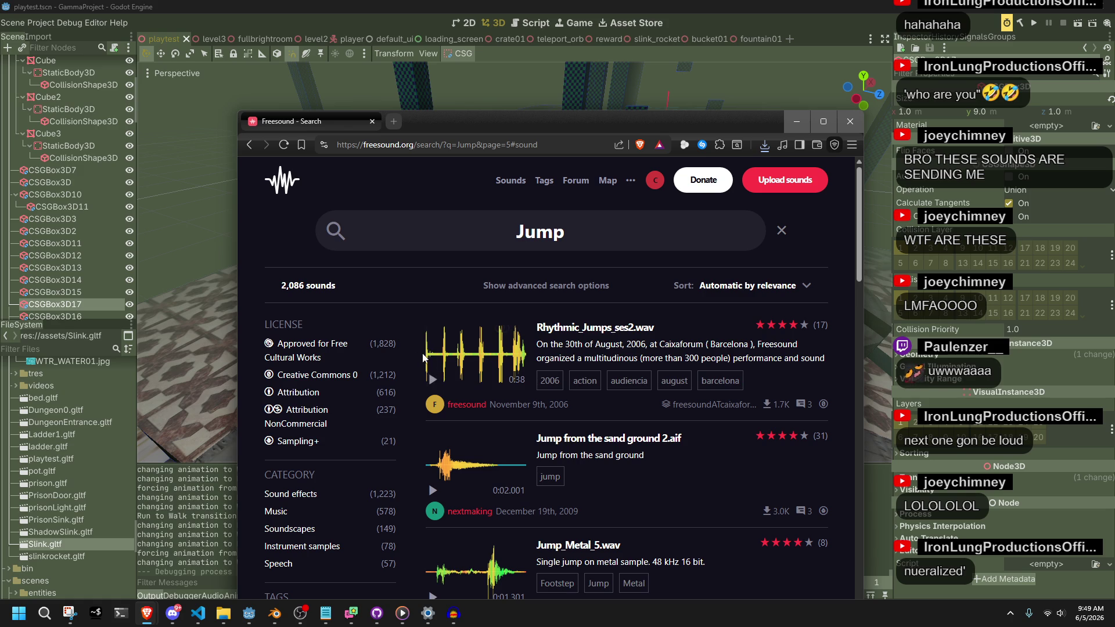
left_click(432, 381)
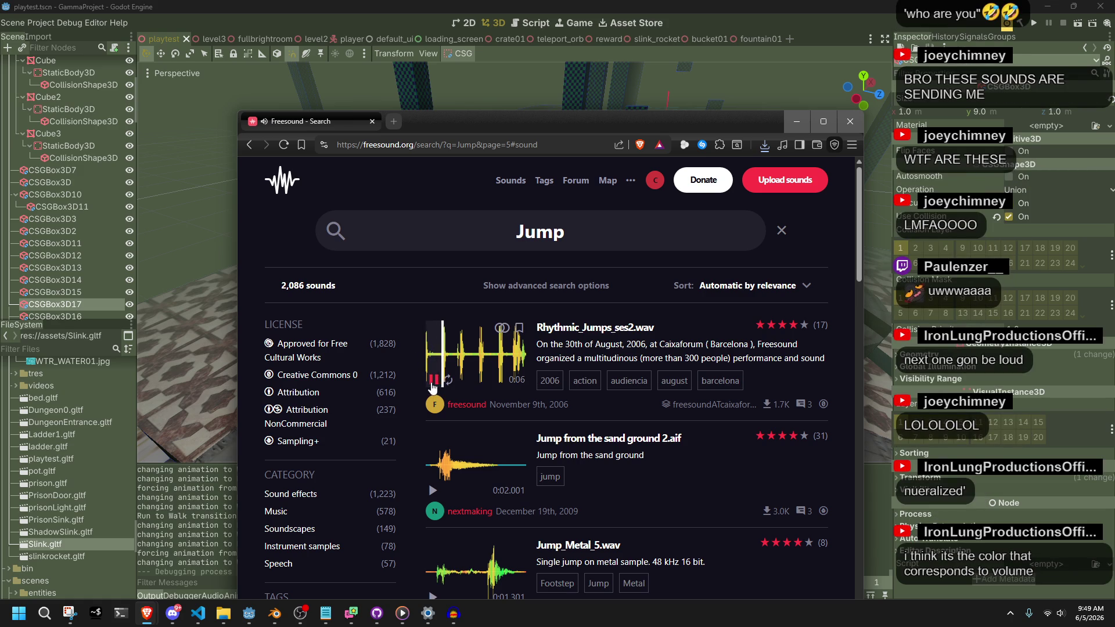
left_click(432, 382)
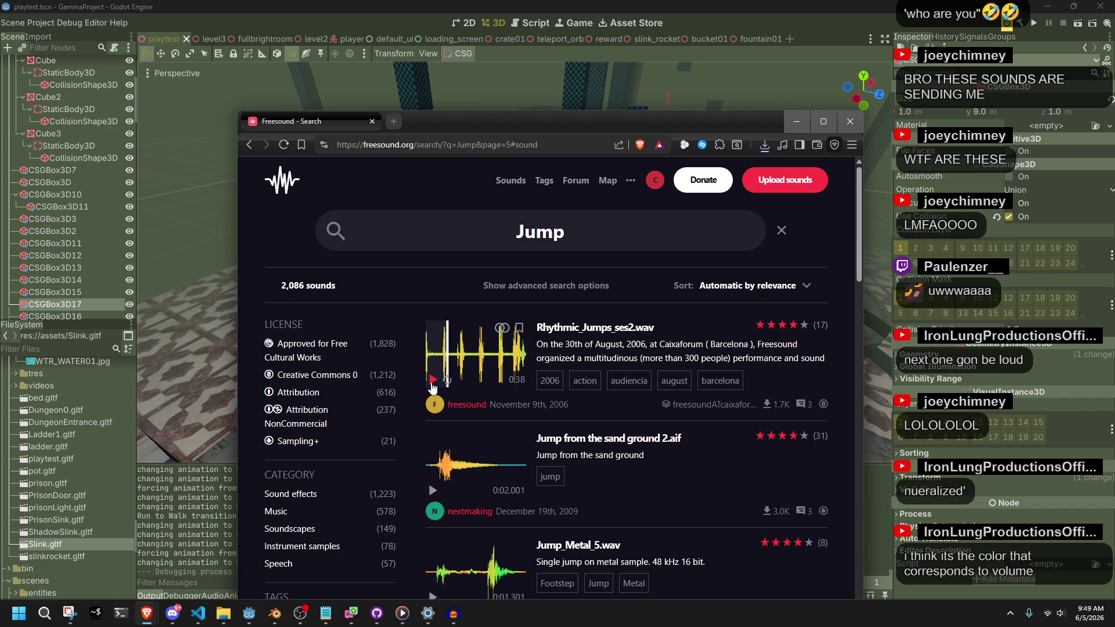
mouse_move(686, 361)
left_mouse_down()
mouse_move(825, 361)
mouse_move(699, 362)
left_mouse_up()
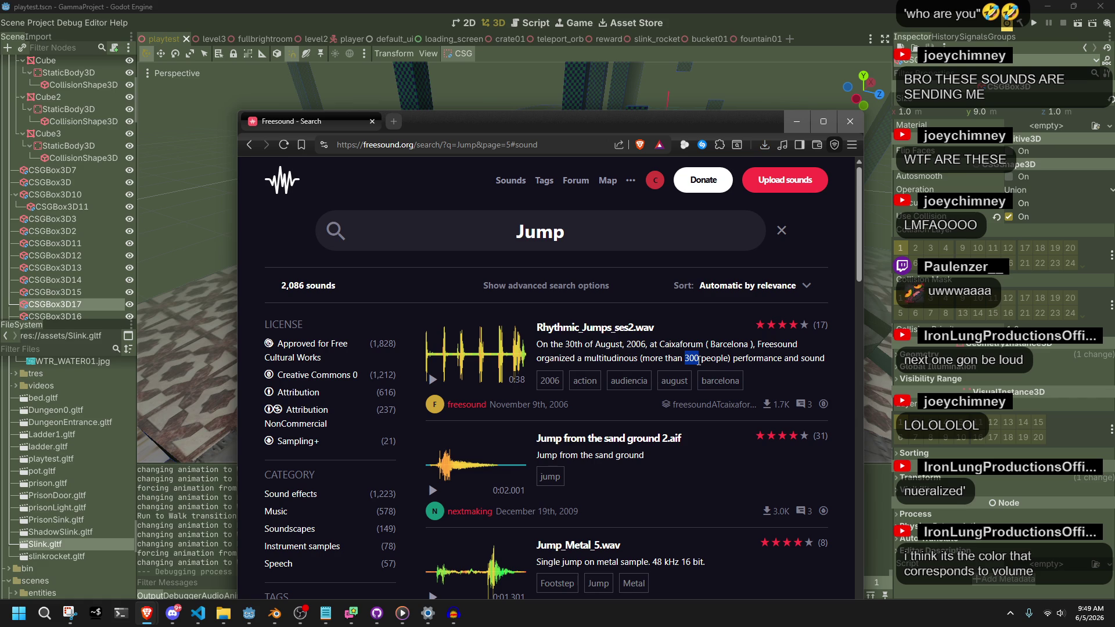
Step: Preview Jump from the sand ground 2.aif and the Fitness Gym Trampoline jumping sound
scroll(475, 353, "down", 2)
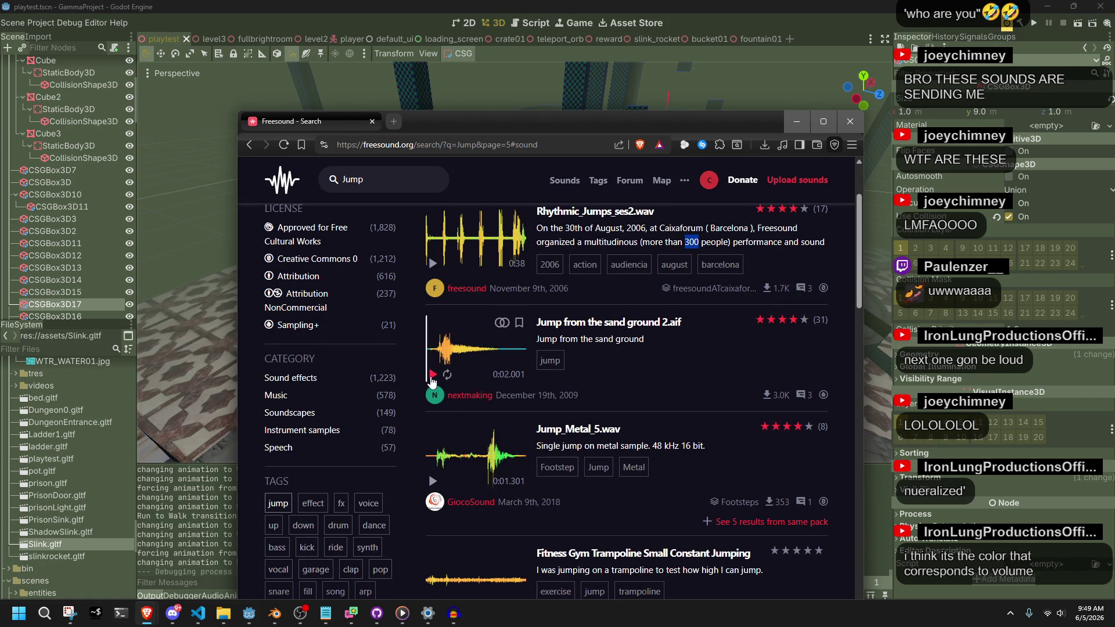
left_click(433, 374)
scroll(431, 380, "down", 2)
left_click(433, 490)
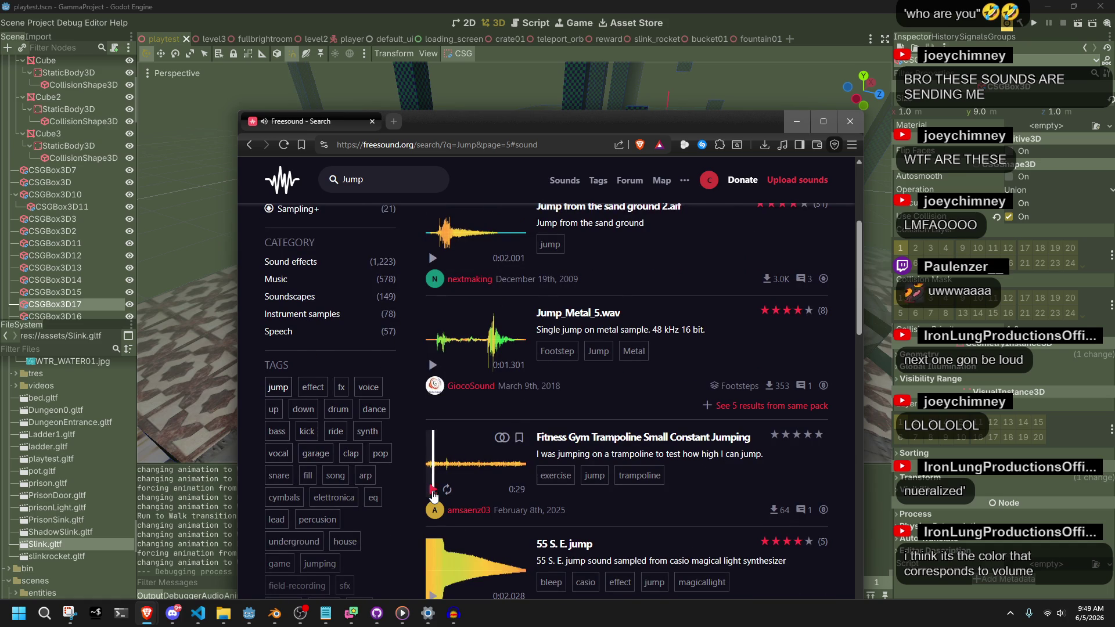
left_click(433, 490)
scroll(433, 493, "down", 1)
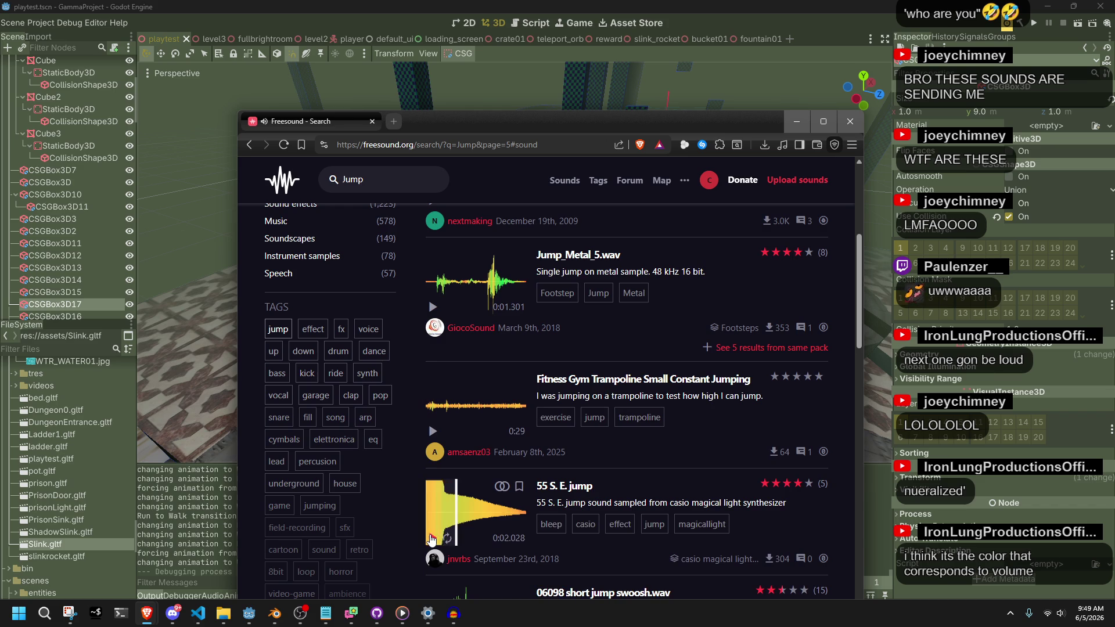
scroll(432, 538, "down", 3)
Step: Preview 06098 short jump swoosh, Long noise jump, Jumping in a tunnel and The Matrix Trinity jump
left_click(432, 472)
scroll(435, 475, "down", 1)
left_click(433, 519)
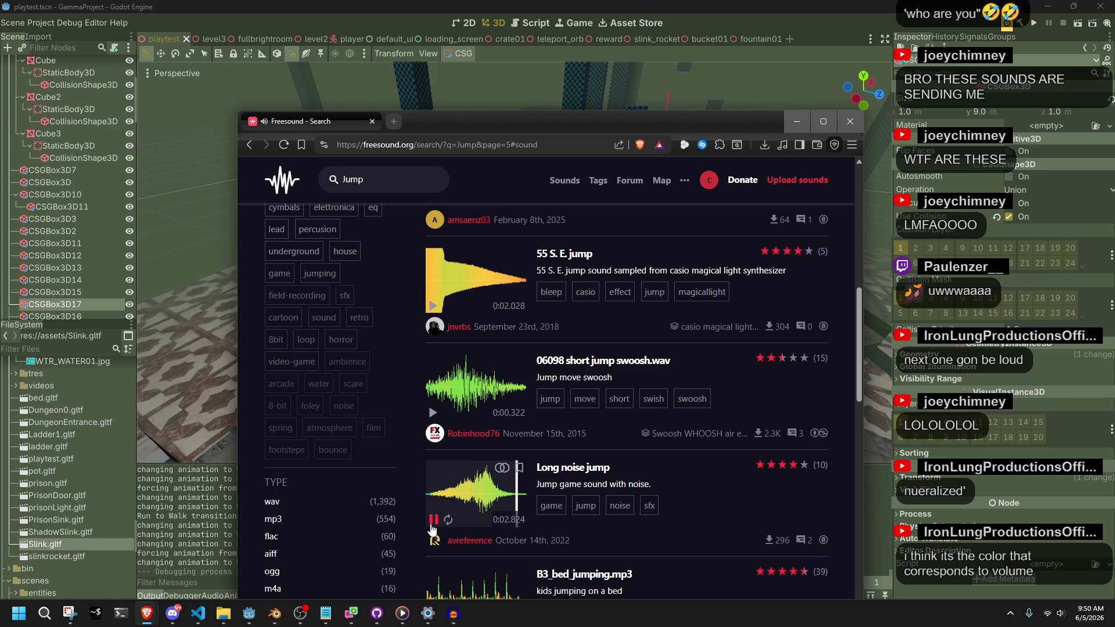
scroll(431, 517, "down", 2)
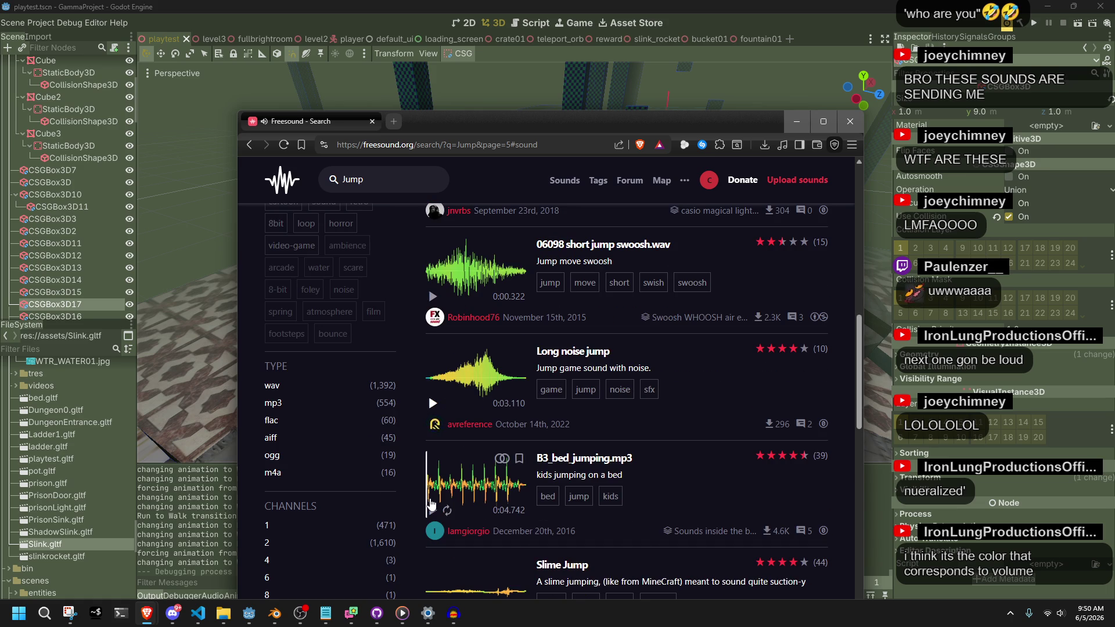
scroll(431, 505, "down", 3)
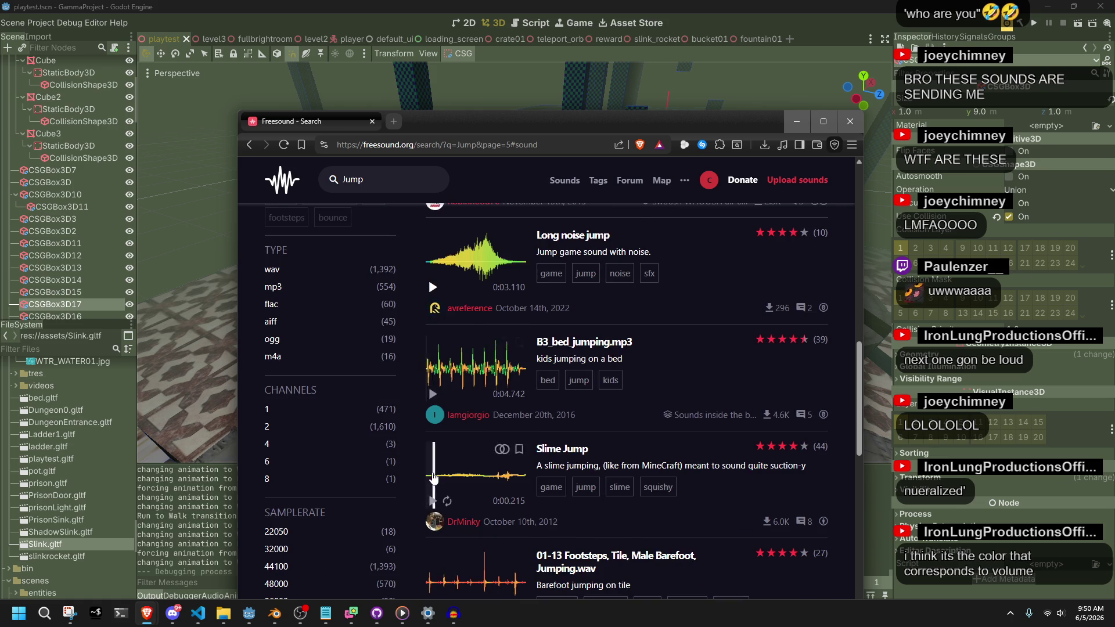
scroll(433, 478, "down", 7)
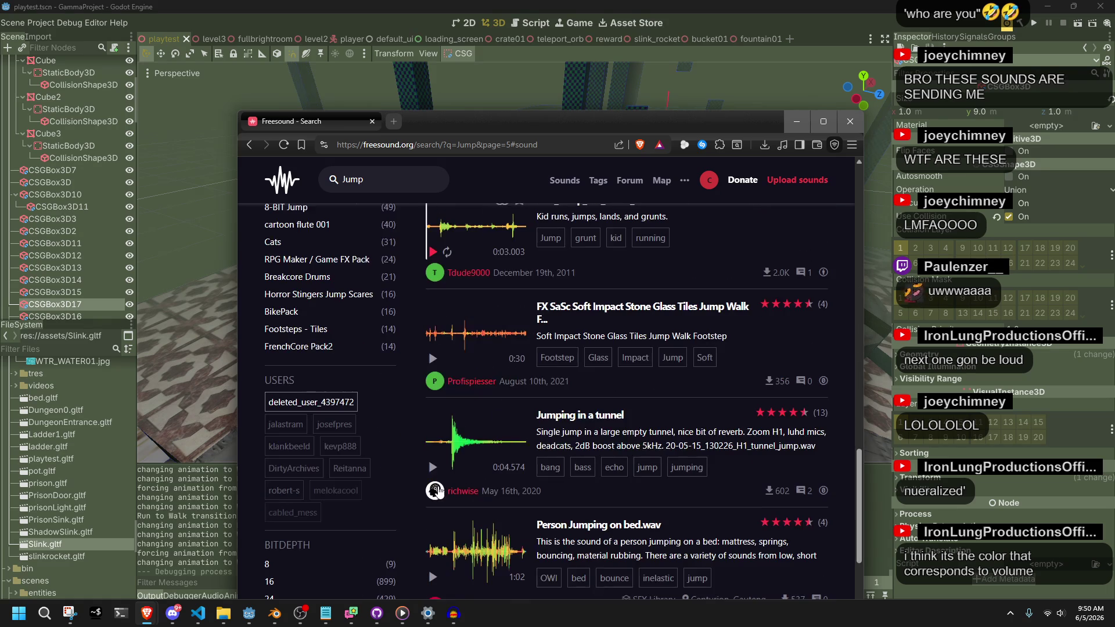
left_click(432, 469)
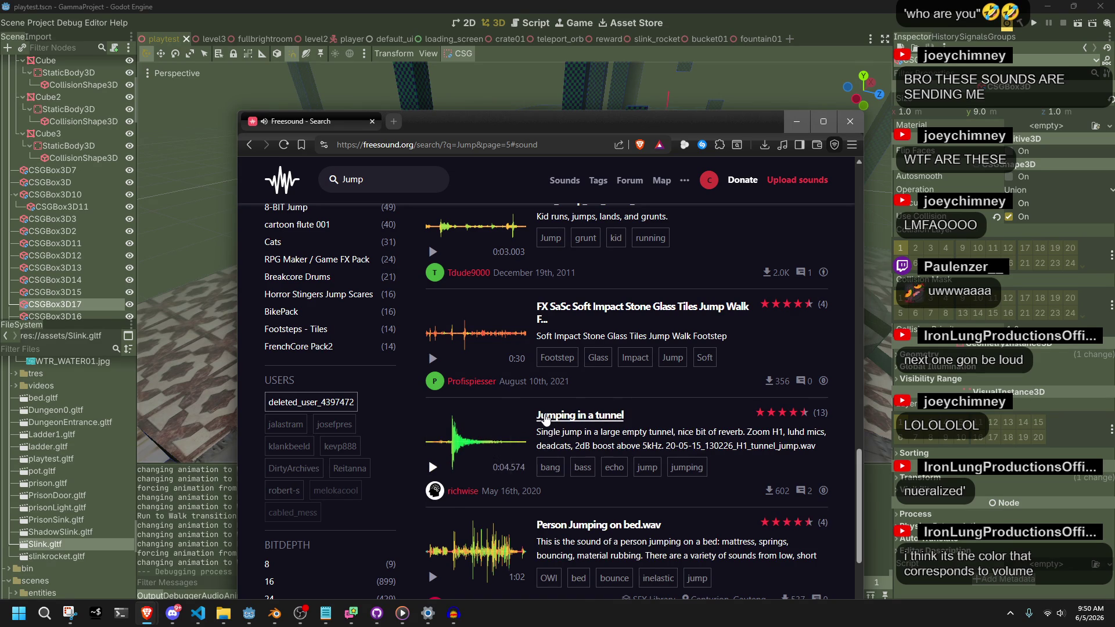
scroll(545, 418, "down", 1)
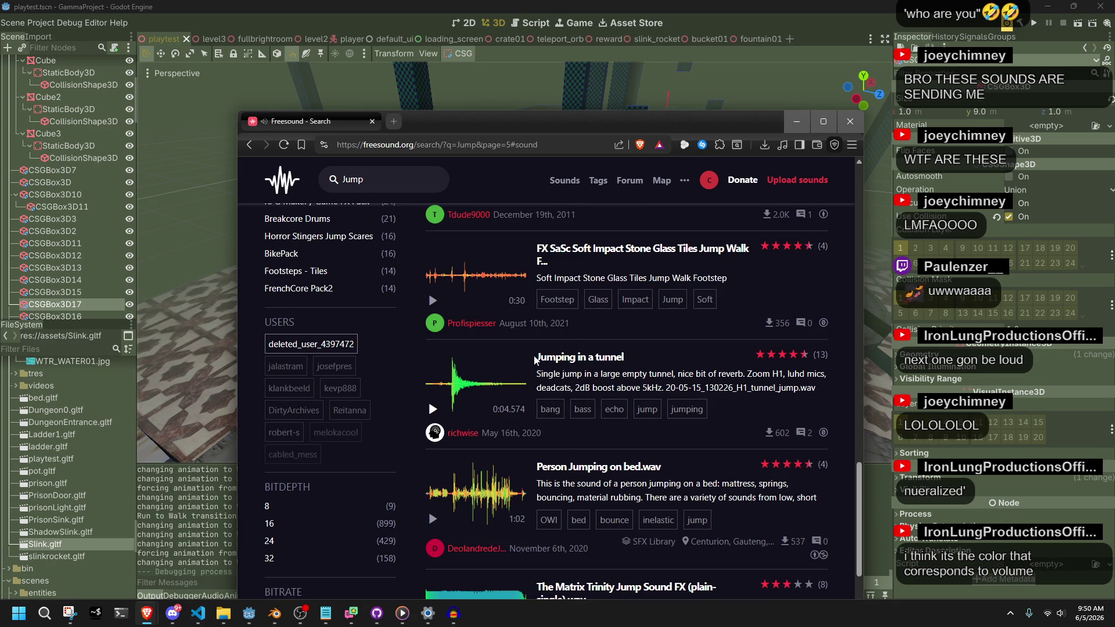
scroll(534, 359, "down", 4)
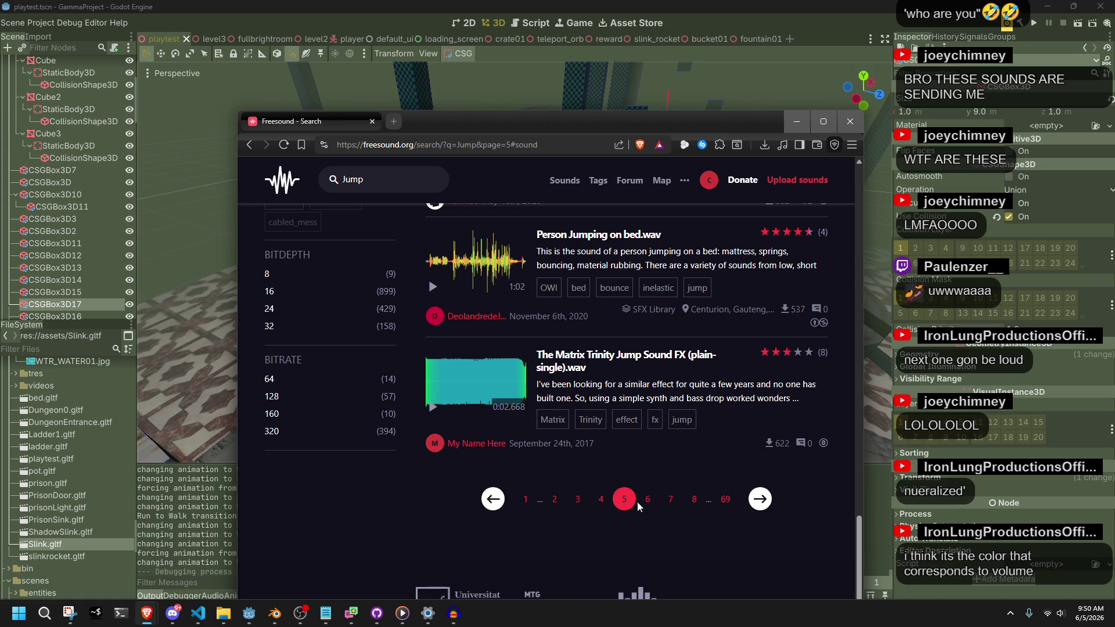
left_click(433, 407)
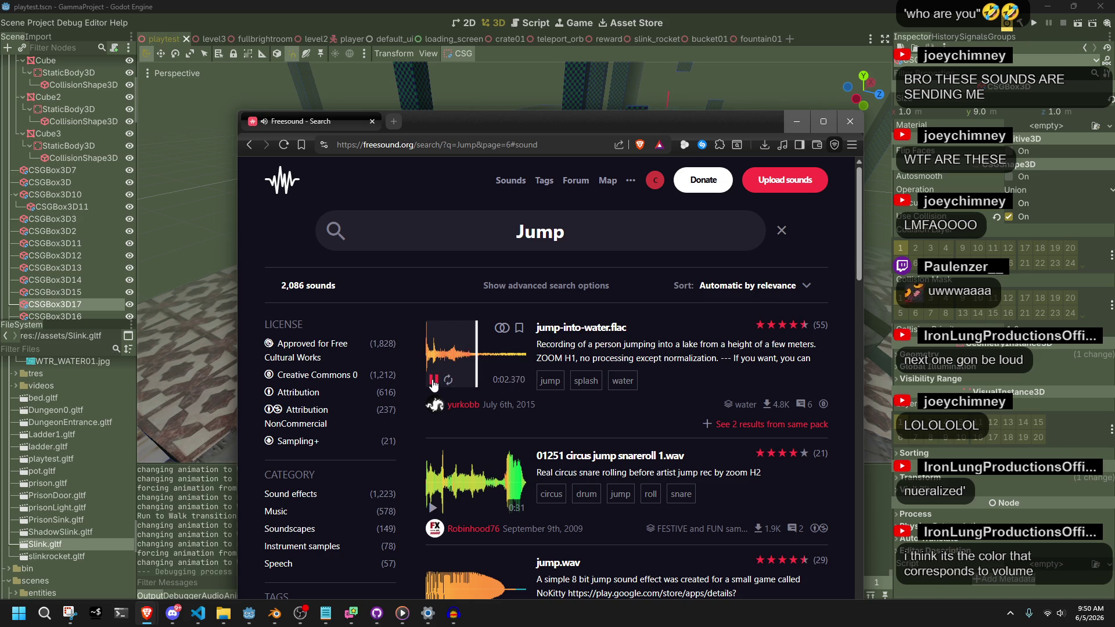
Step: Stop jump-into-water.flac and preview circus jump snareroll, MiniJump.wav, Jump and spark.wav and jumping_1.wav
left_click(433, 381)
left_click(433, 508)
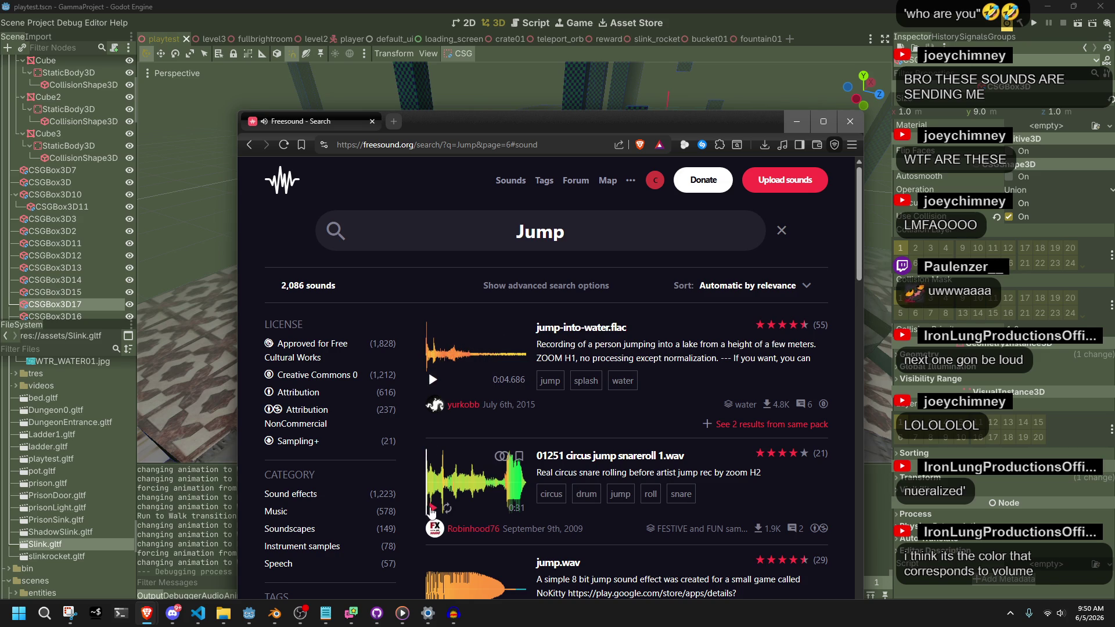
scroll(431, 493, "down", 5)
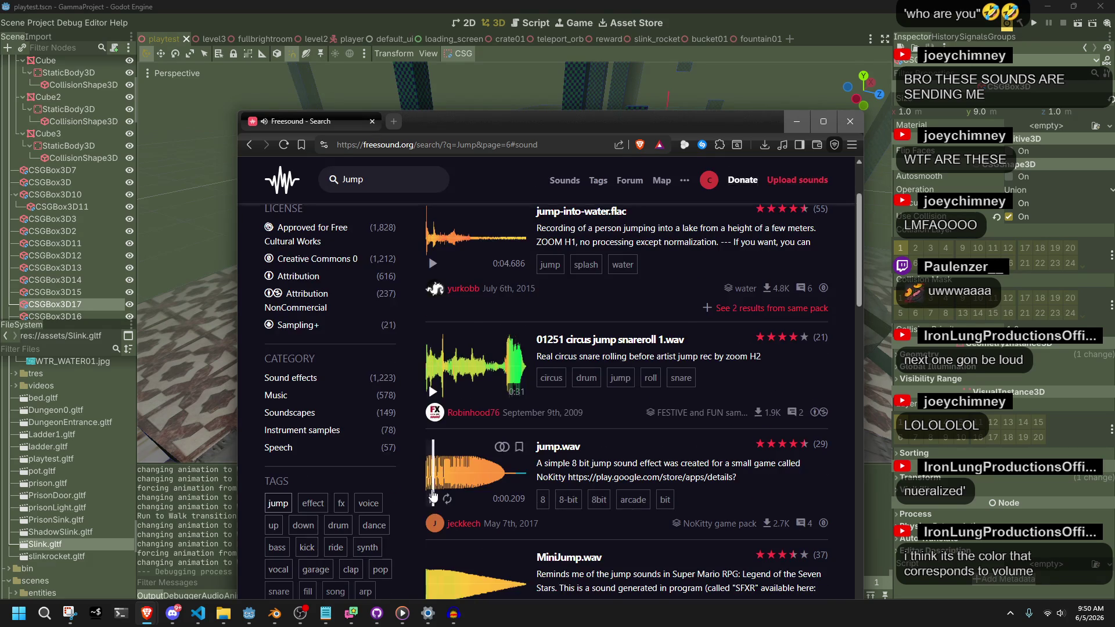
left_click(433, 435)
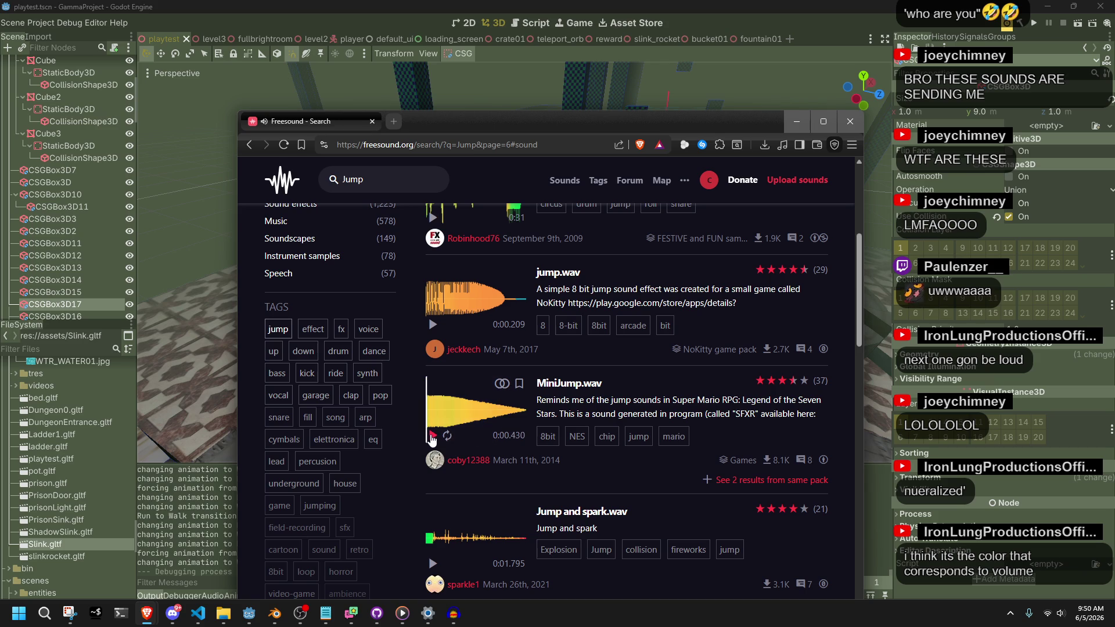
scroll(431, 438, "down", 1)
left_click(433, 506)
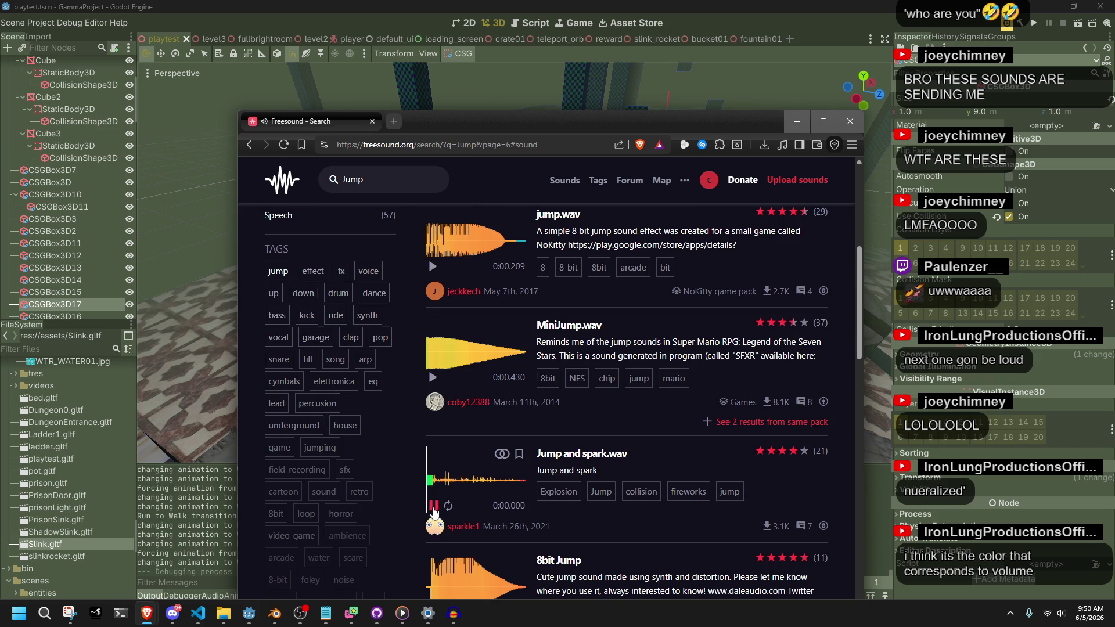
scroll(433, 508, "down", 2)
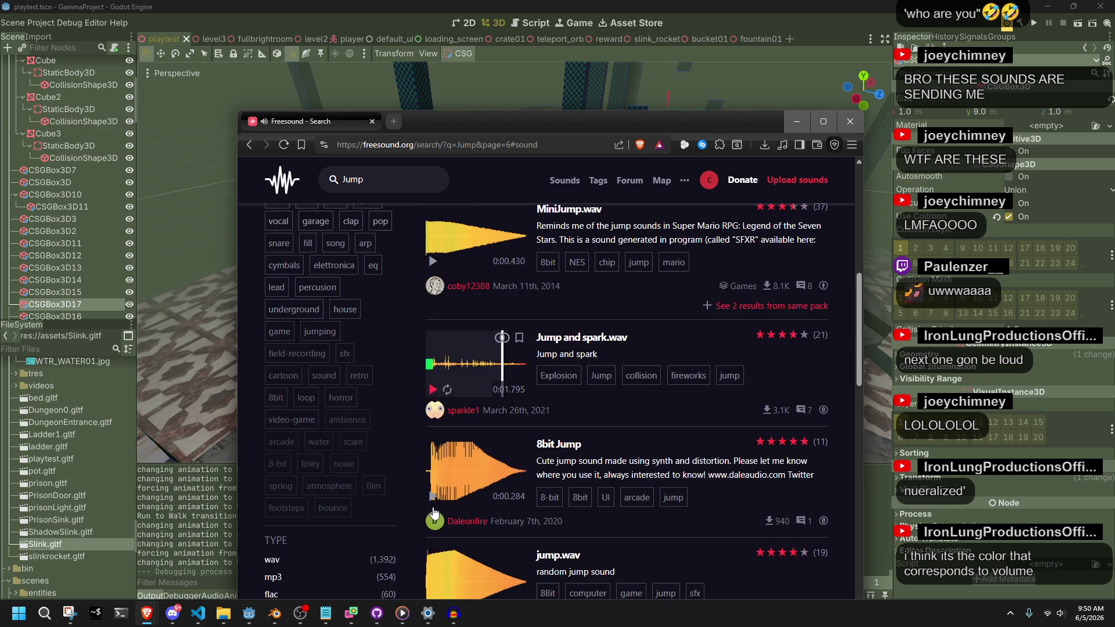
scroll(434, 505, "down", 2)
scroll(434, 503, "down", 4)
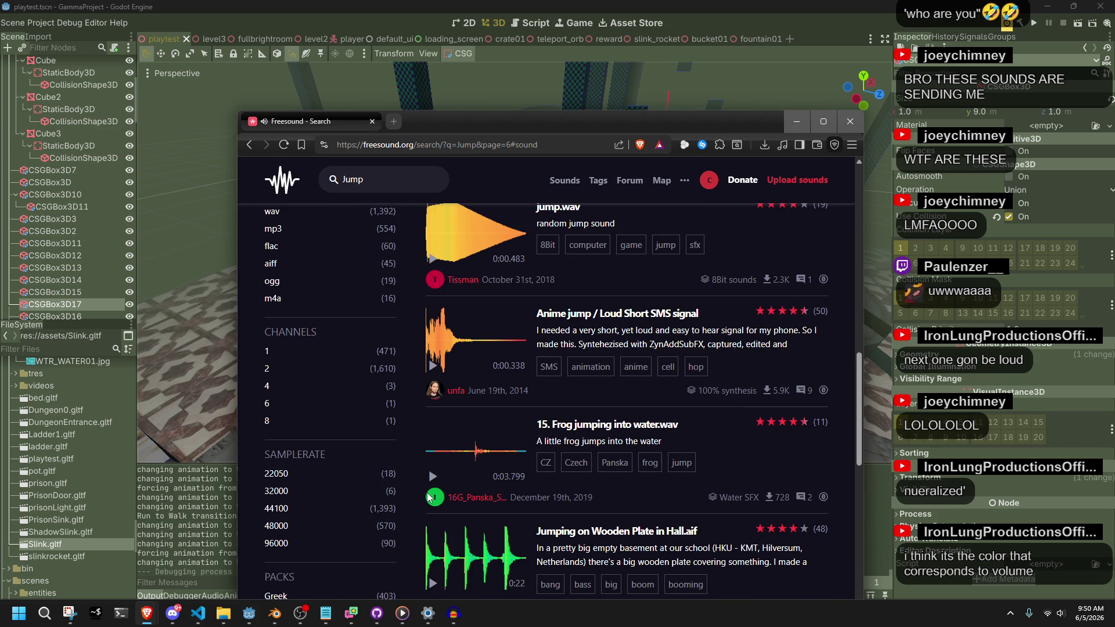
scroll(429, 498, "down", 2)
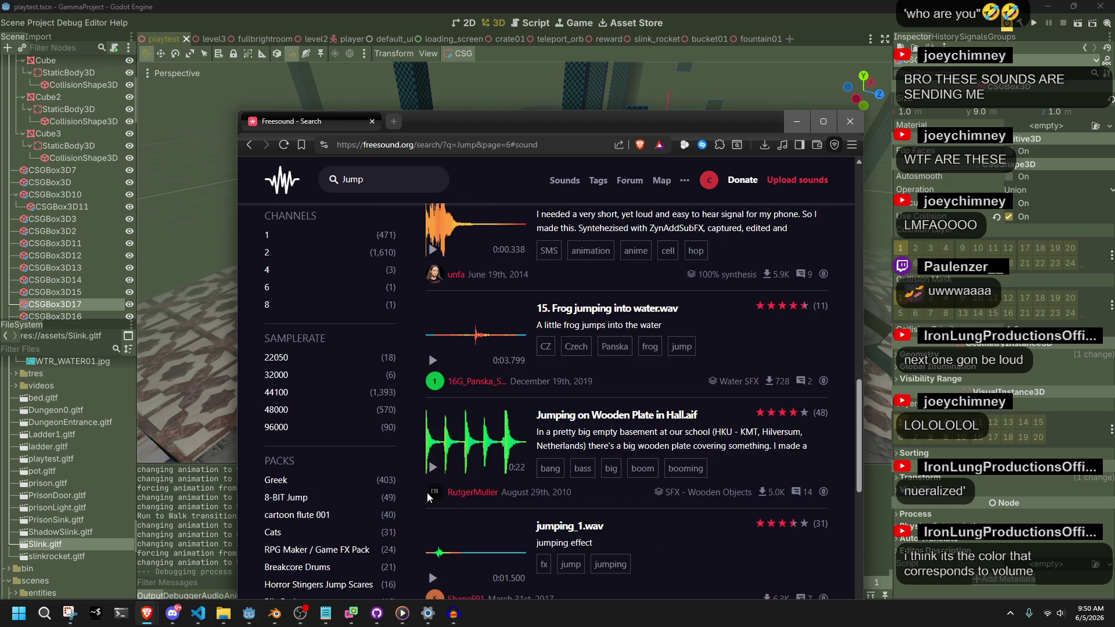
scroll(420, 492, "down", 1)
left_click(431, 520)
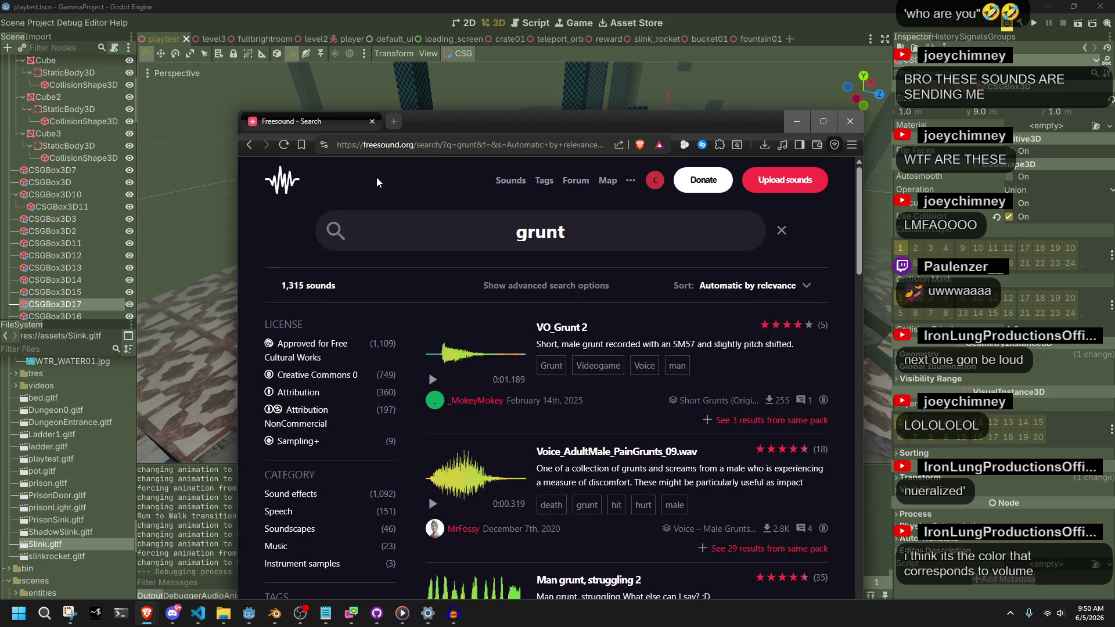
Step: Preview VO_Grunt 2, Voice_AdultMale_PainGrunts_09 and Comical Grunts And Mumbles 3 from the grunt results
left_click(433, 379)
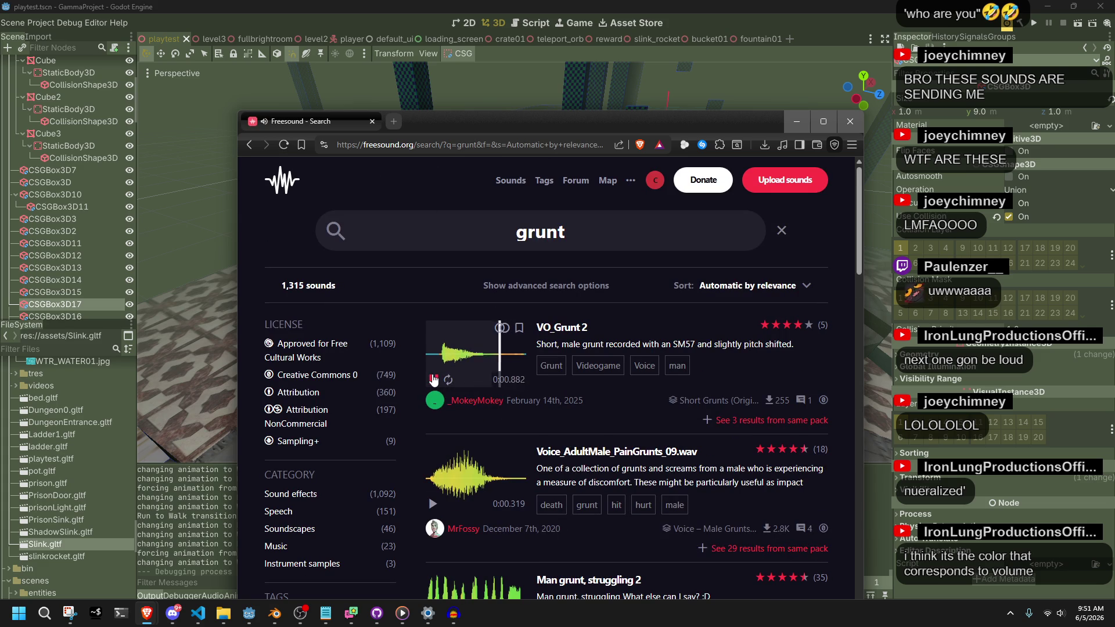
left_click(432, 504)
scroll(433, 504, "down", 1)
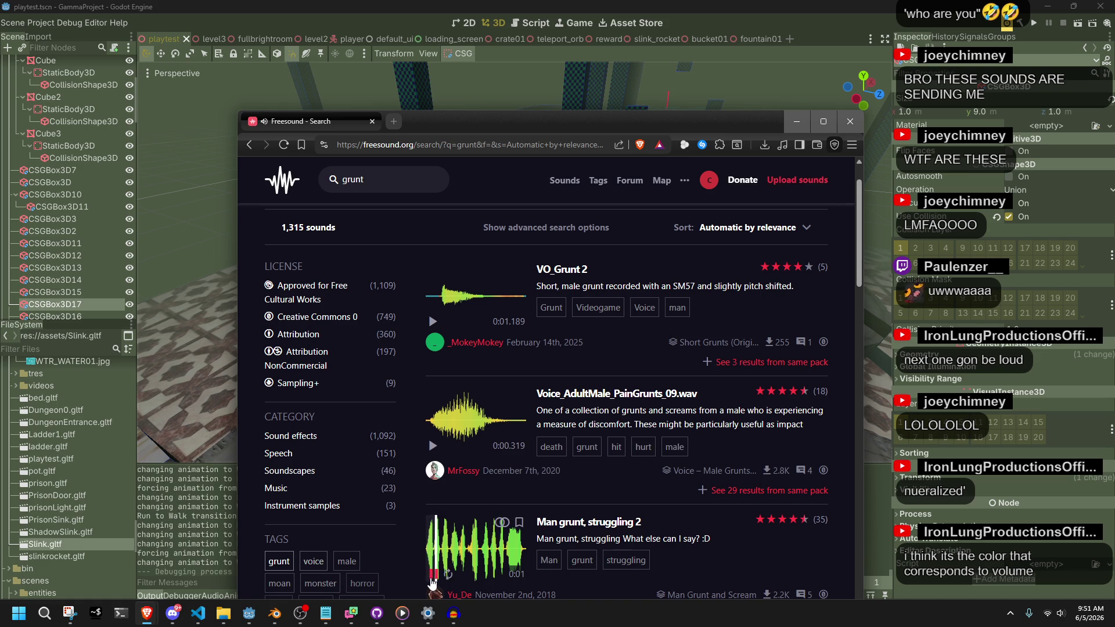
scroll(437, 516, "down", 4)
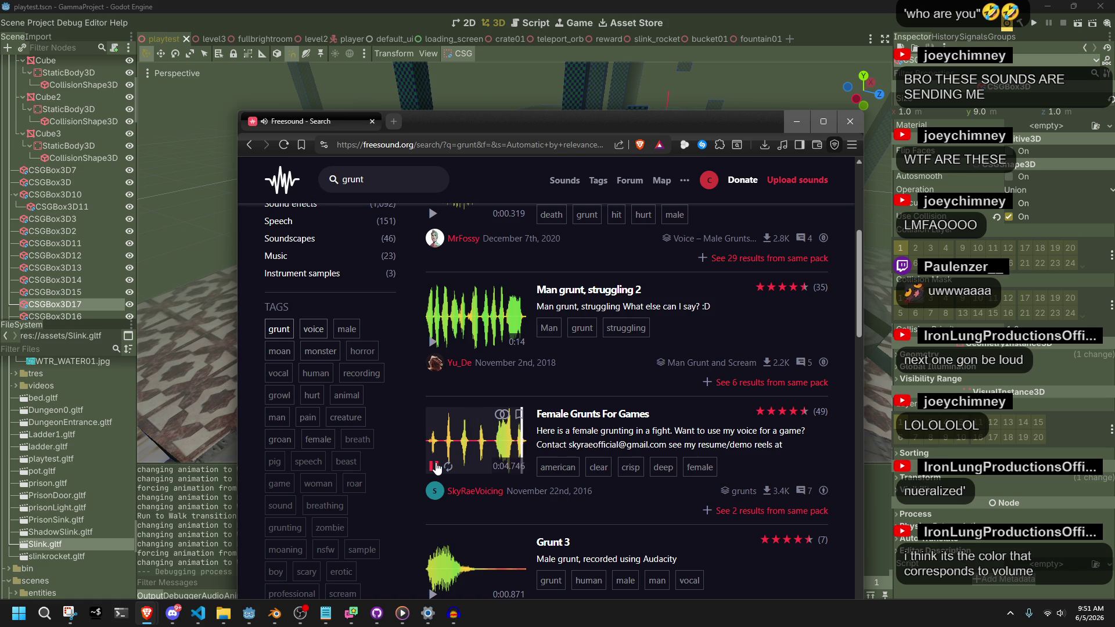
scroll(437, 469, "down", 1)
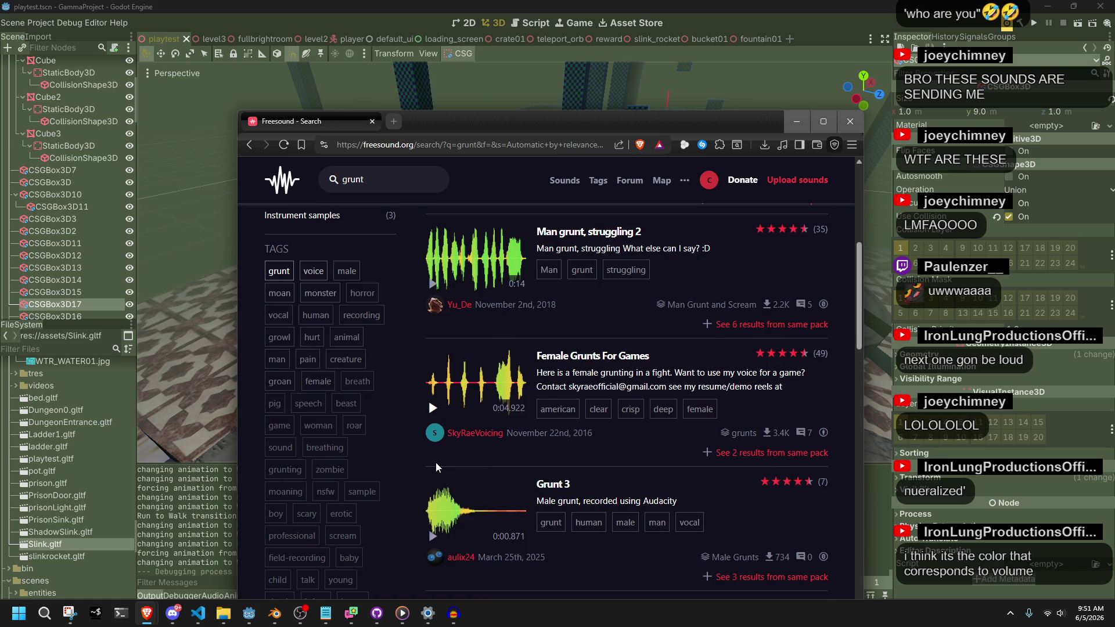
scroll(436, 467, "down", 2)
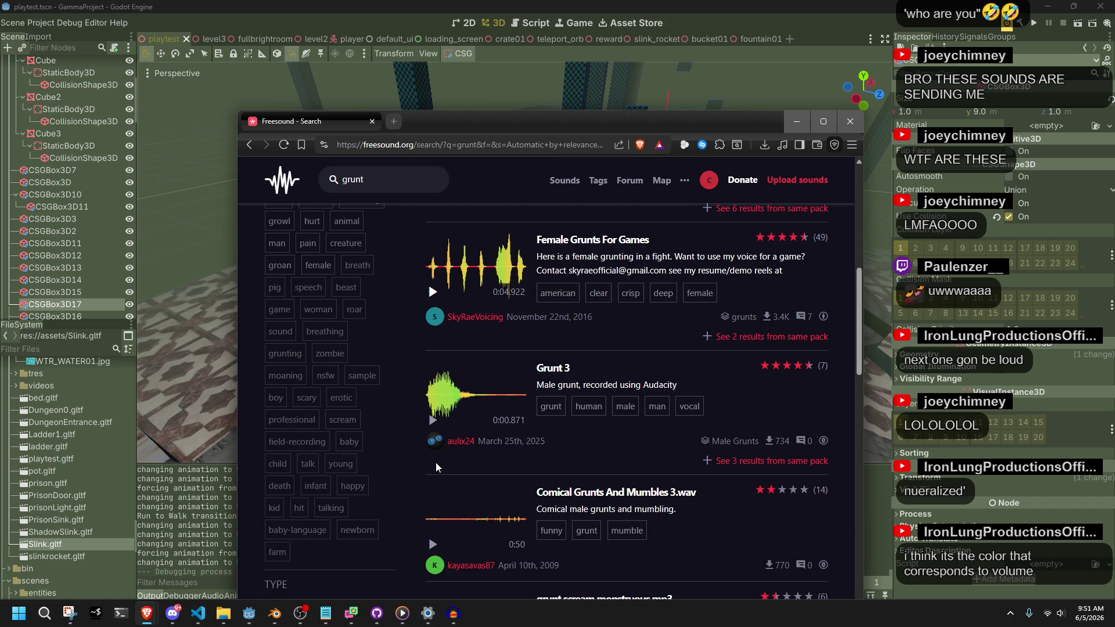
scroll(437, 468, "down", 1)
left_click(433, 486)
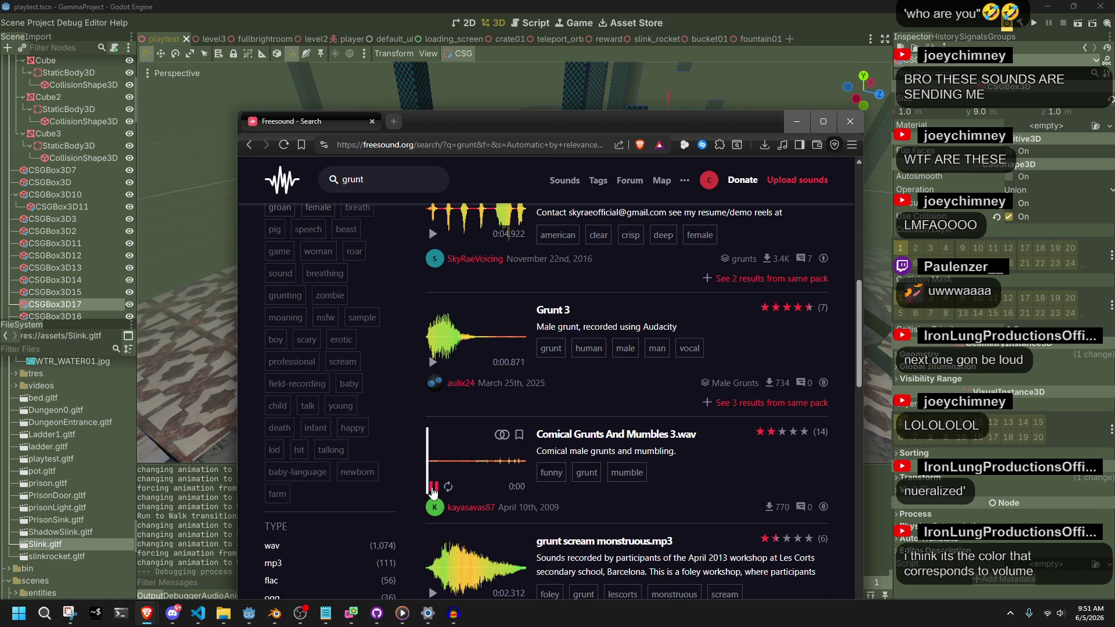
scroll(433, 493, "down", 3)
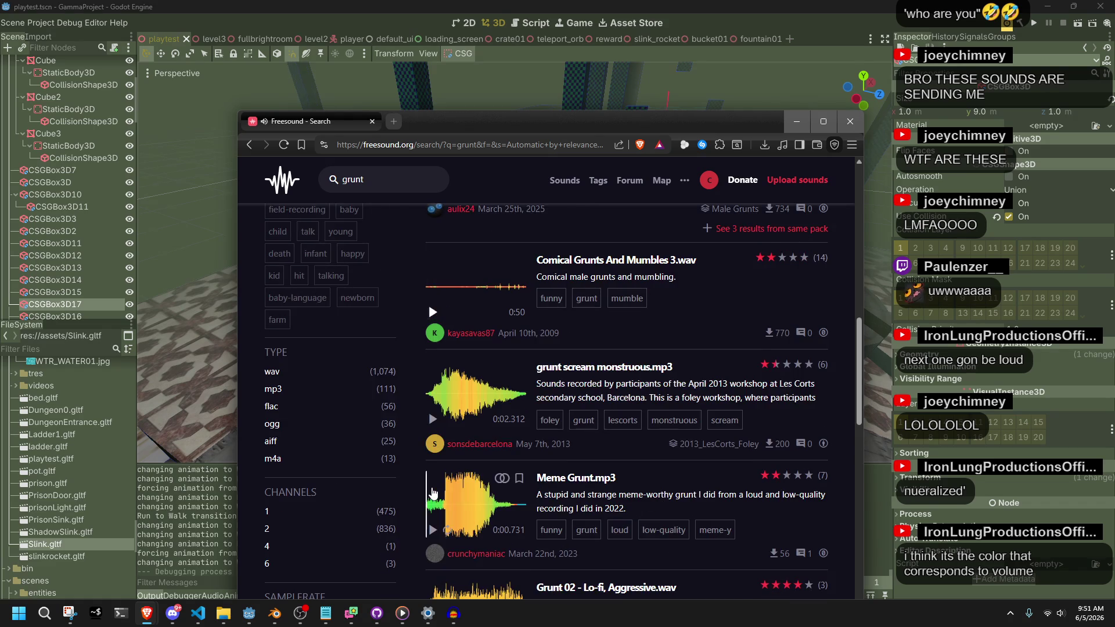
scroll(432, 493, "up", 9)
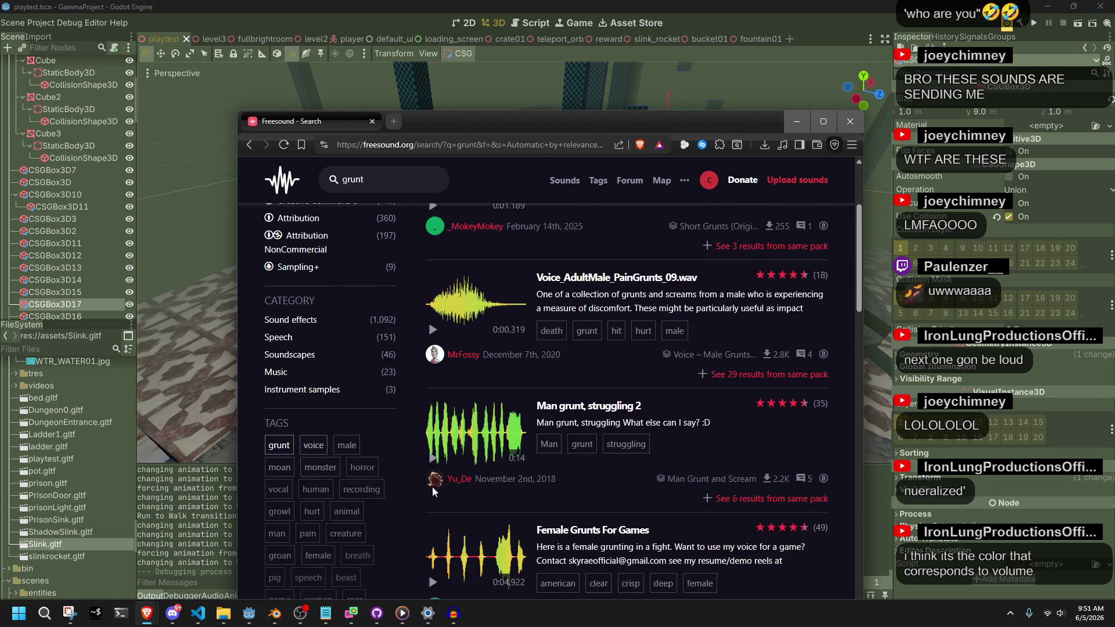
scroll(432, 487, "down", 1)
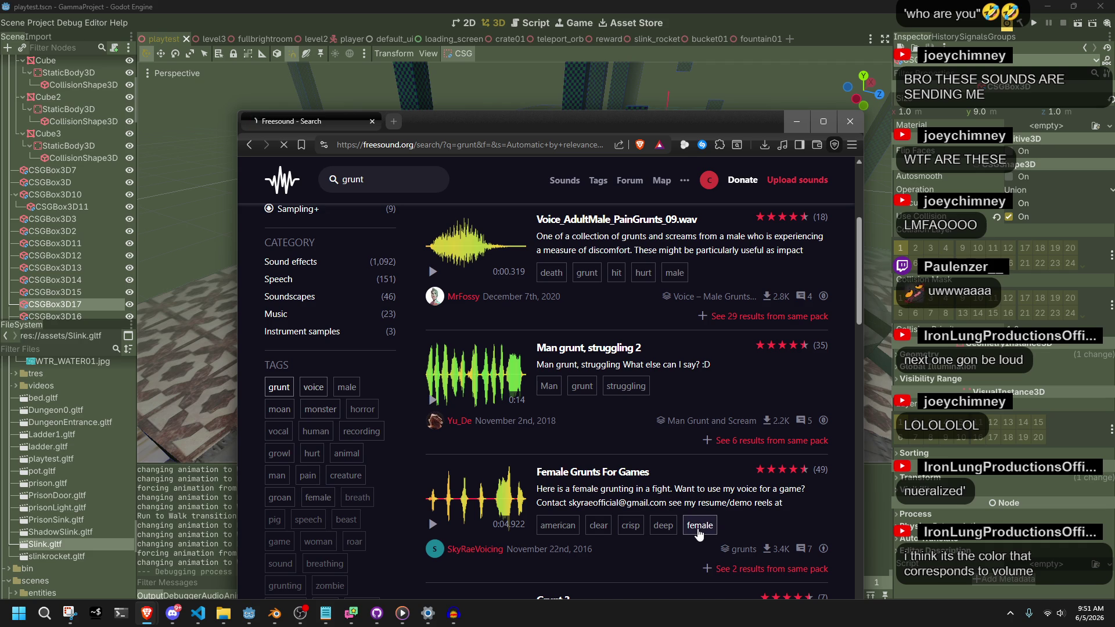
Step: Loop and play Voces 6 - female spanish, stop it, then preview Voces 5 - female spanish
scroll(454, 390, "down", 4)
scroll(454, 389, "down", 6)
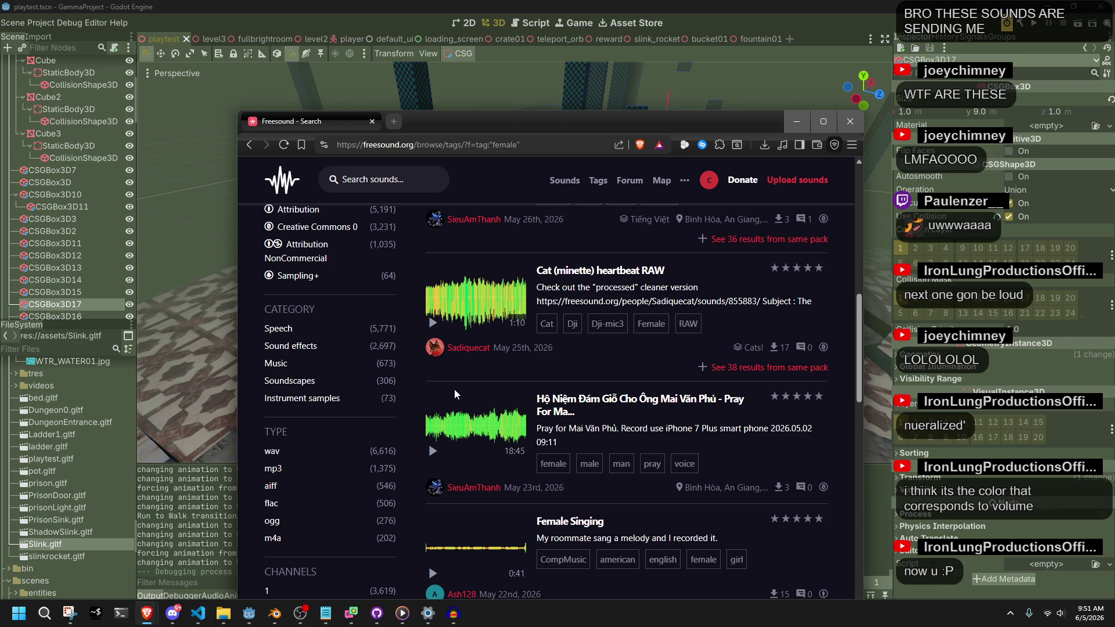
scroll(454, 389, "down", 8)
mouse_move(446, 455)
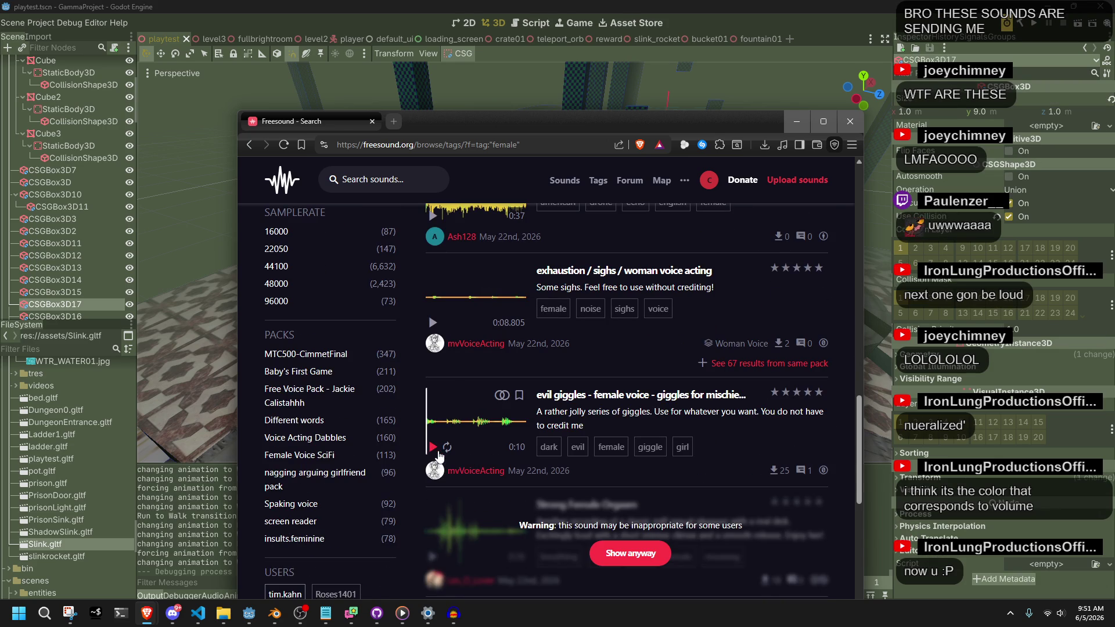
scroll(590, 539, "down", 2)
scroll(589, 533, "down", 5)
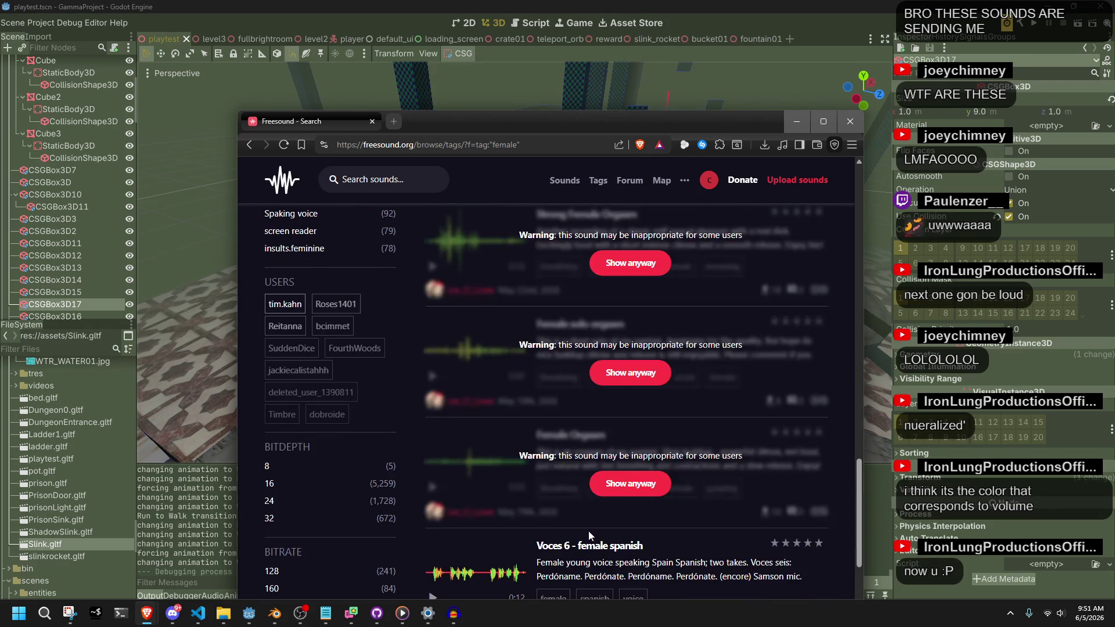
left_click(447, 482)
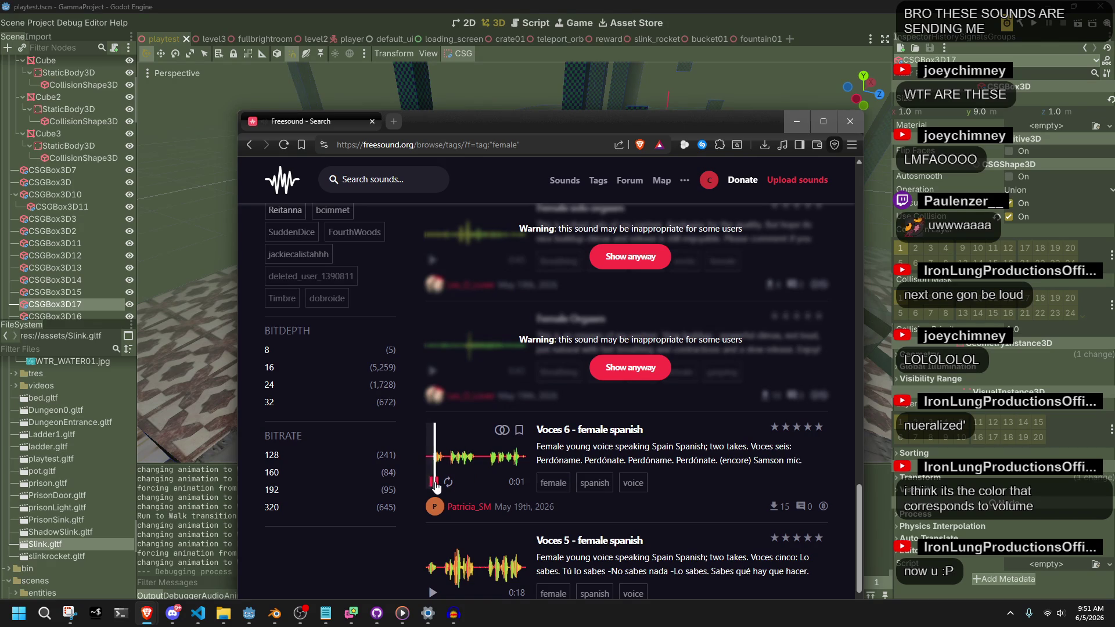
left_click(435, 485)
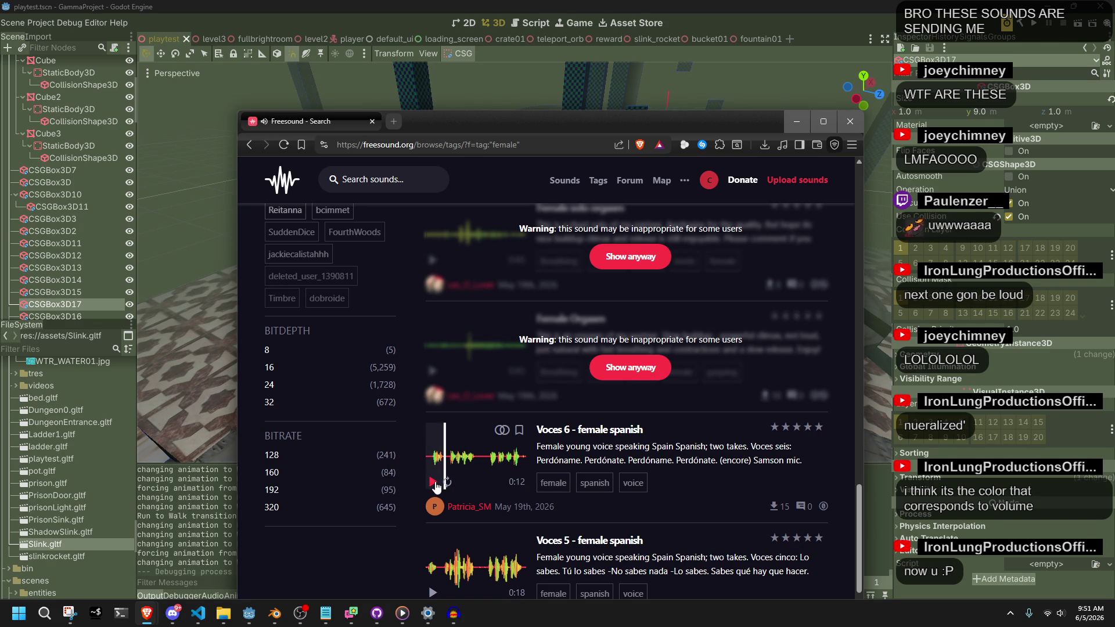
left_click(434, 479)
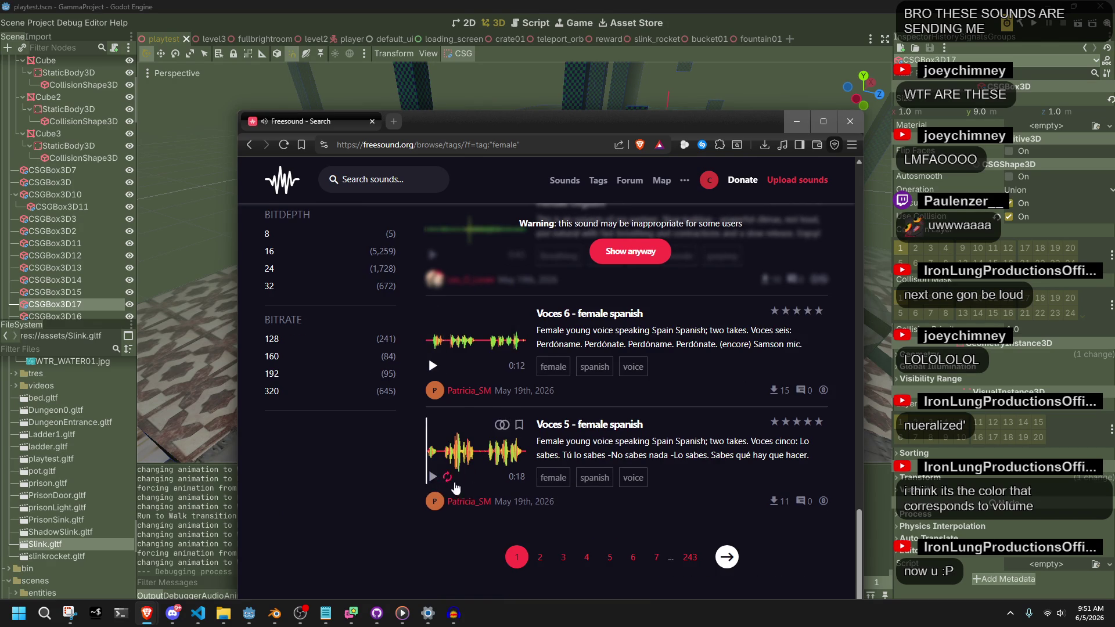
left_click(433, 479)
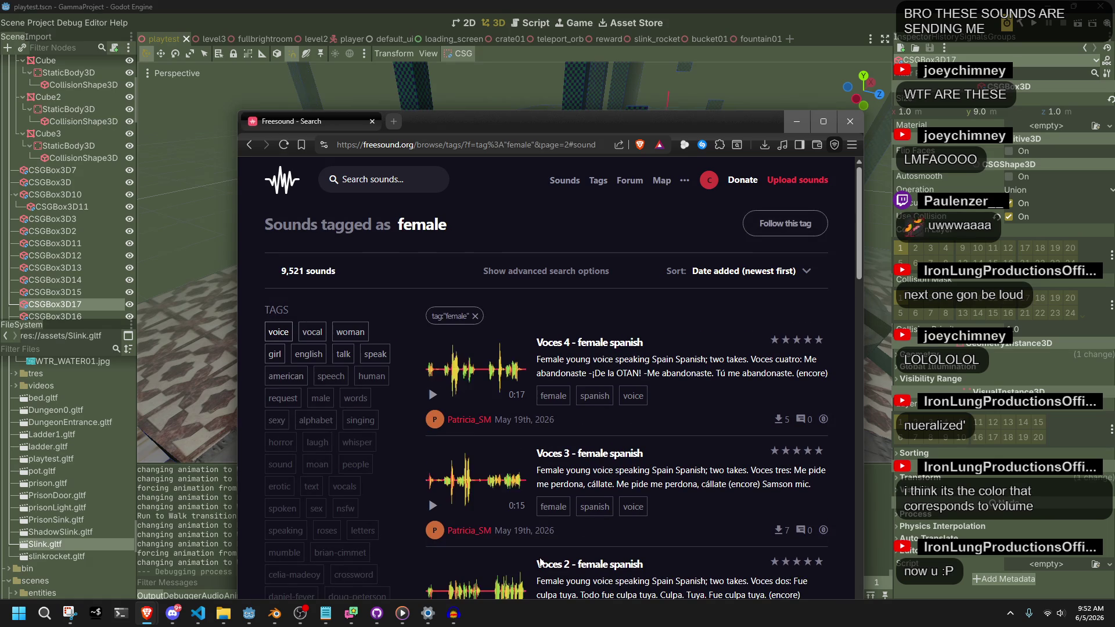
Step: On female page 2, stop Ana's speech, then preview Female Scream and Female breathing
scroll(482, 452, "down", 5)
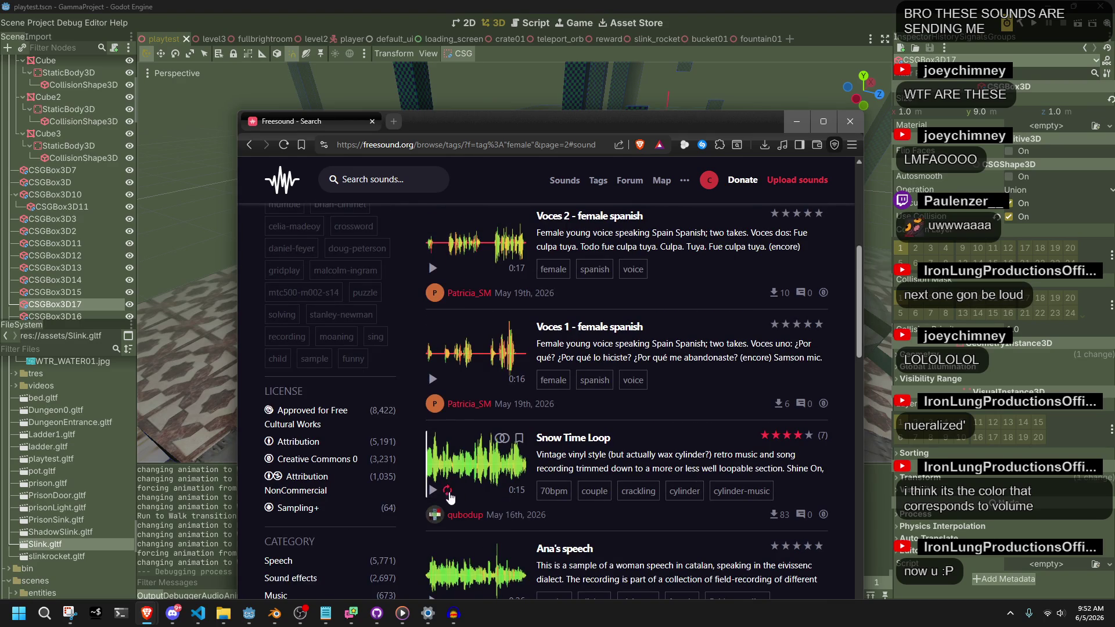
scroll(439, 511, "down", 1)
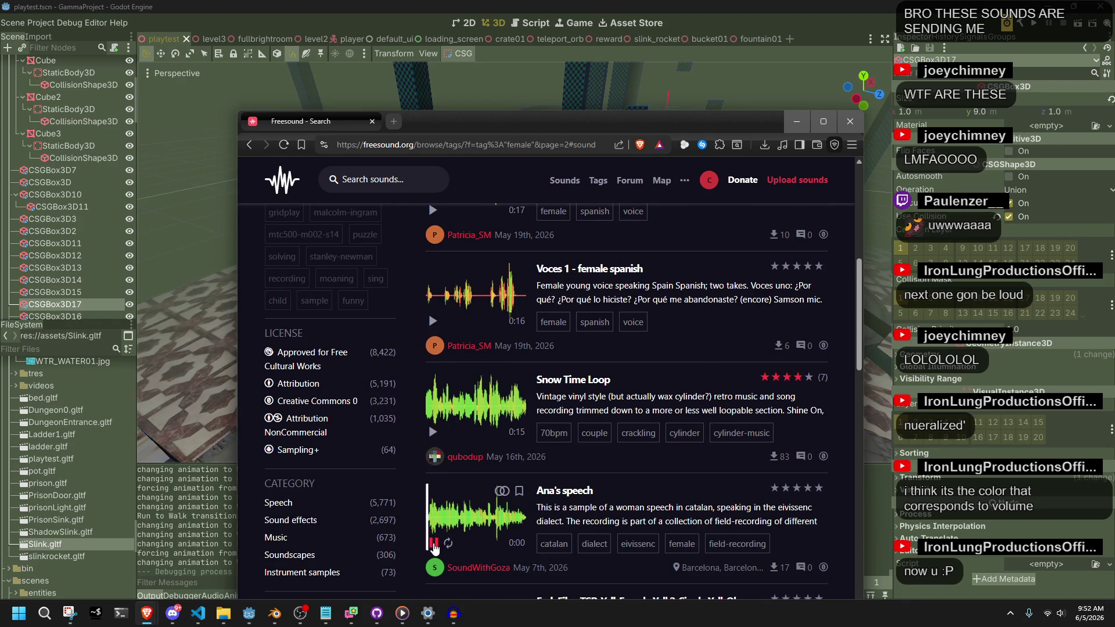
left_click(433, 543)
scroll(433, 545, "down", 3)
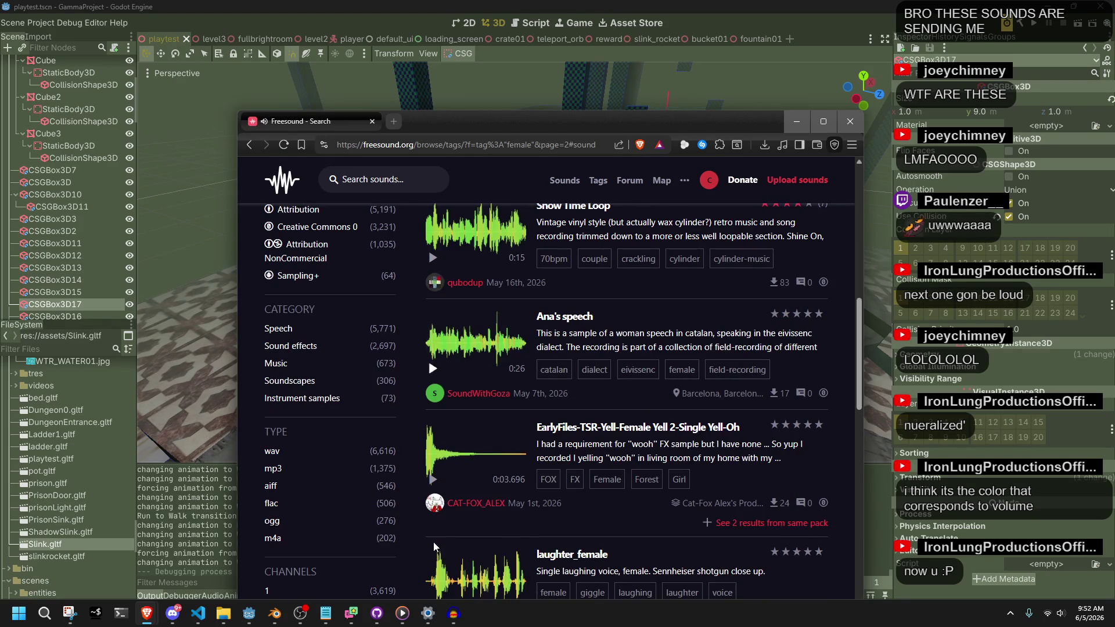
scroll(434, 544, "down", 1)
scroll(436, 535, "down", 5)
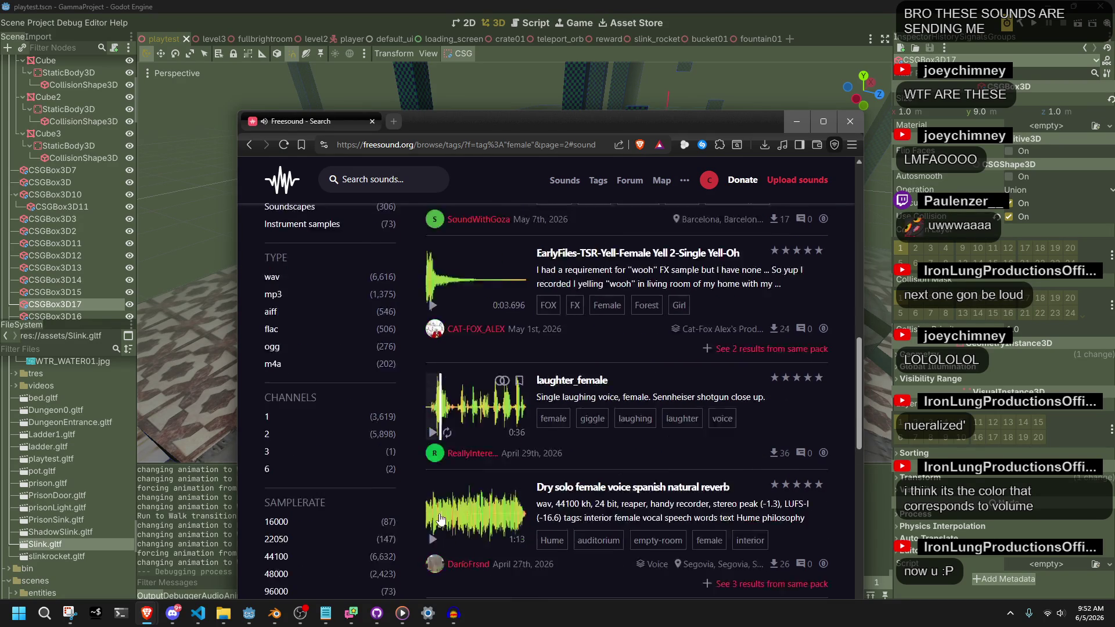
scroll(440, 518, "down", 3)
left_click(432, 427)
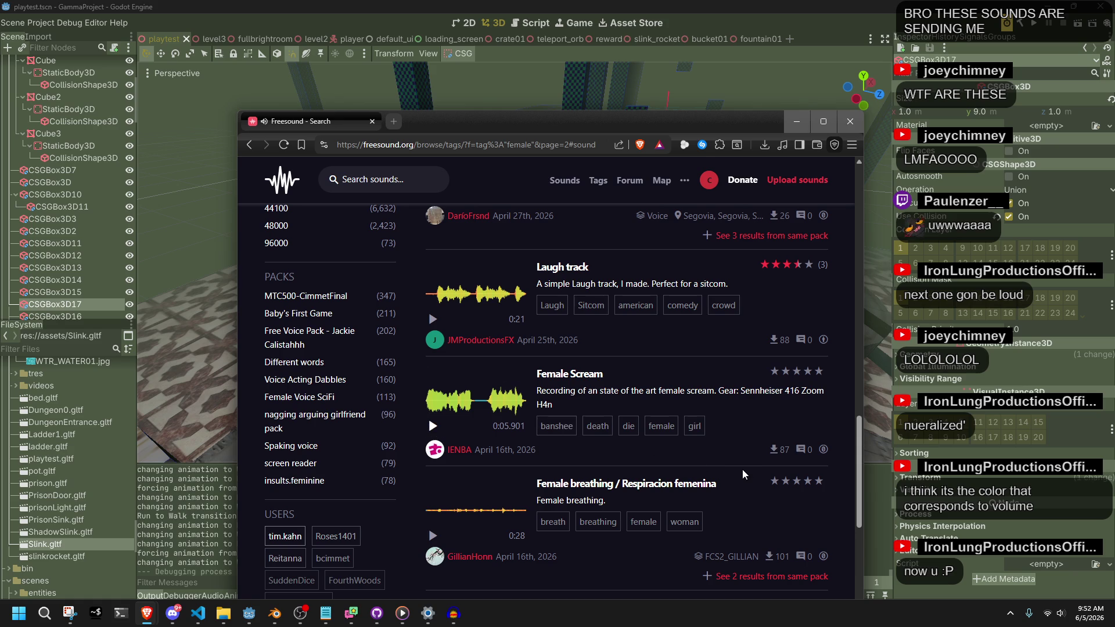
scroll(743, 475, "down", 2)
left_click(433, 419)
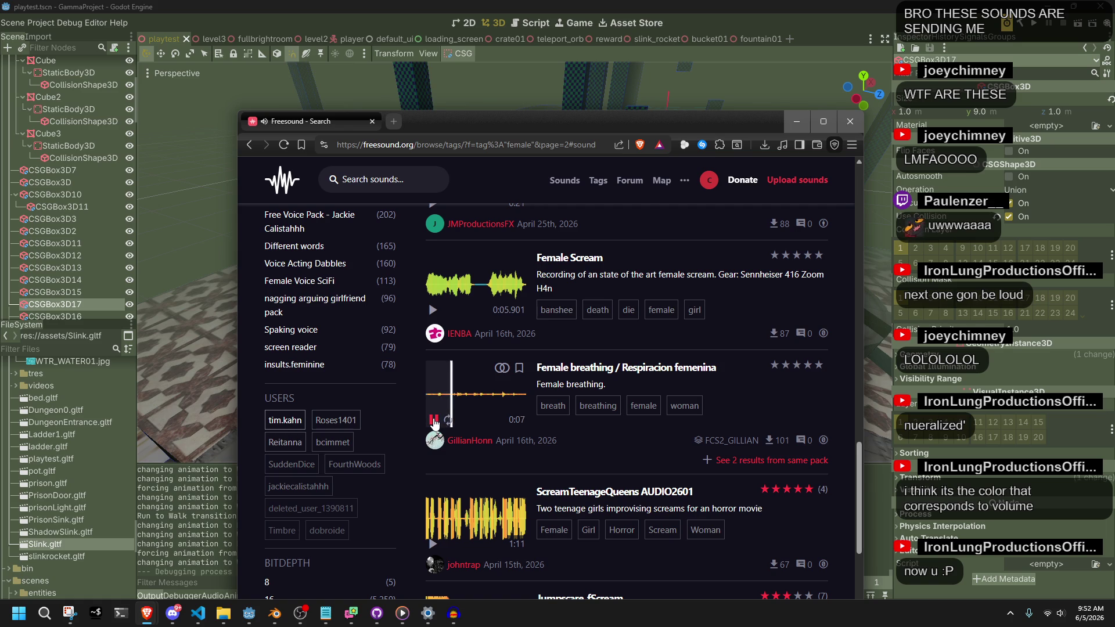
left_click(434, 420)
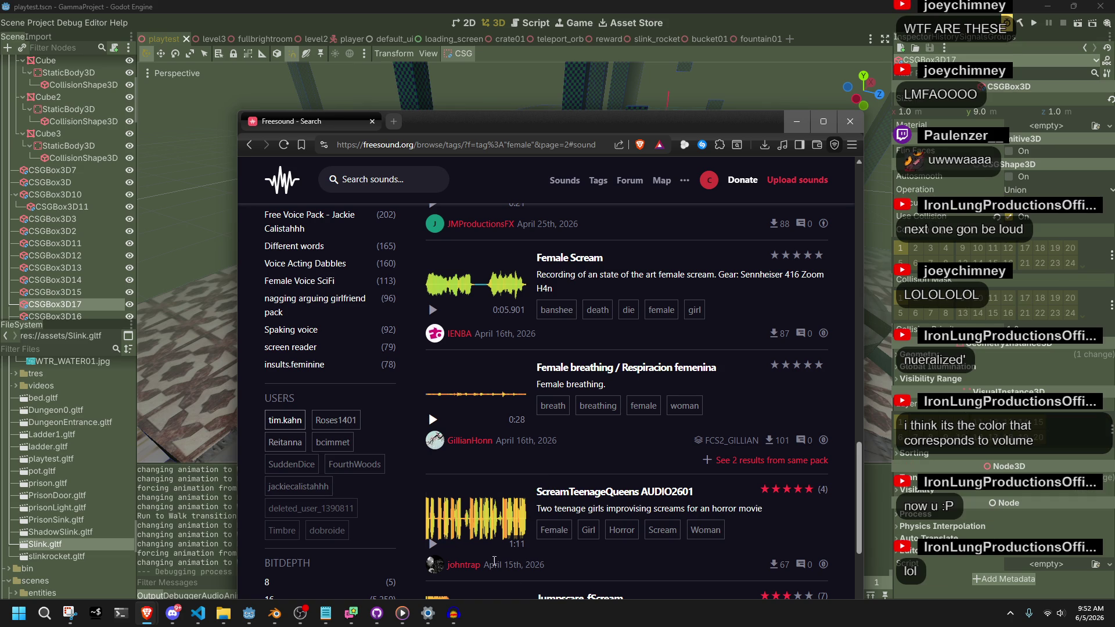
mouse_move(437, 549)
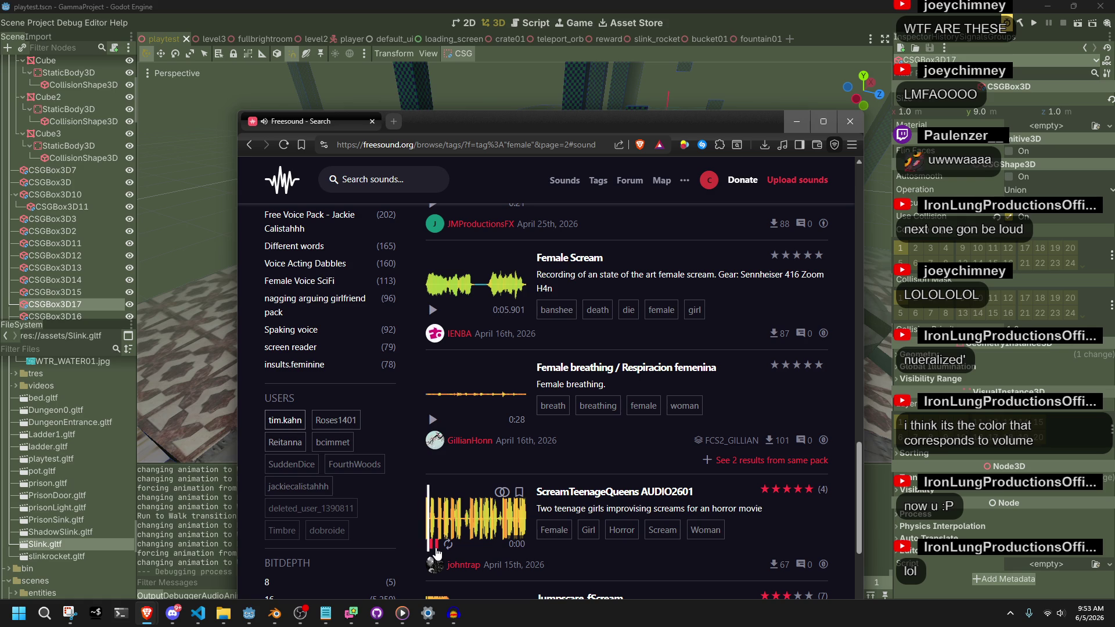